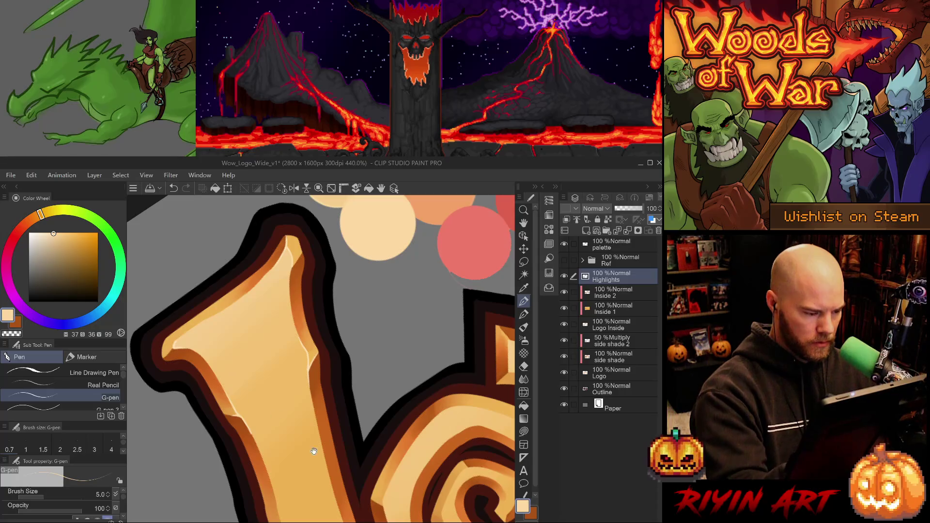
- Paint a thin light highlight along the inner edge of the W's stem
left_click_drag(337, 467, 256, 377)
key("e")
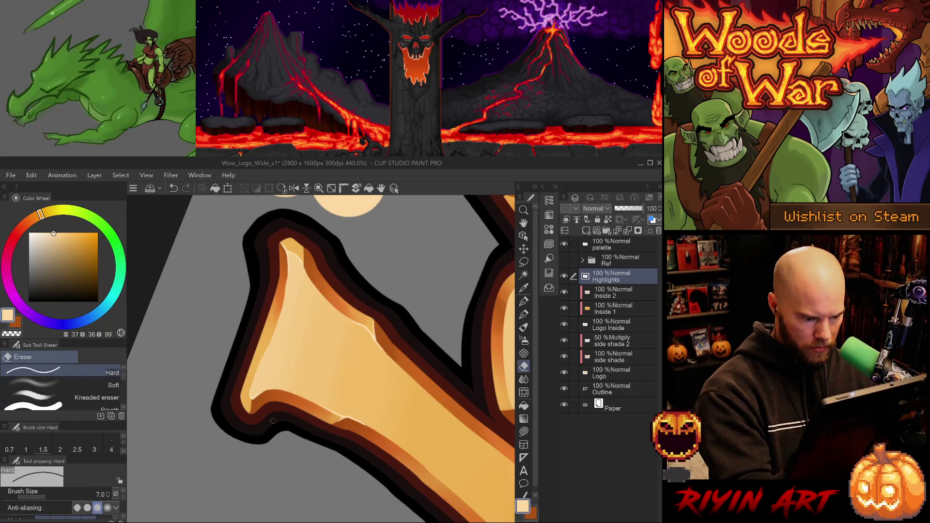
key("p")
key("ctrl+z")
key("p")
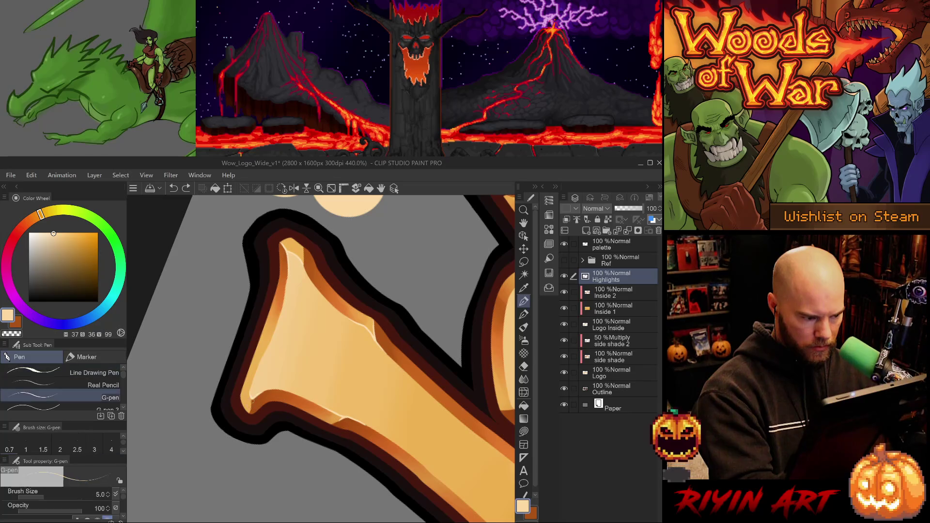
left_click_drag(250, 398, 248, 416)
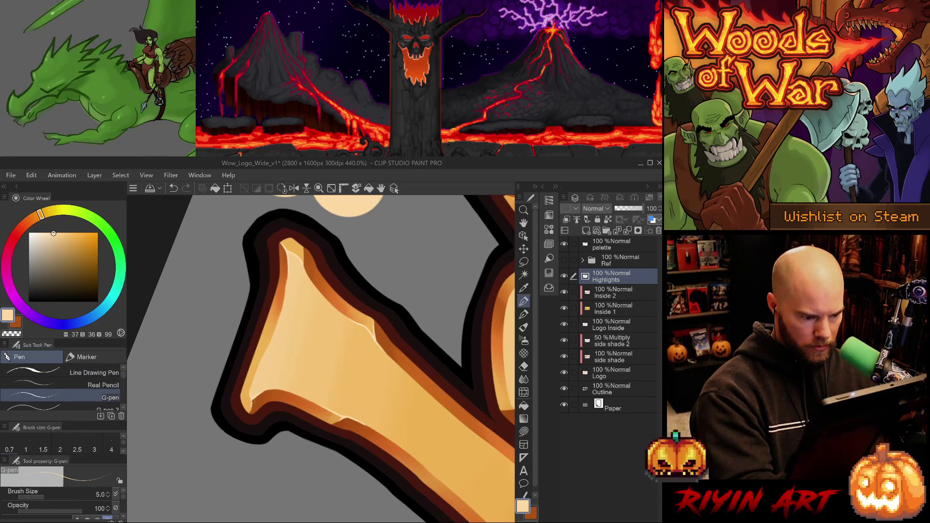
scroll(423, 410, "down", 3)
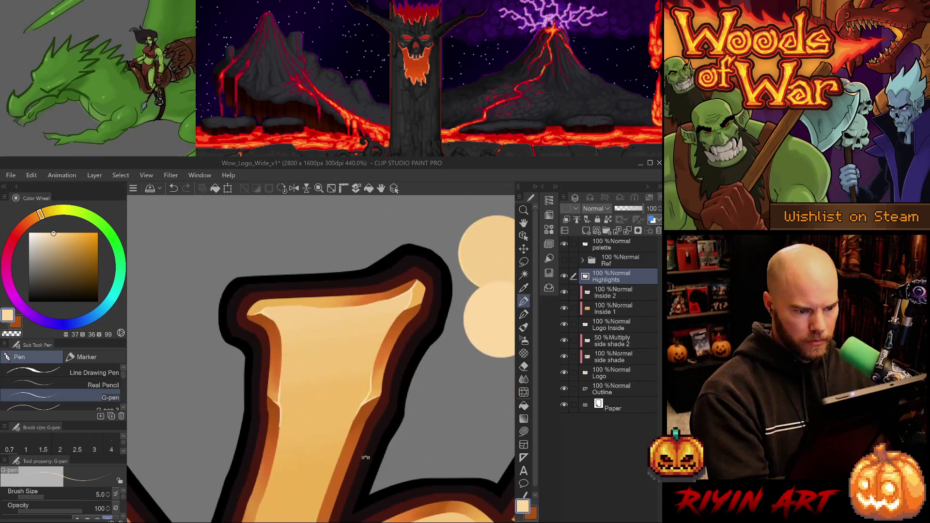
left_click_drag(394, 443, 403, 439)
scroll(404, 438, "up", 2)
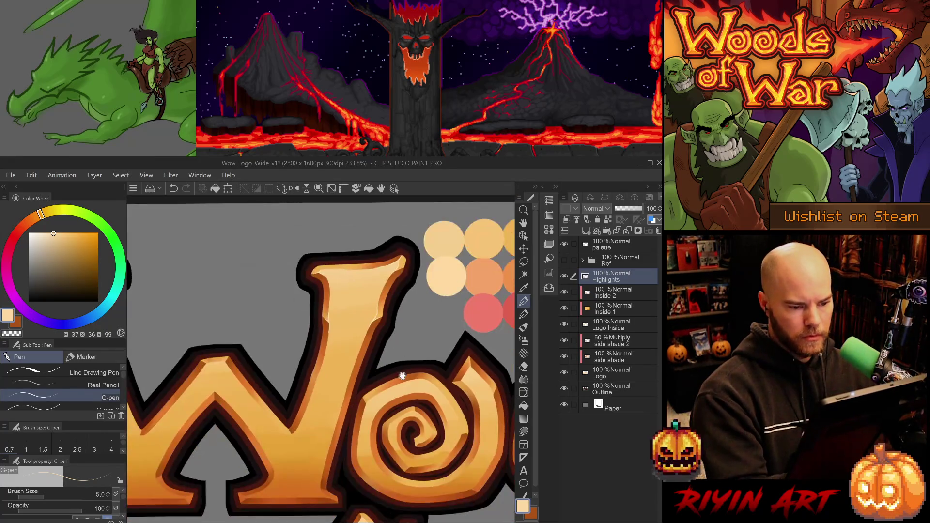
scroll(328, 345, "up", 2)
- Paint highlights at the W's inner corner and along its upper edge, retrying with undo
key("e")
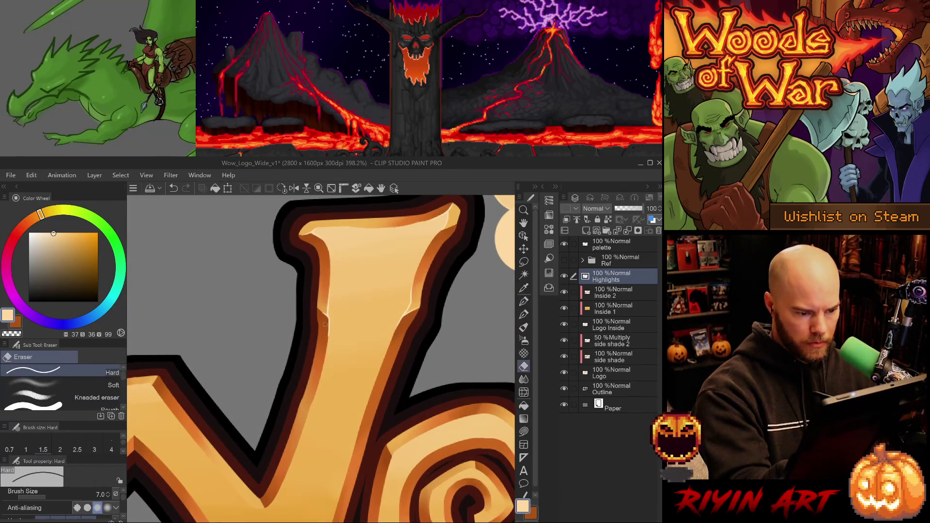
key("p")
left_click_drag(382, 449, 376, 409)
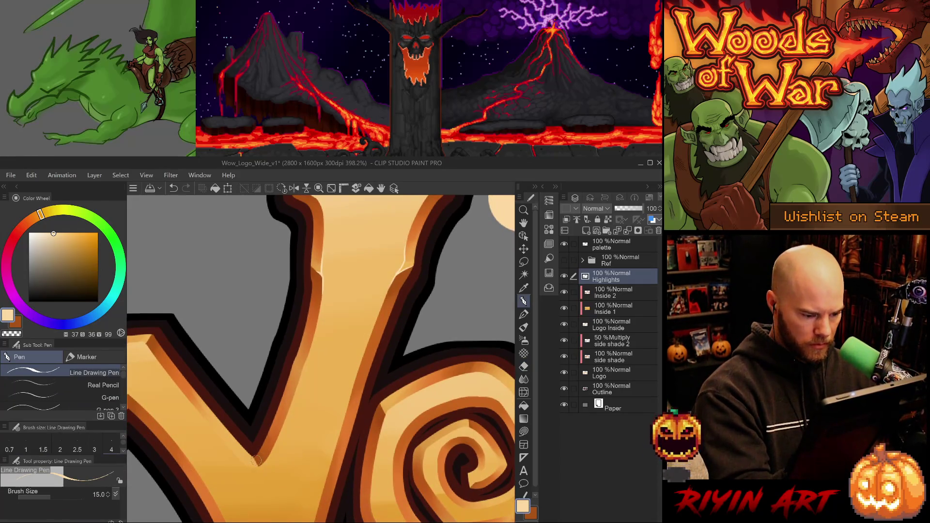
key("p")
mouse_move(241, 446)
left_mouse_down()
mouse_move(266, 414)
mouse_move(461, 386)
mouse_move(438, 420)
mouse_move(439, 440)
left_mouse_up()
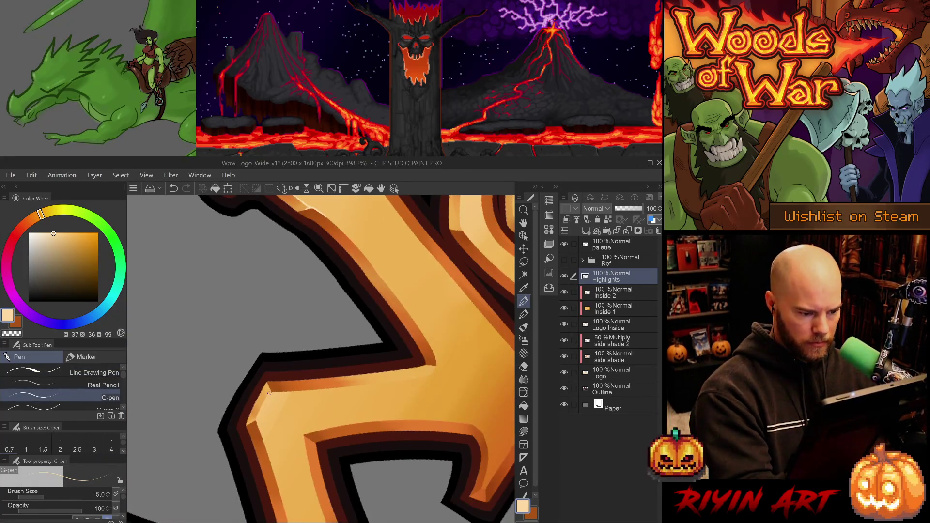
scroll(270, 409, "up", 2)
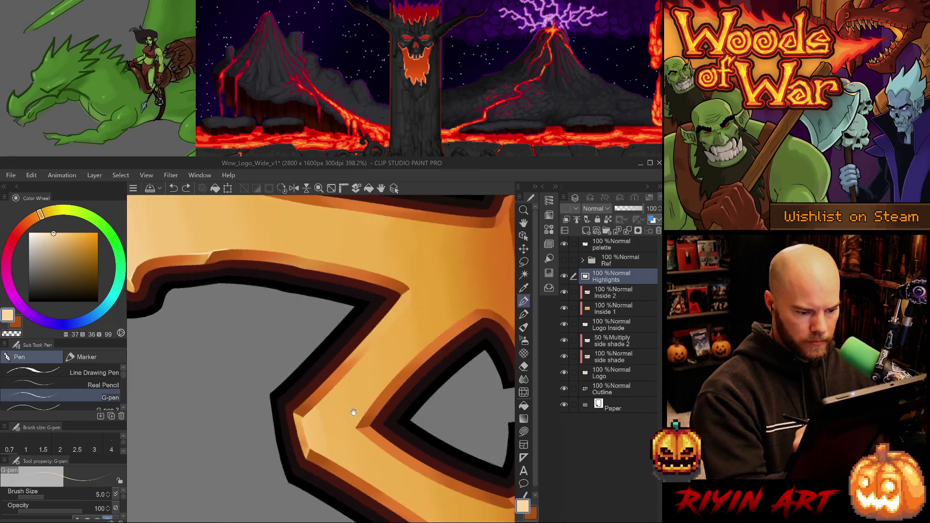
mouse_move(269, 409)
left_mouse_down()
mouse_move(300, 414)
mouse_move(306, 450)
left_mouse_up()
key("ctrl+z")
key("ctrl+z")
left_click_drag(298, 413, 308, 449)
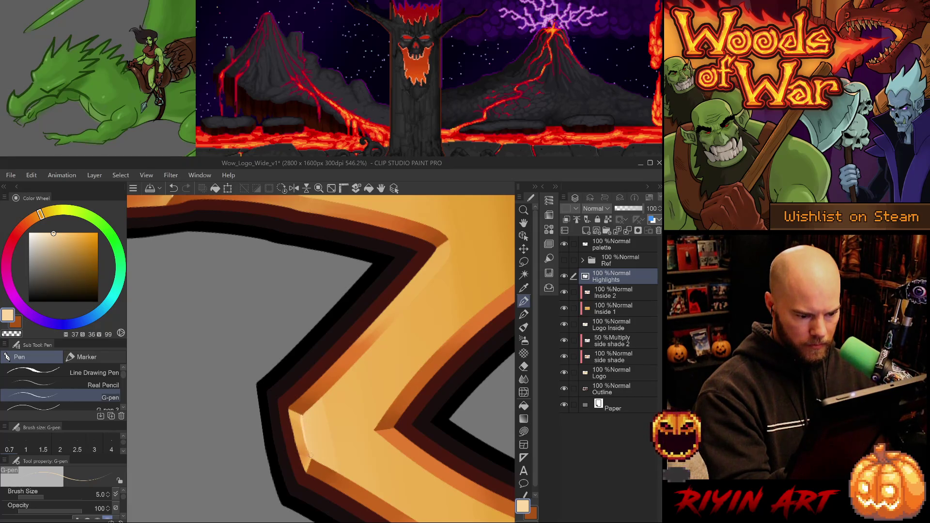
mouse_move(300, 414)
left_mouse_down()
mouse_move(323, 396)
mouse_move(291, 436)
mouse_move(268, 383)
left_mouse_up()
key("ctrl+z")
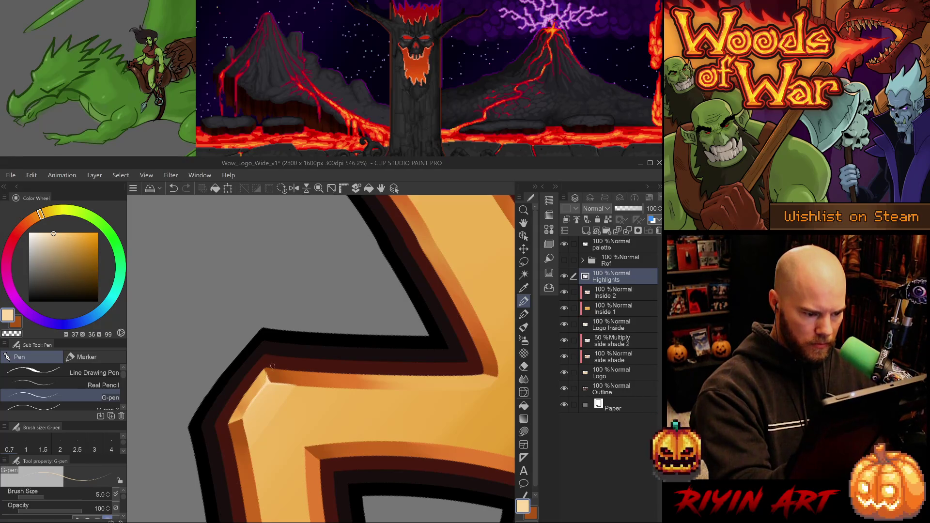
mouse_move(273, 367)
left_mouse_down()
mouse_move(394, 418)
mouse_move(348, 372)
left_mouse_up()
key("alt+bracketleft")
key("alt+bracketleft")
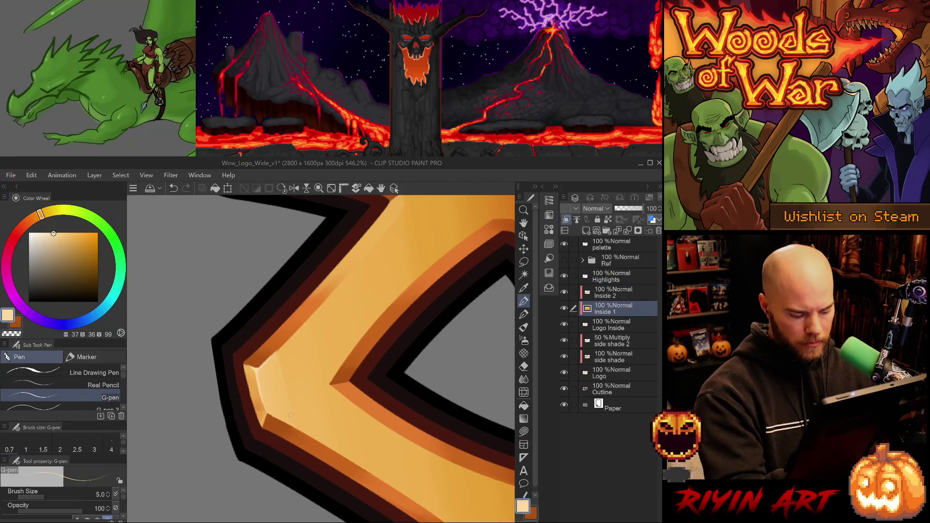
- Return to the Highlights layer with the thinner G-pen and view the upper bevel corner
key("j")
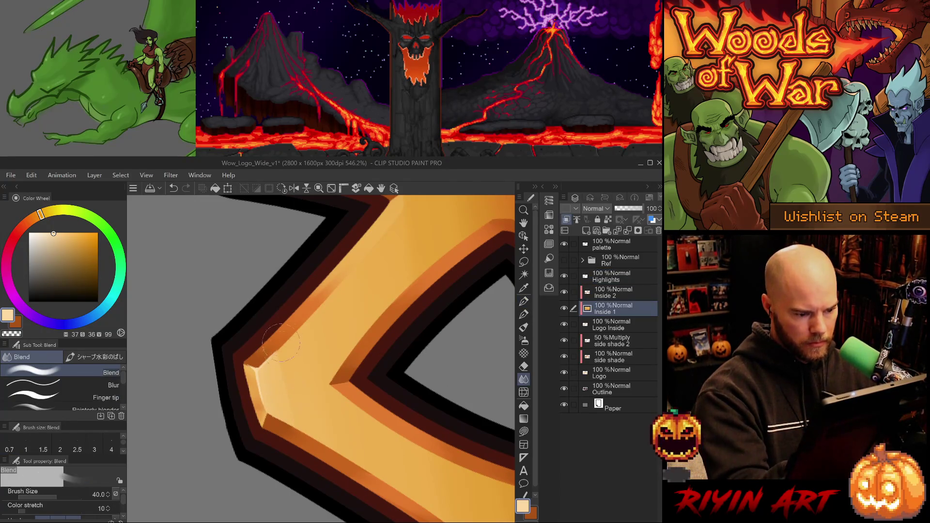
left_click(618, 277)
key("p")
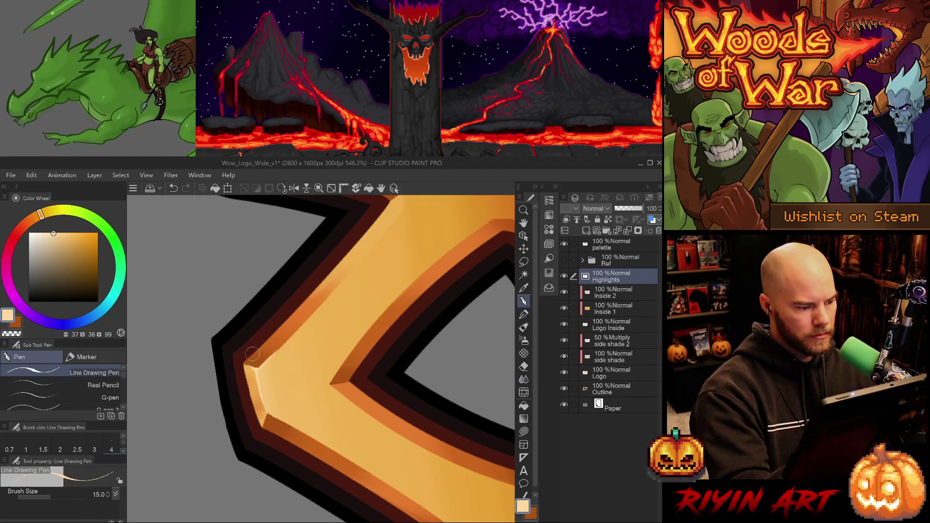
key("p")
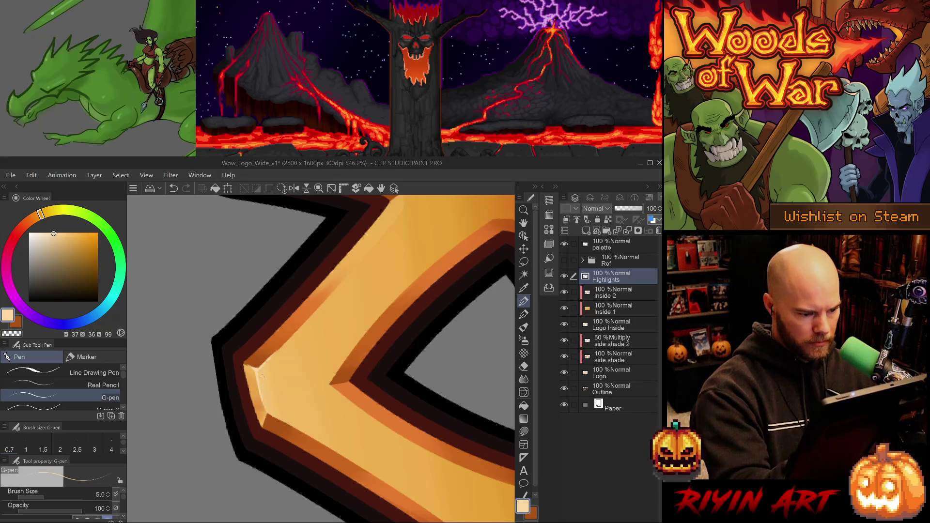
scroll(262, 376, "up", 5)
key("e")
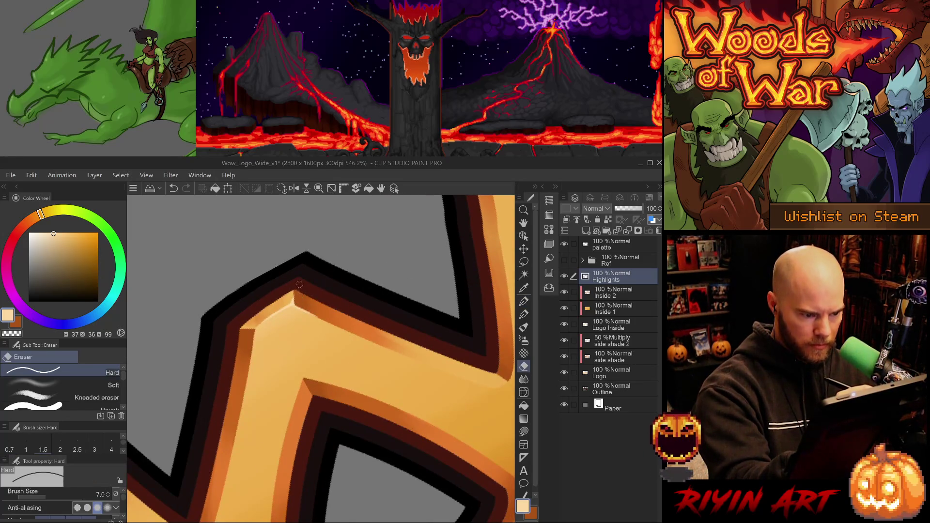
key("p")
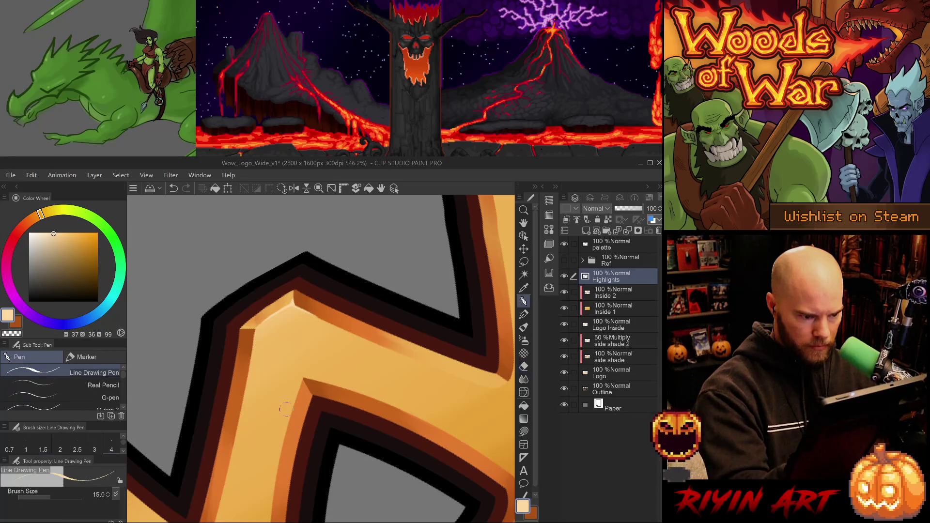
scroll(285, 494, "up", 3)
left_click_drag(285, 495, 307, 500)
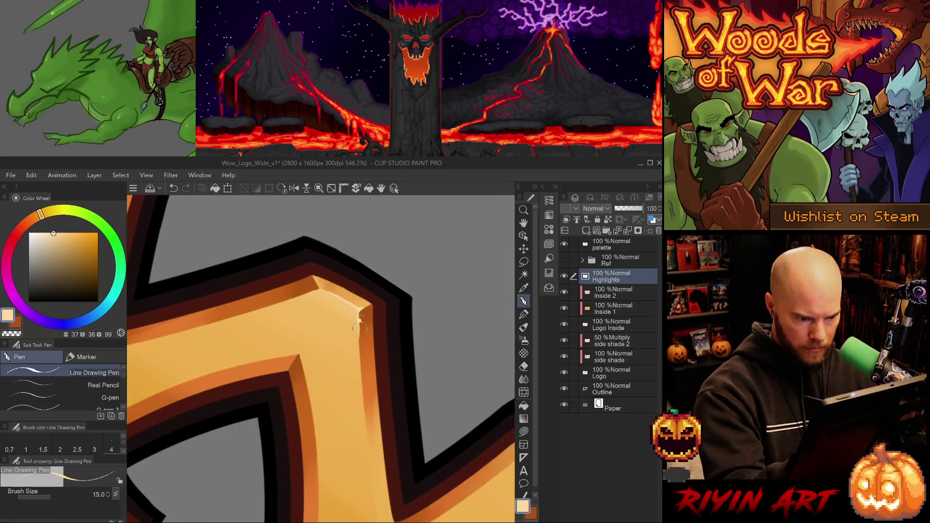
- Paint a pale highlight down the upper bevel edge, retrying and trimming the excess
left_click_drag(361, 320, 361, 390)
key("ctrl+z")
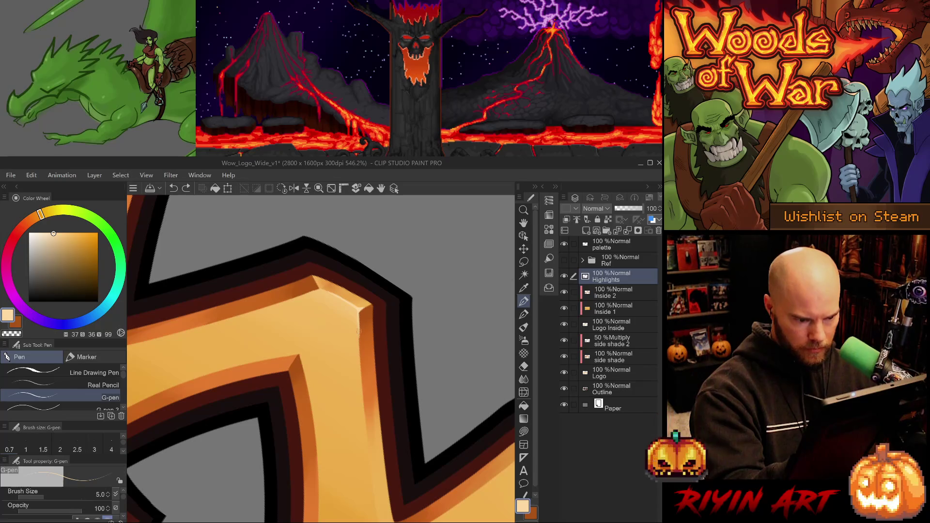
left_click_drag(361, 318, 361, 372)
key("ctrl+z")
left_click_drag(360, 321, 361, 376)
key("ctrl+z")
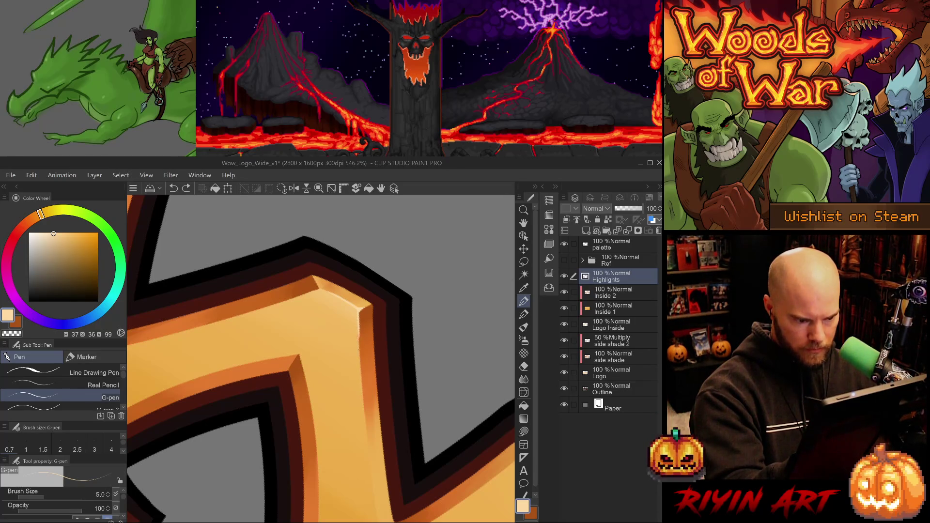
left_click_drag(360, 320, 361, 381)
key("e")
left_click_drag(361, 325, 362, 380)
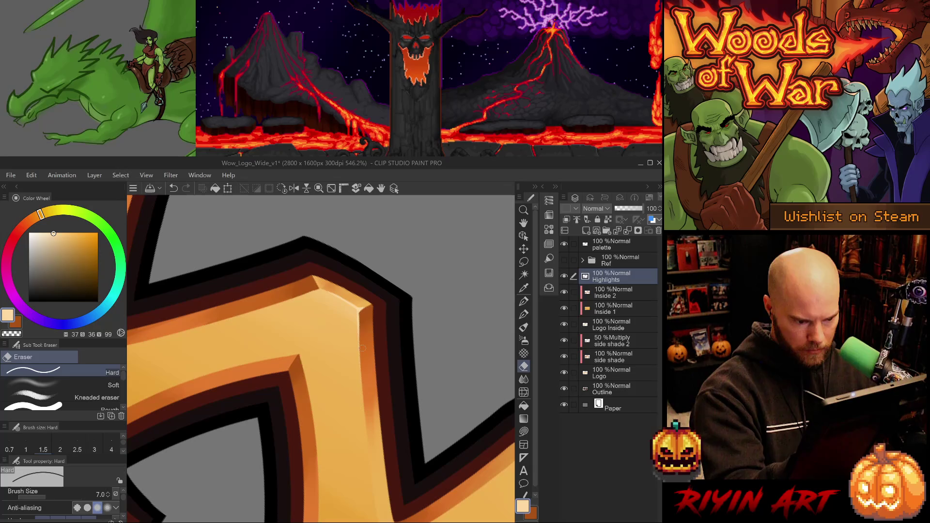
key("p")
key("ctrl+z")
key("p")
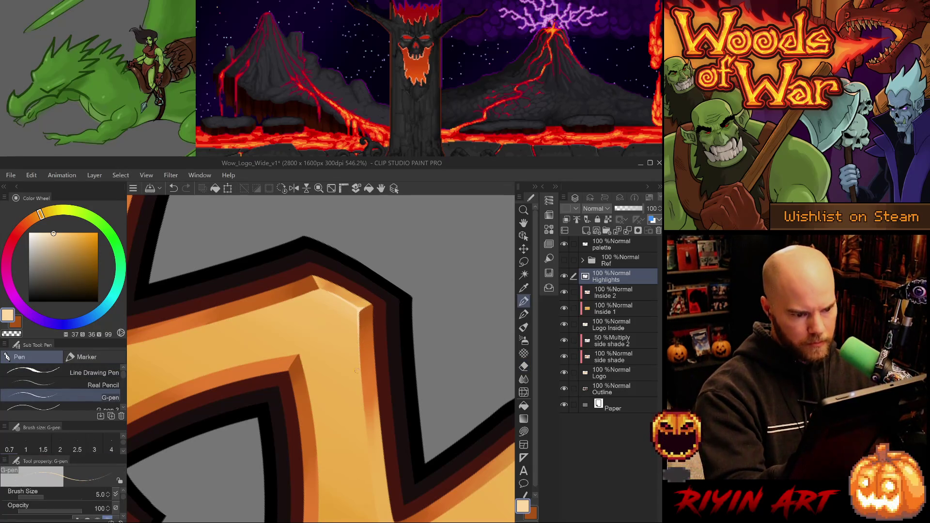
- Brighten the highlight at the bevel corner and save the logo file
left_click_drag(363, 295, 363, 317)
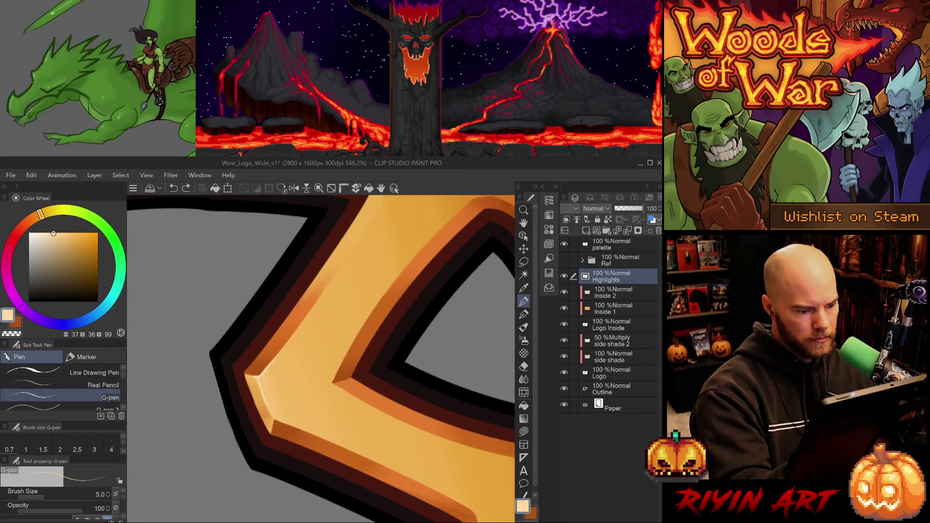
left_click_drag(245, 374, 262, 380)
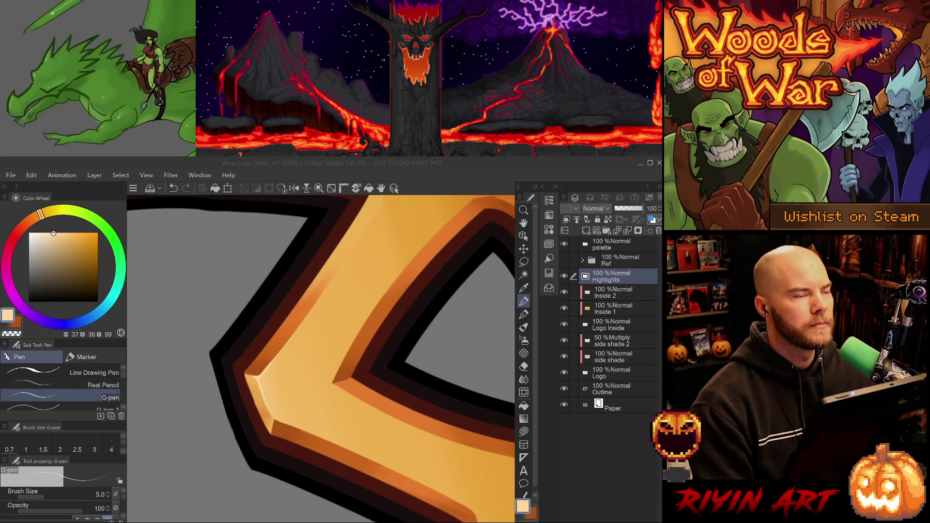
left_click(393, 161)
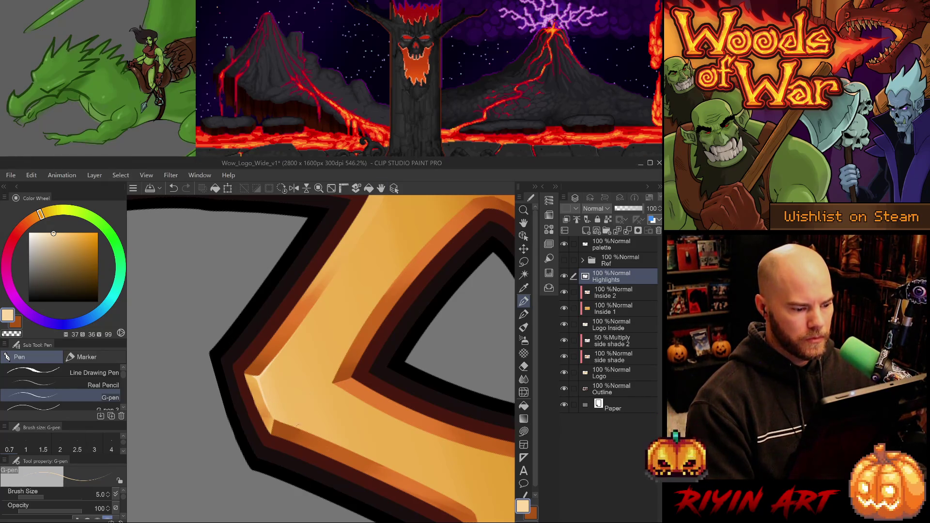
key("ctrl+s")
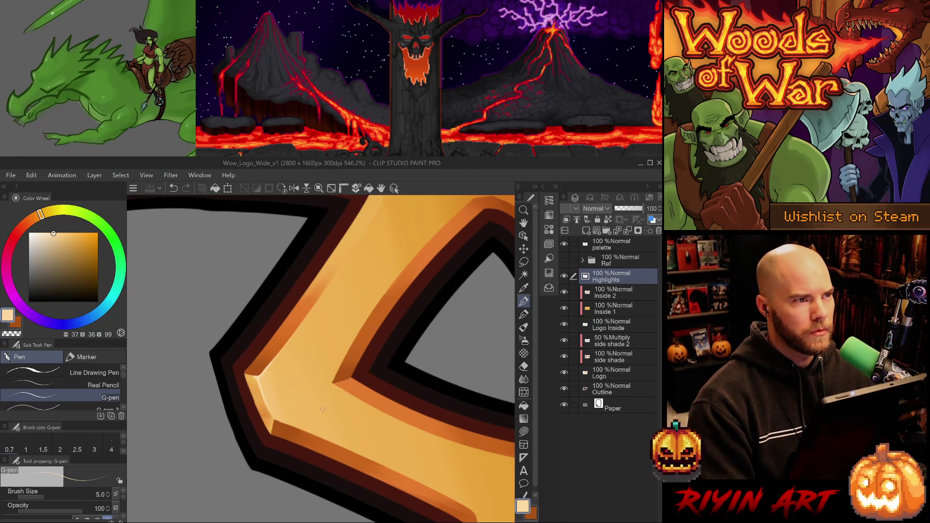
- Try short highlights along the inner edge near the inner corner, undoing the attempts
scroll(323, 409, "up", 3)
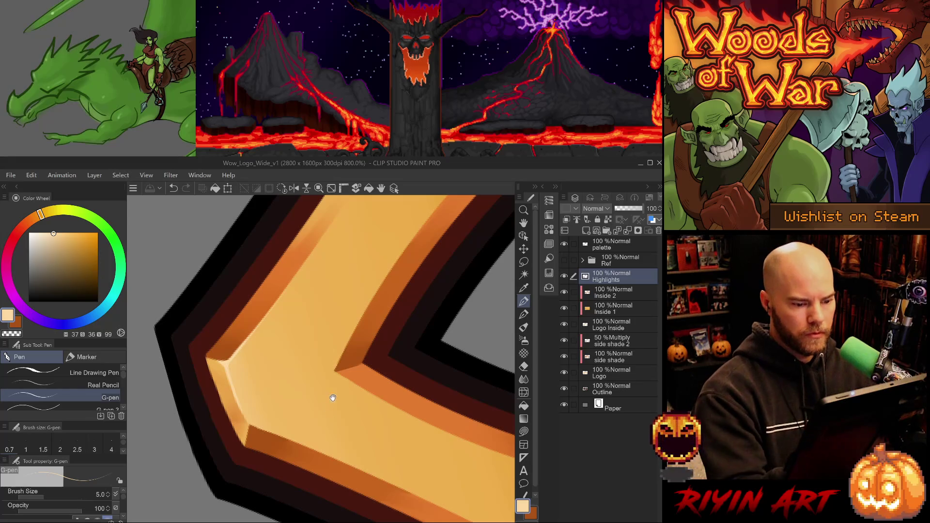
left_click_drag(333, 397, 331, 427)
left_click(34, 373)
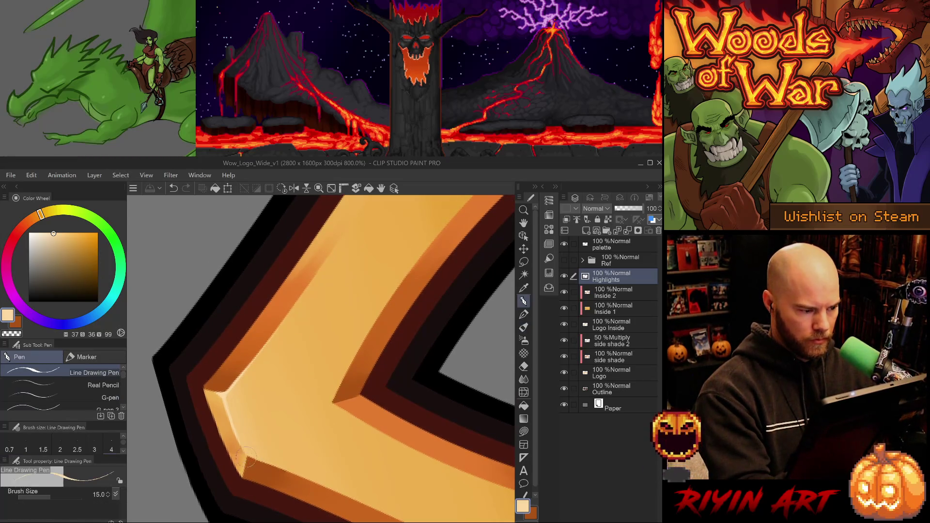
key("p")
key("ctrl+z")
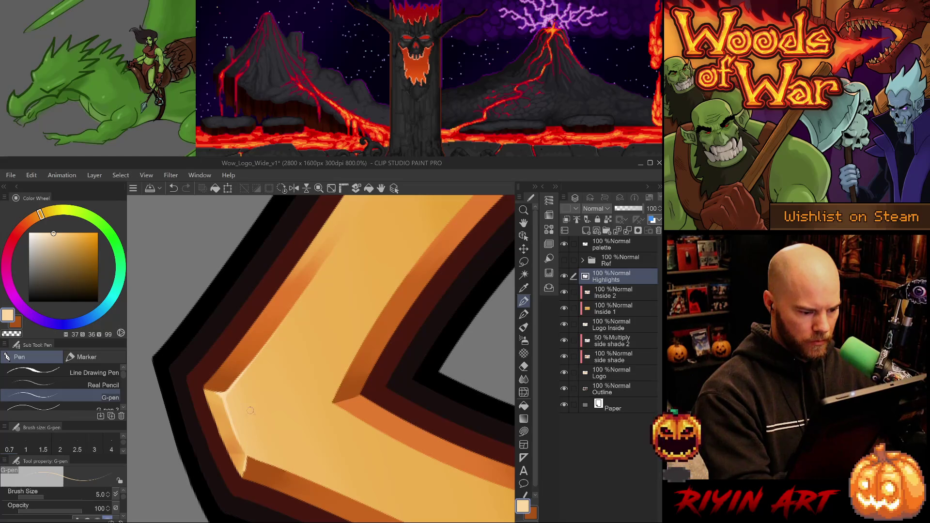
left_click_drag(246, 458, 239, 479)
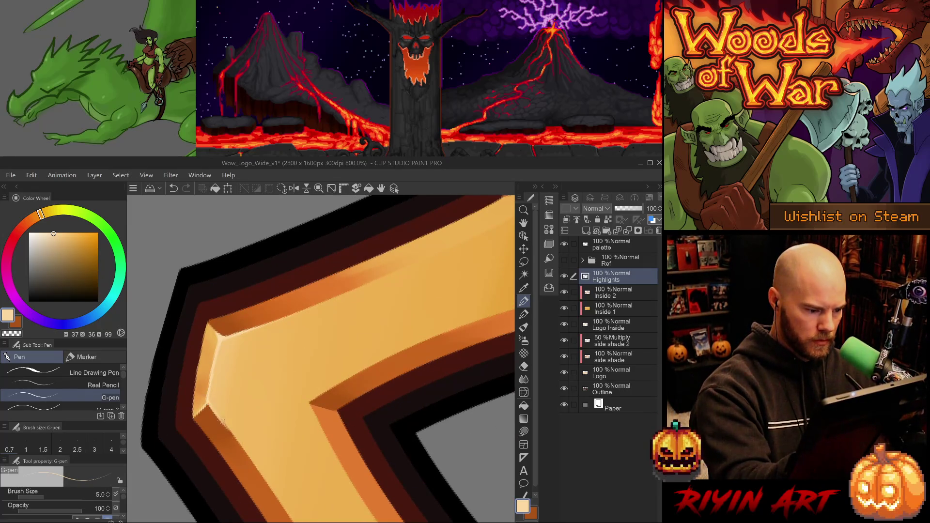
key("ctrl+z")
left_click_drag(223, 402, 211, 436)
key("ctrl+z")
left_click_drag(216, 404, 206, 416)
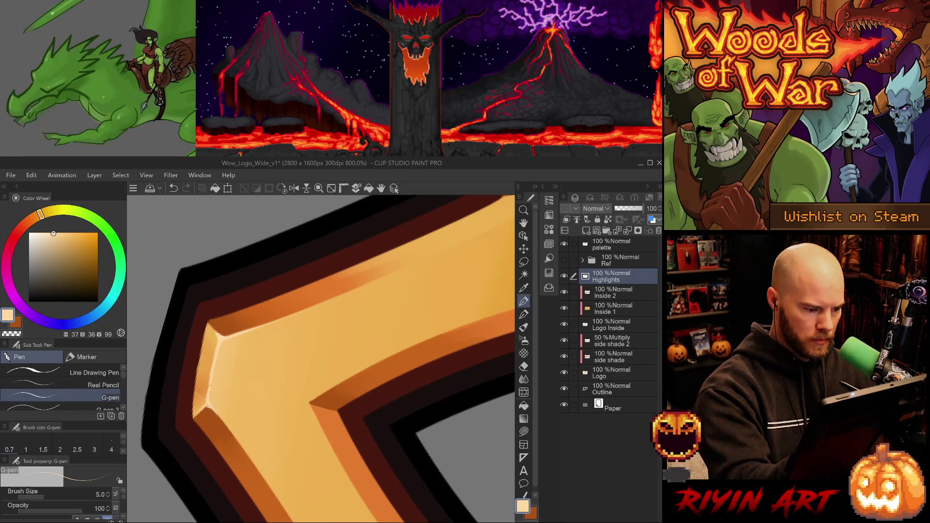
key("ctrl+z")
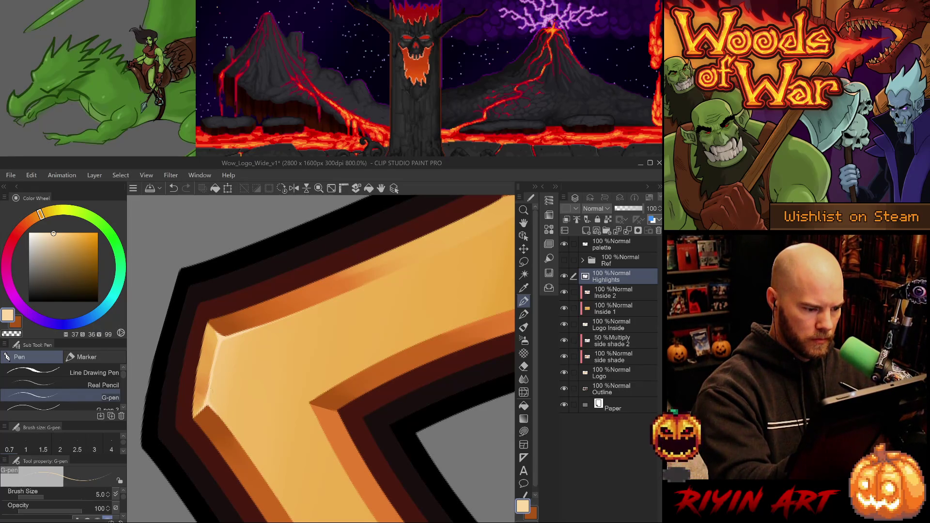
key("ctrl+z")
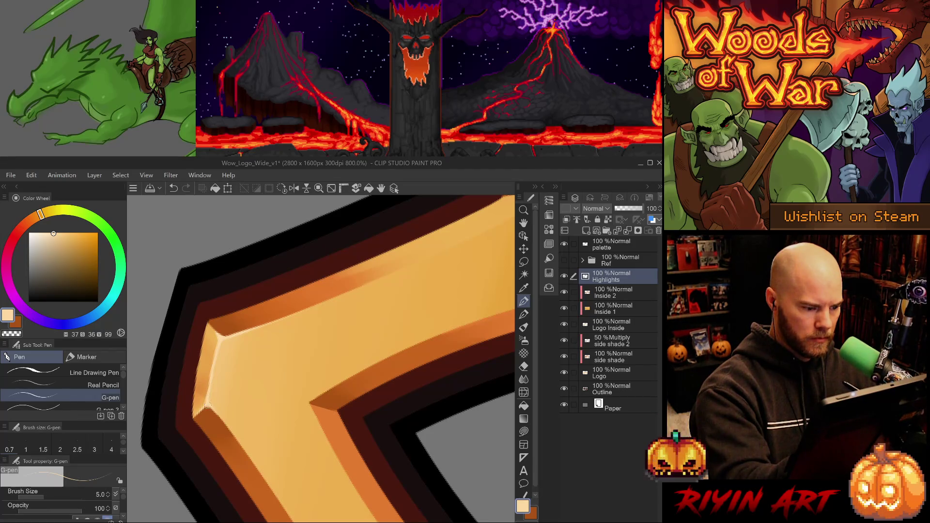
- Rotate the view, then reset it to show the whole Wo logo
key("^")
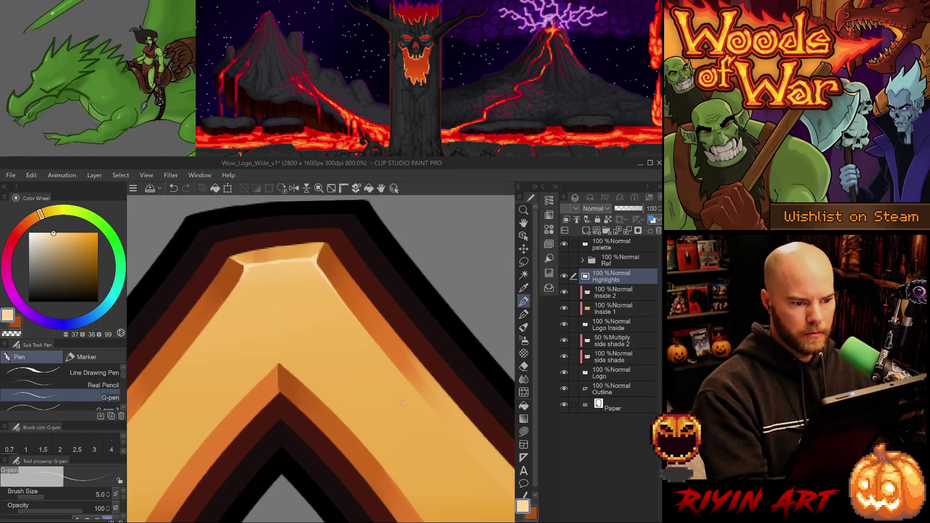
left_click_drag(395, 449, 394, 444)
key("ctrl+0")
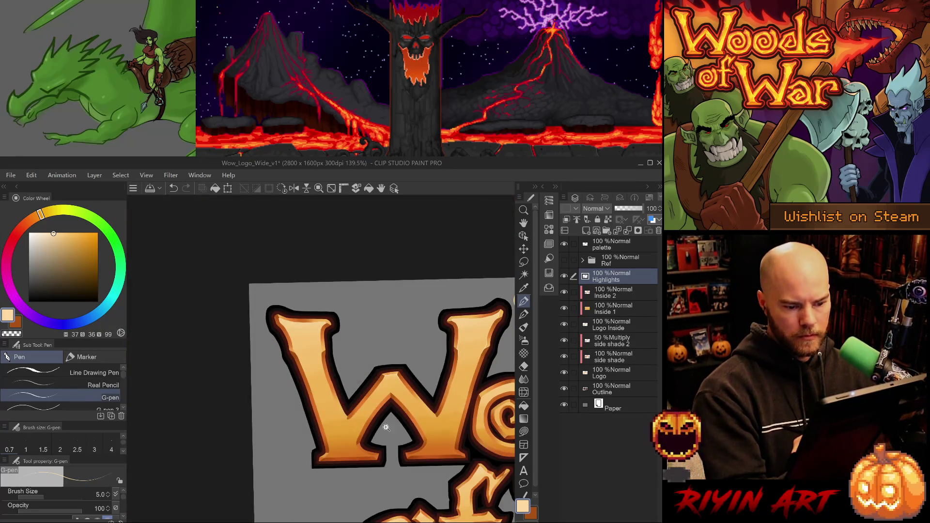
- Paint a thin highlight along the W's inner edge after several eraser and undo retries
scroll(388, 424, "up", 5)
scroll(389, 424, "up", 6)
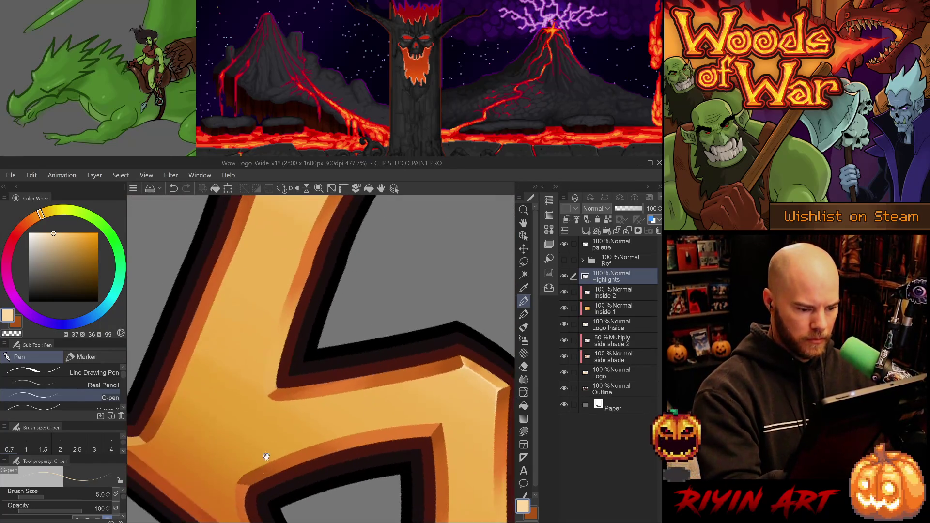
left_click_drag(266, 393, 261, 360)
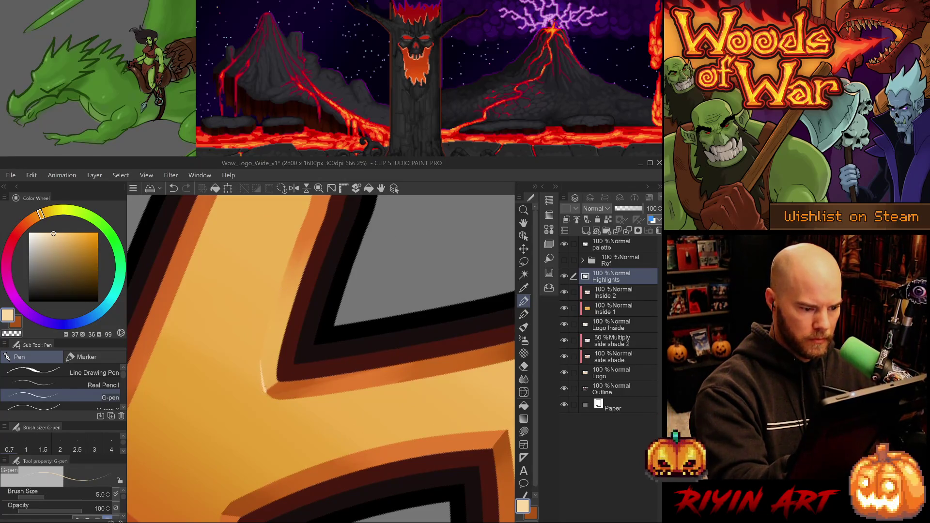
key("ctrl+z")
left_click_drag(266, 394, 262, 362)
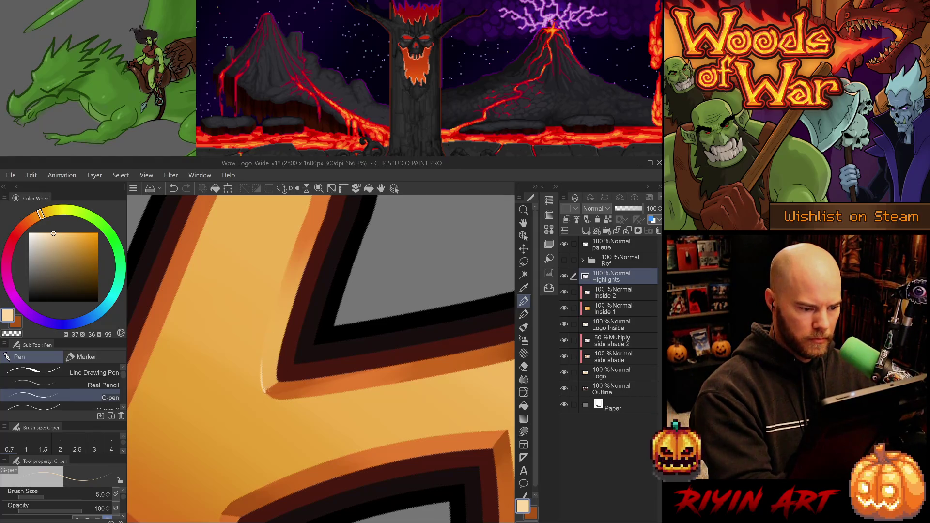
key("ctrl+z")
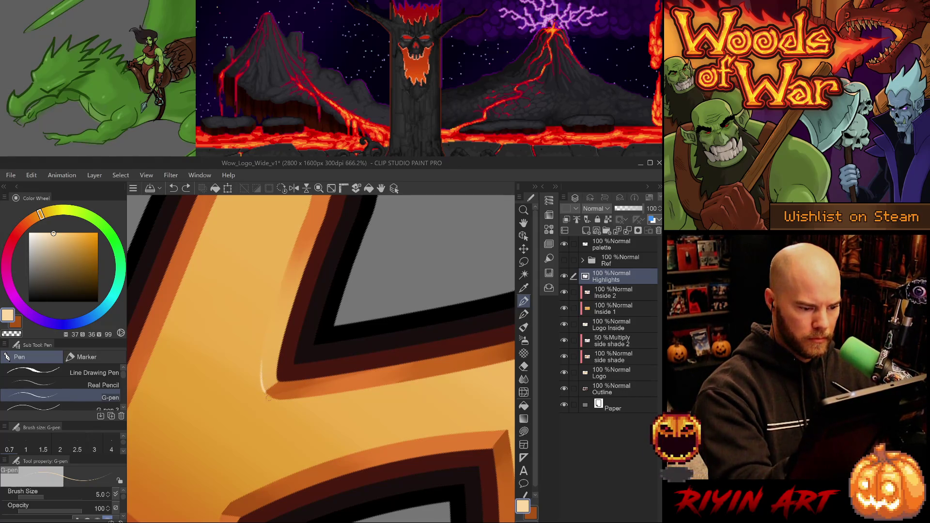
key("e")
left_click_drag(261, 383, 265, 392)
key("ctrl+z")
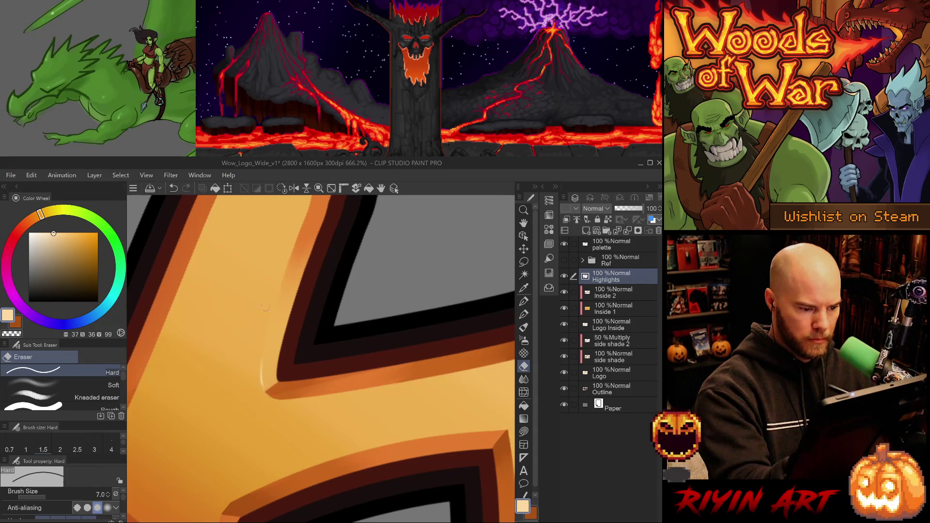
key("ctrl+z")
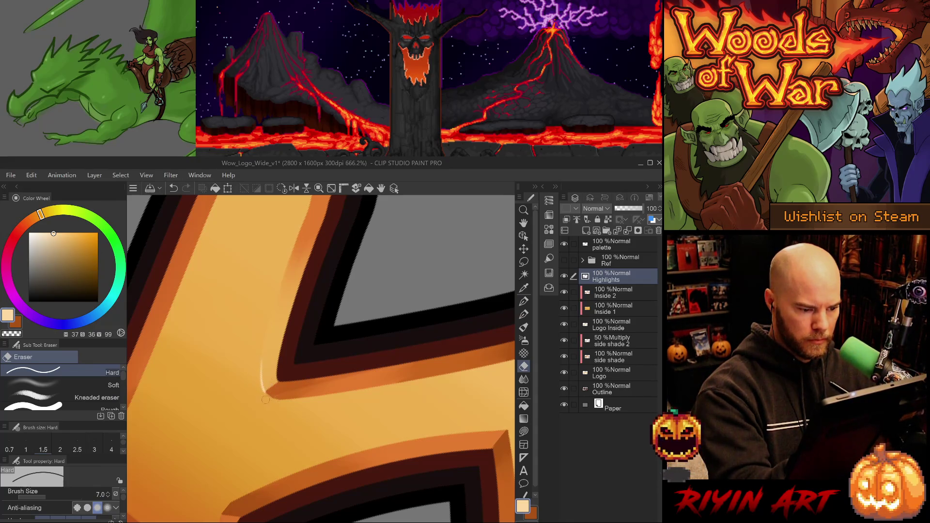
key("ctrl+z")
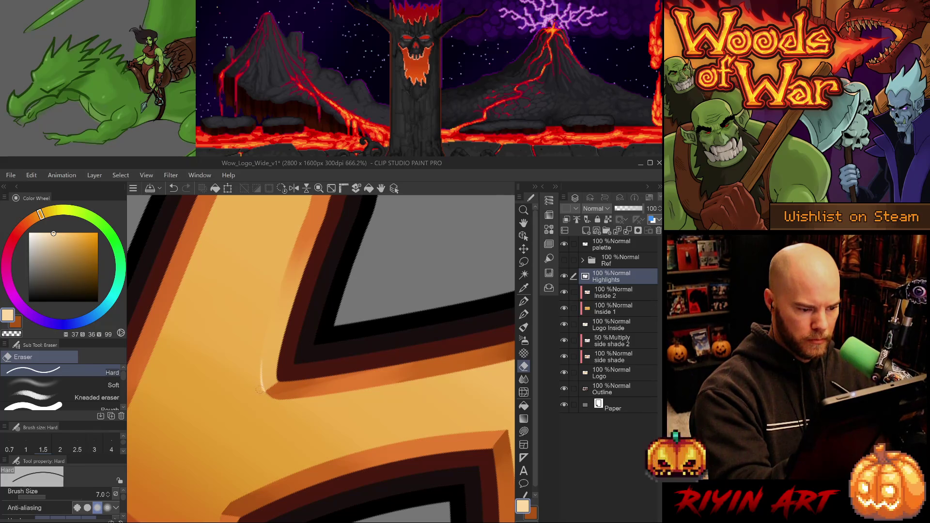
key("p")
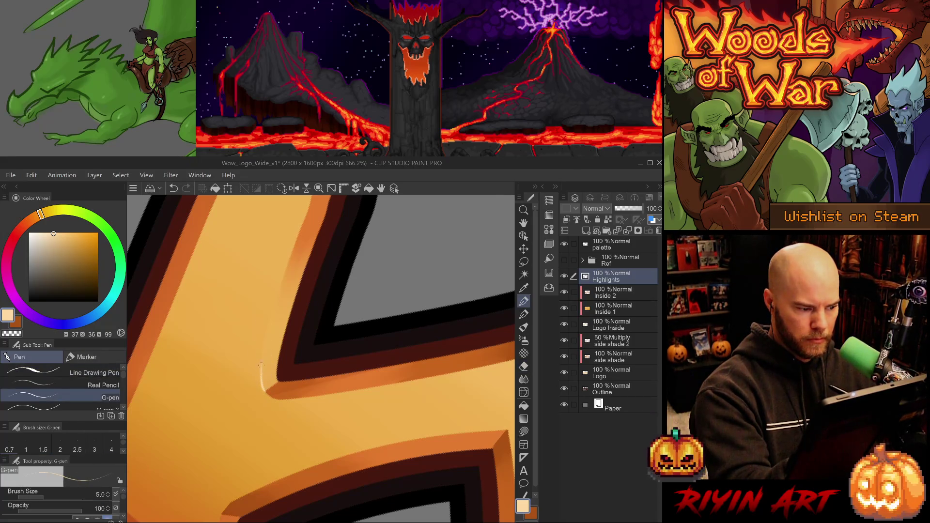
left_click_drag(262, 382, 267, 327)
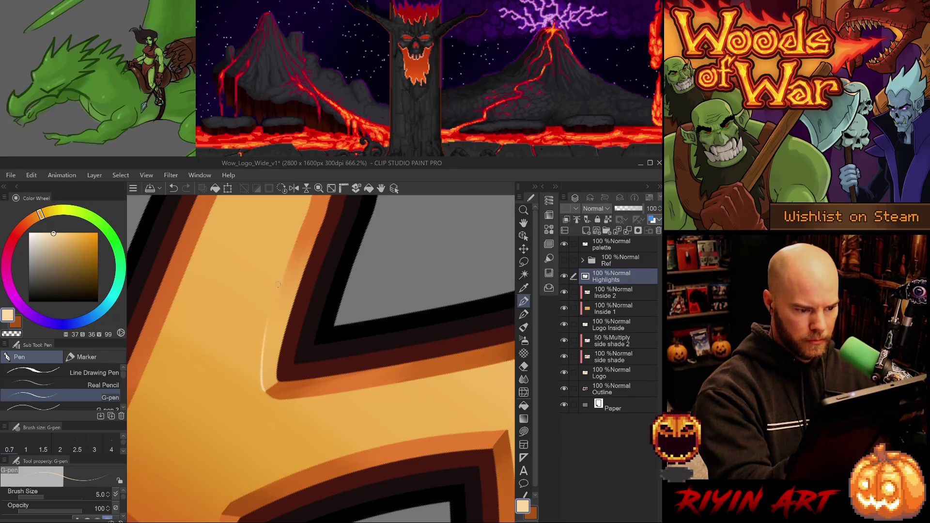
- Set the pen back to size 5 and move the view to the W's upper-left area
scroll(265, 354, "down", 5)
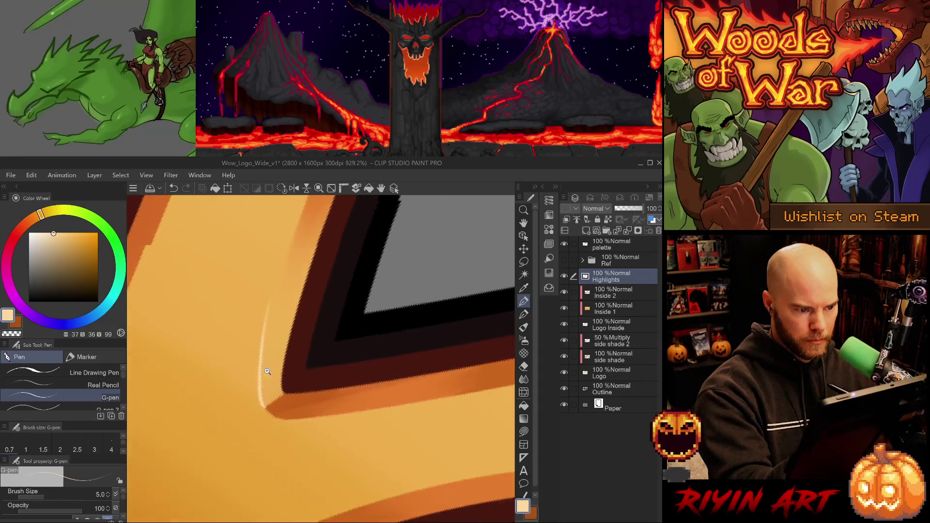
scroll(253, 439, "down", 3)
scroll(270, 442, "up", 2)
left_click_drag(270, 442, 349, 471)
scroll(245, 291, "up", 5)
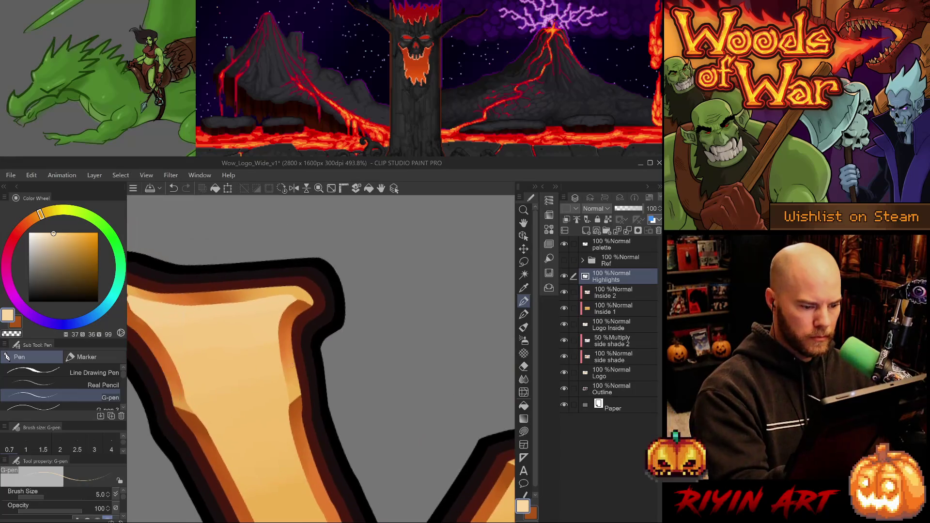
key("period")
key("comma")
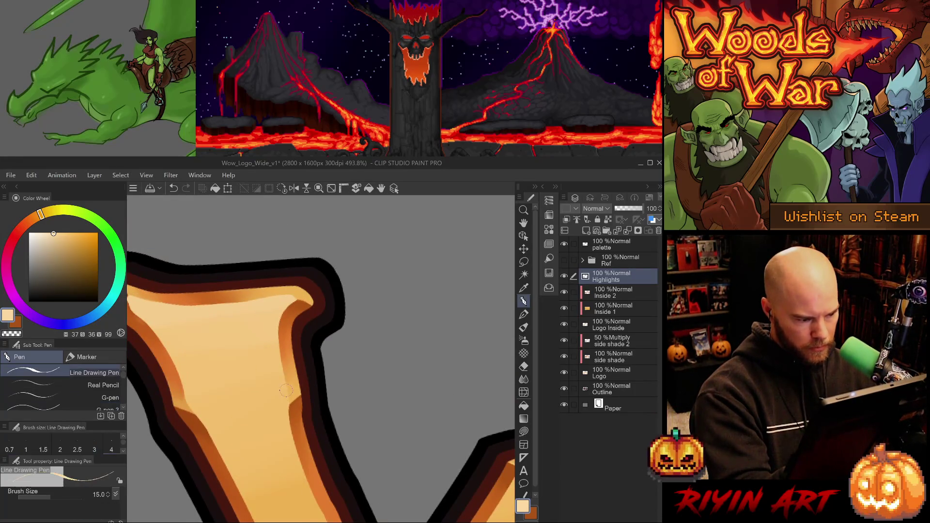
left_click_drag(359, 369, 393, 304)
key("ctrl+z")
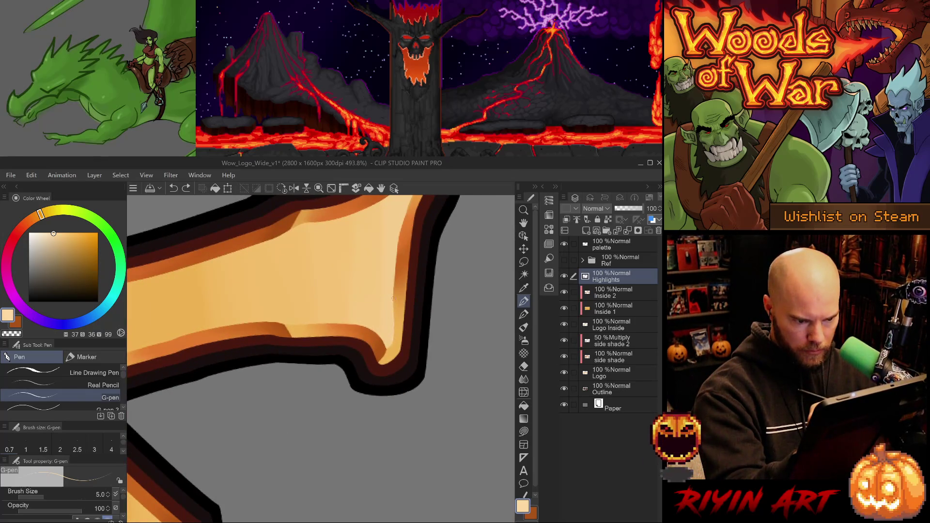
left_click_drag(393, 300, 281, 413)
scroll(282, 413, "up", 5)
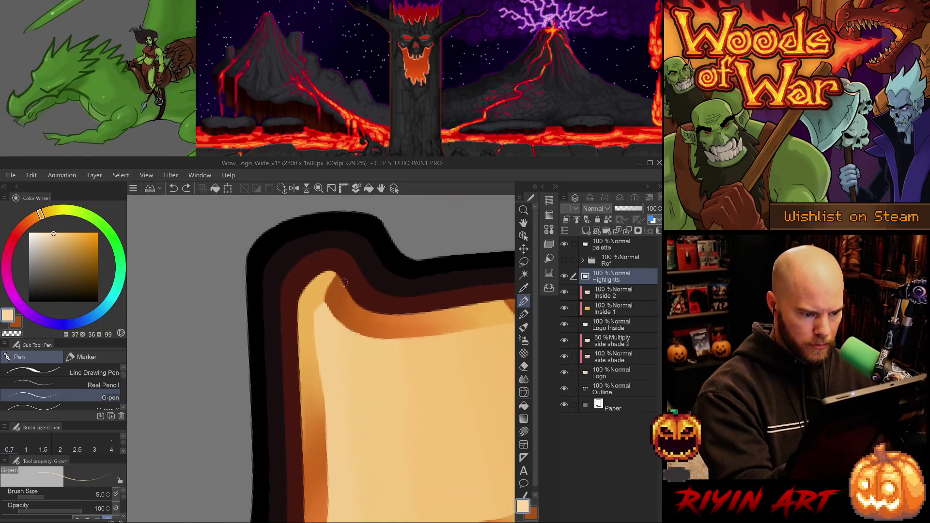
- Highlight the inner left edge and the inner top-left corner of the W
left_click_drag(323, 301, 321, 398)
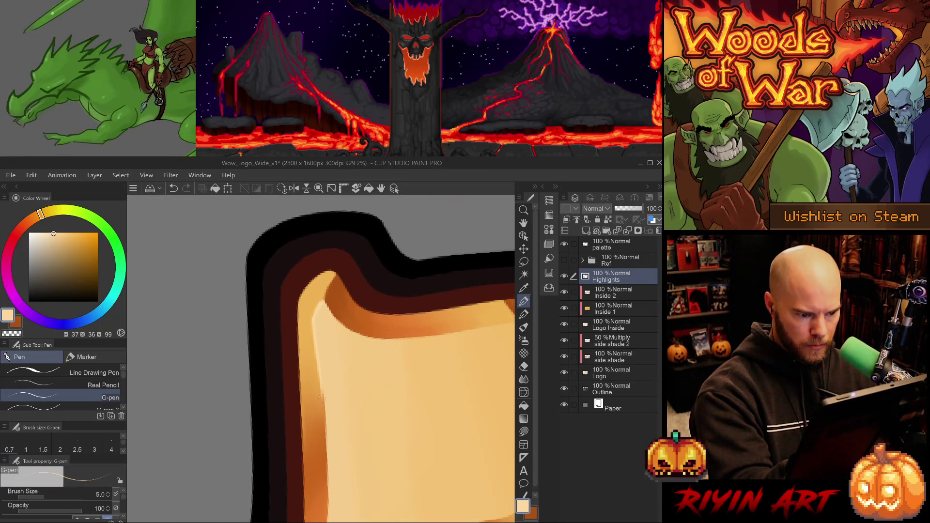
key("ctrl+z")
left_click_drag(313, 316, 331, 451)
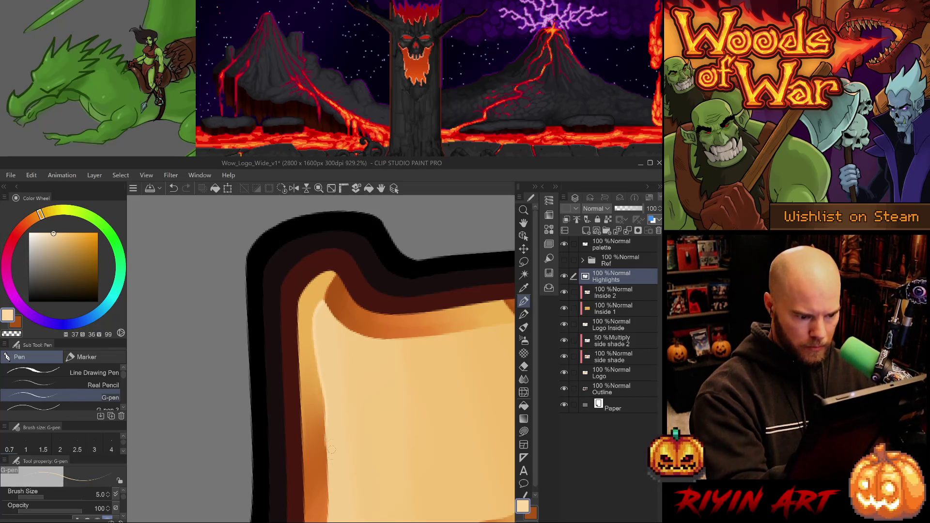
mouse_move(341, 266)
left_mouse_down()
mouse_move(323, 305)
mouse_move(341, 270)
left_mouse_up()
key("ctrl+z")
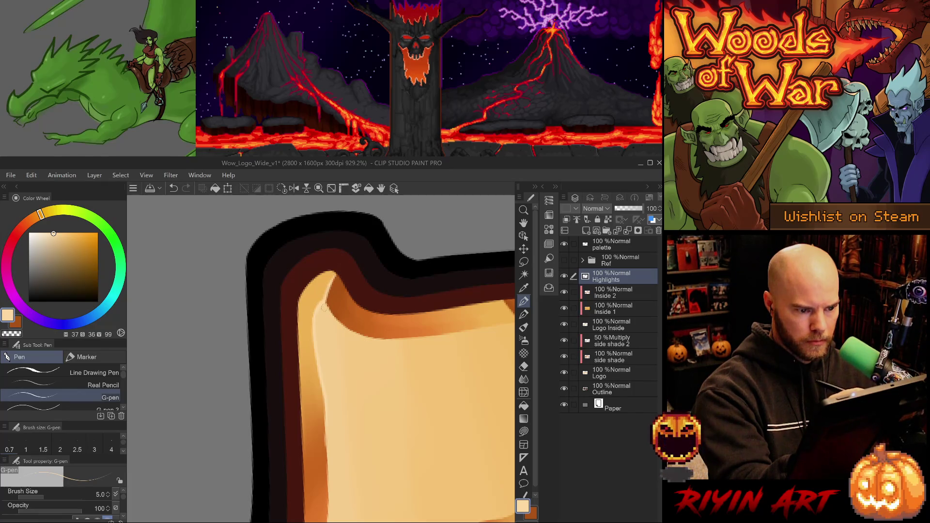
left_click_drag(326, 301, 343, 302)
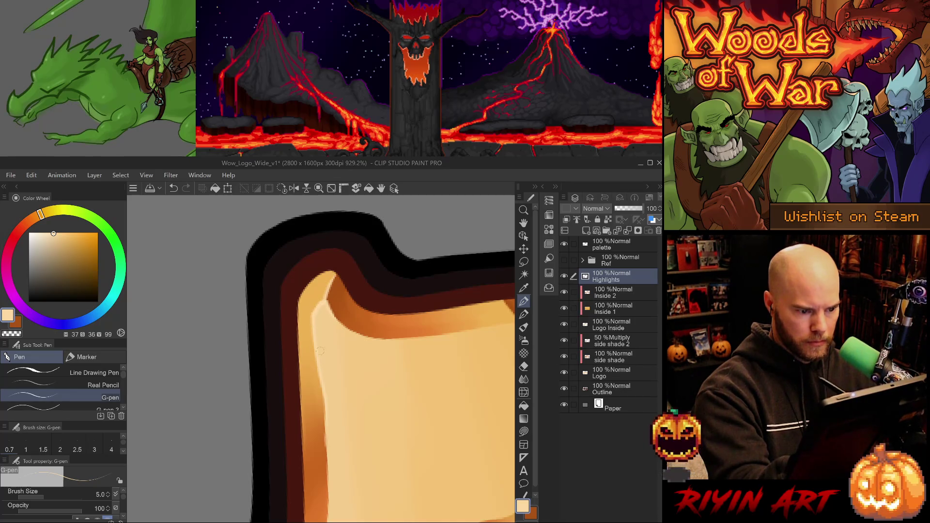
left_click_drag(309, 310, 294, 286)
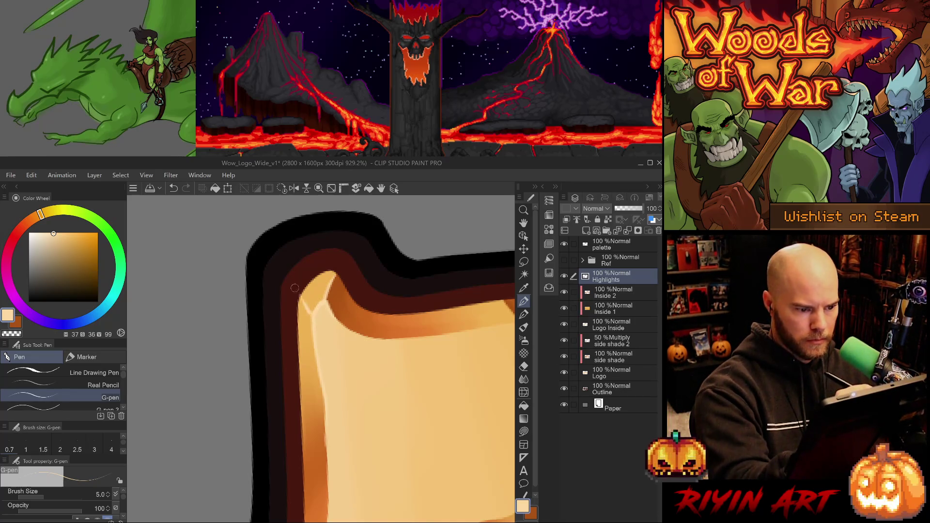
key("ctrl+z")
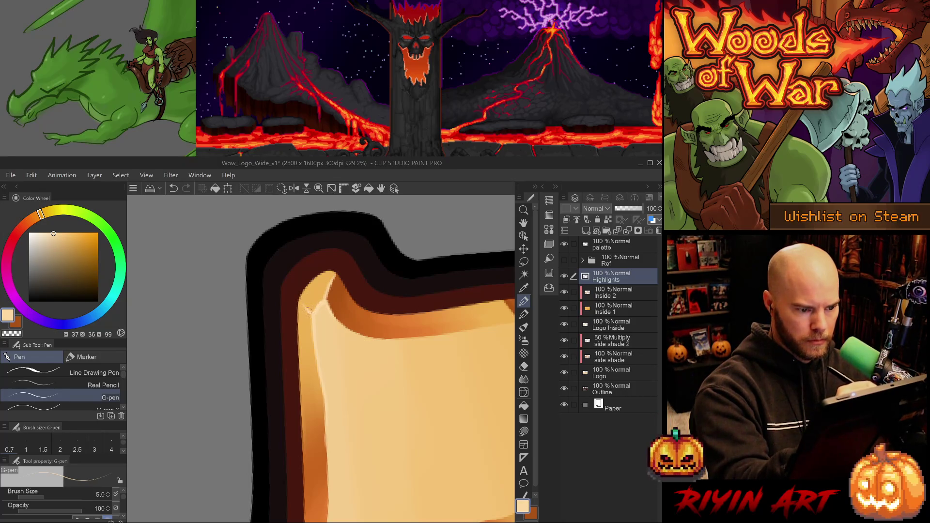
- Redraw a thin highlight along the top edge of the upper-right corner
scroll(348, 421, "down", 8)
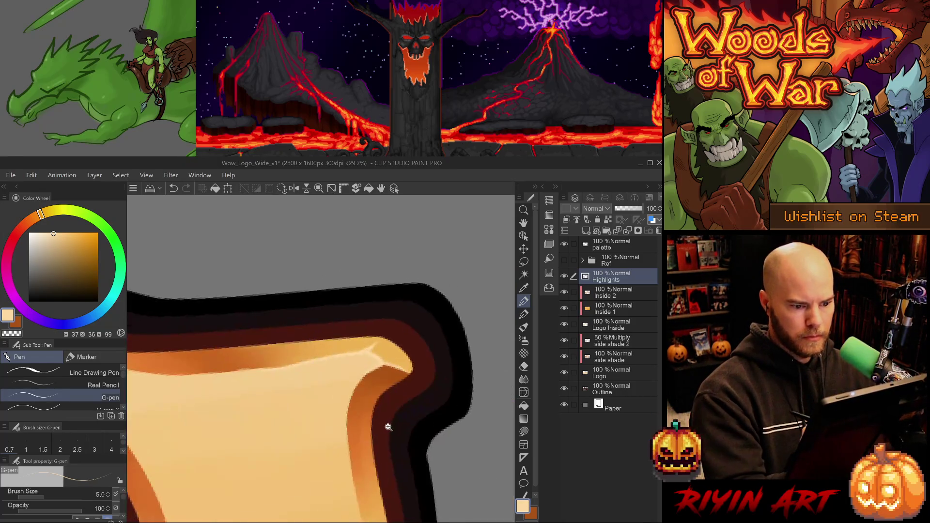
scroll(397, 400, "up", 6)
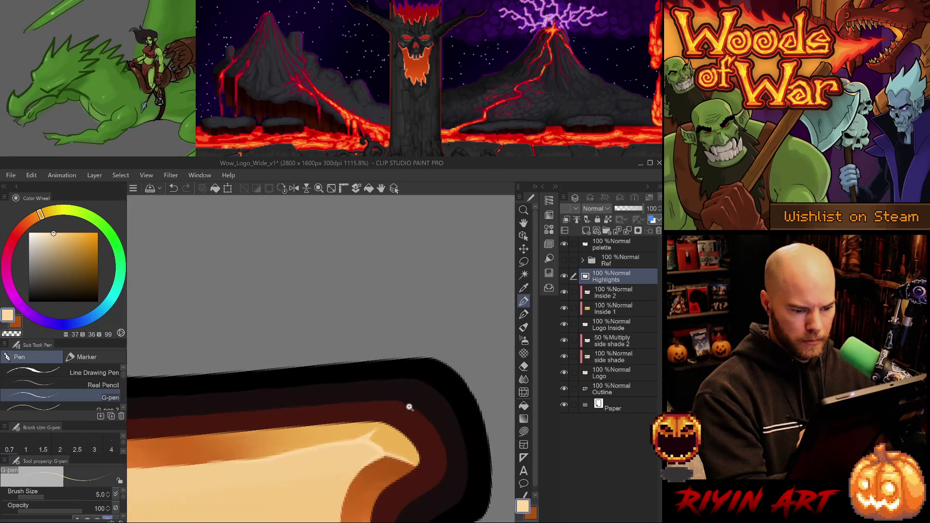
key("ctrl+z")
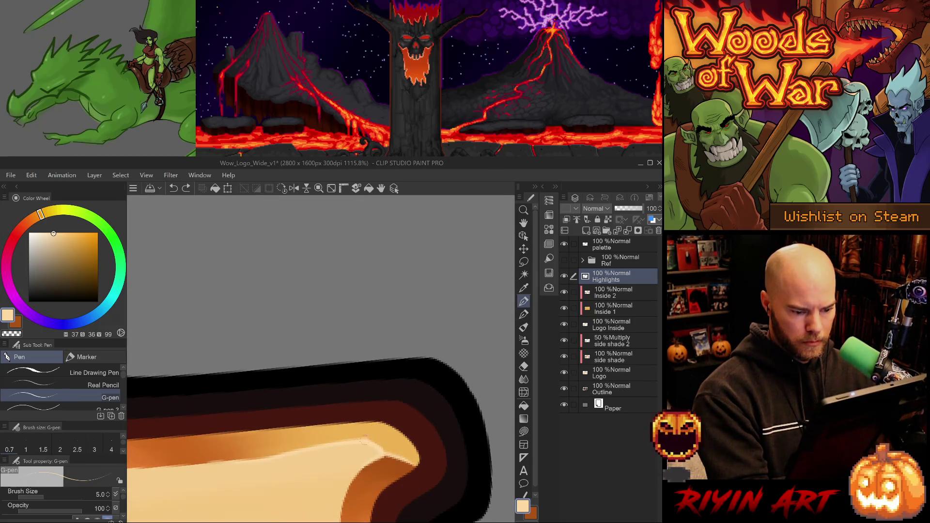
left_click_drag(361, 438, 383, 448)
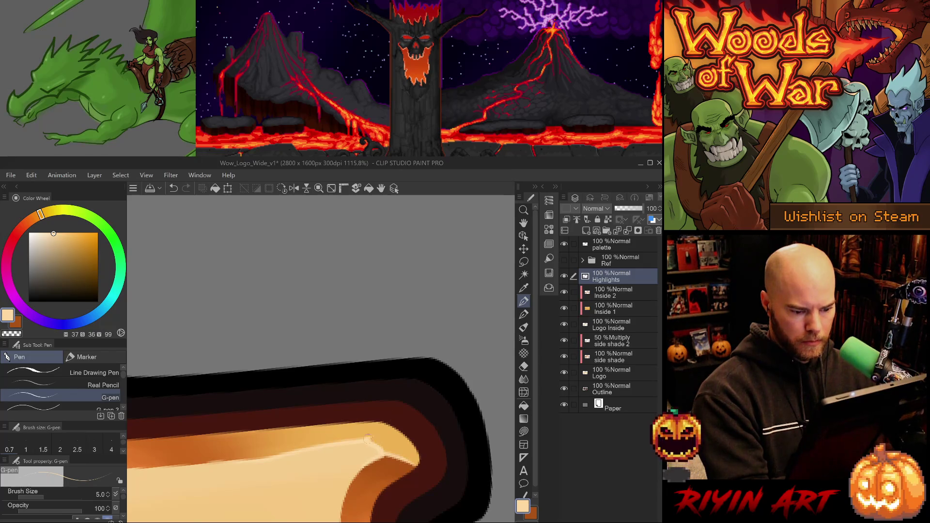
scroll(404, 444, "down", 6)
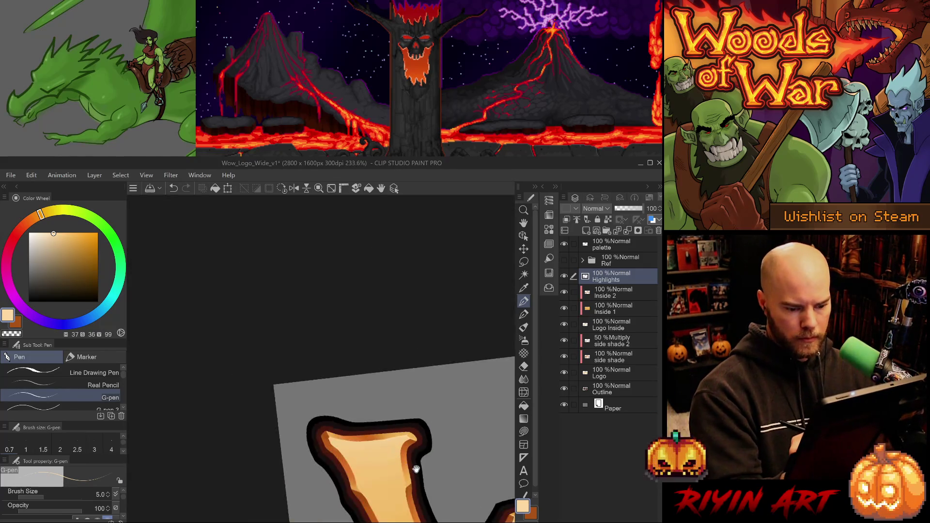
scroll(415, 437, "up", 3)
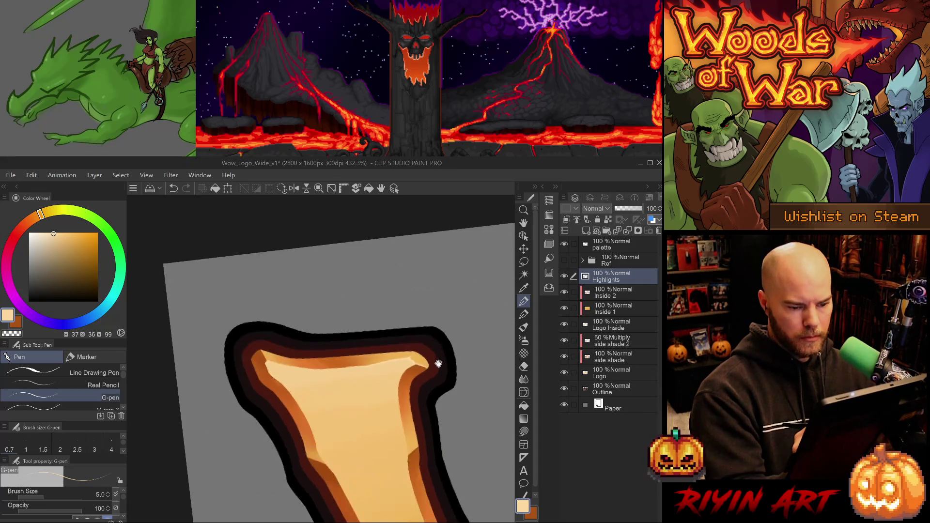
scroll(259, 353, "up", 4)
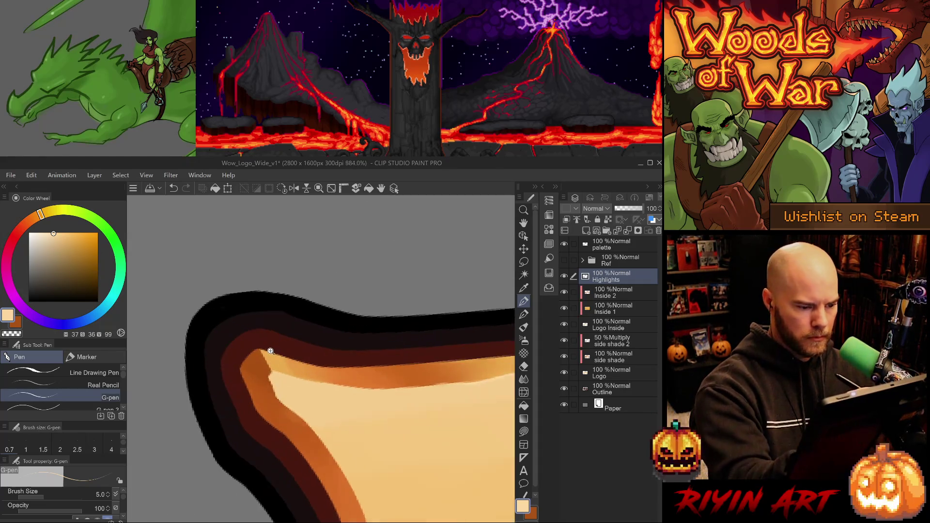
left_click_drag(259, 353, 274, 373)
key("ctrl+z")
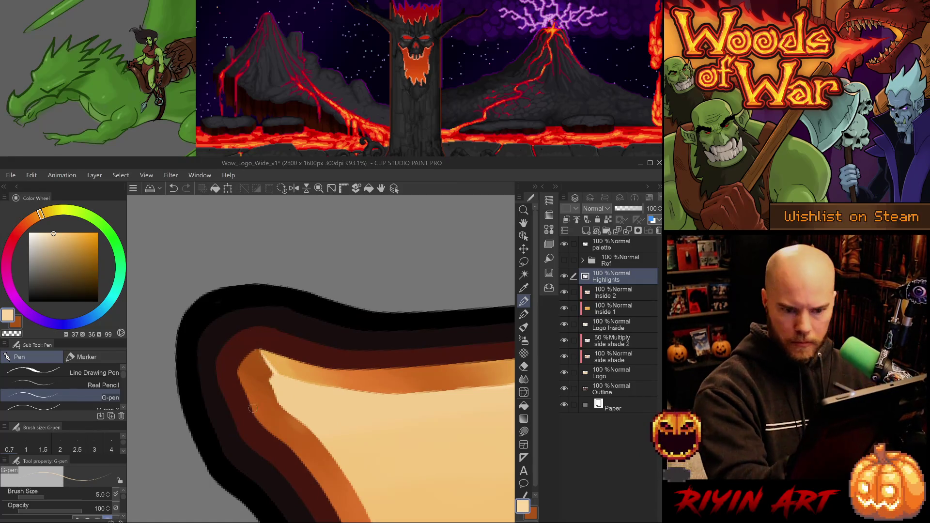
left_click(613, 357)
left_click(261, 351, "alt")
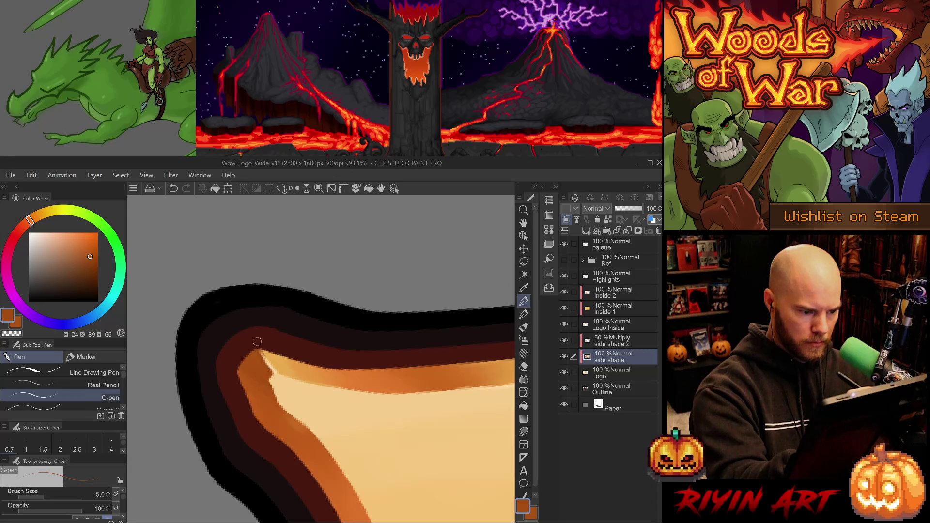
key("ctrl+z")
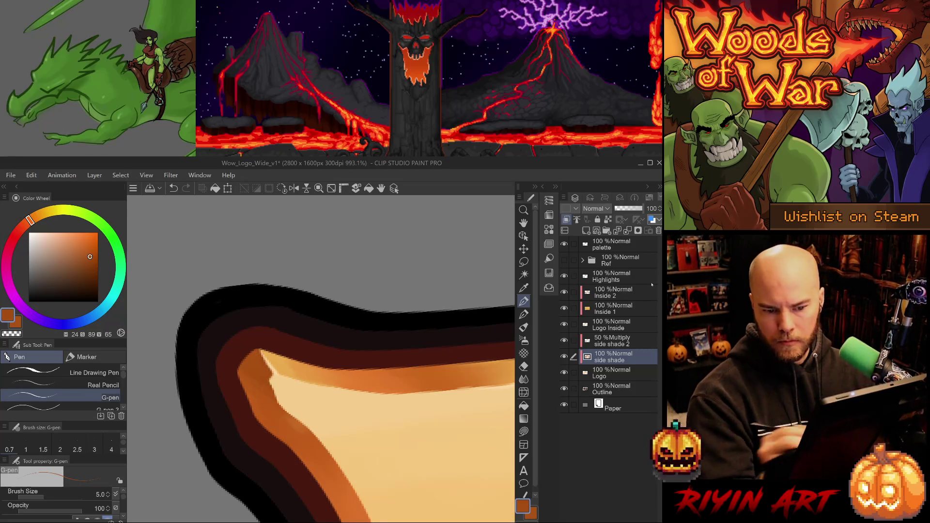
left_click(621, 274)
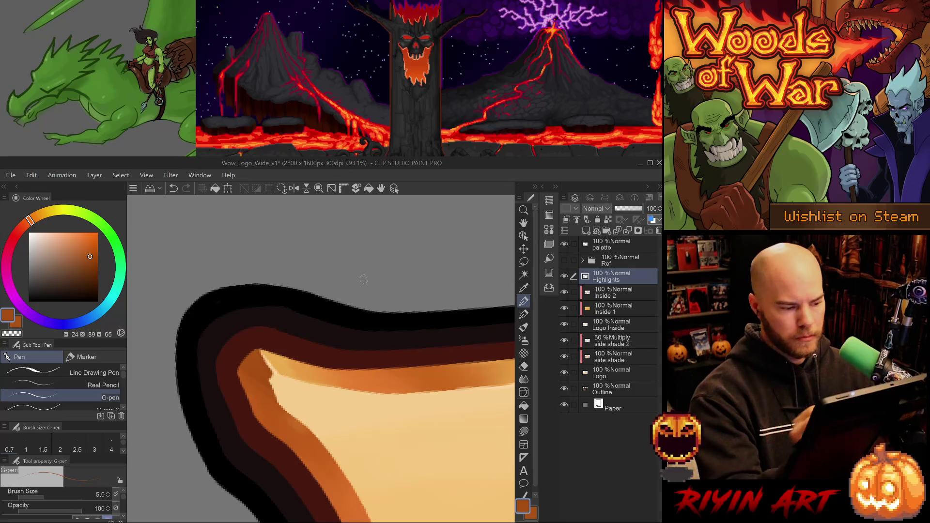
left_click(278, 368, "alt")
- Pick the light peach swatch and zoom and rotate so the W's edge runs vertically
scroll(365, 374, "down", 4)
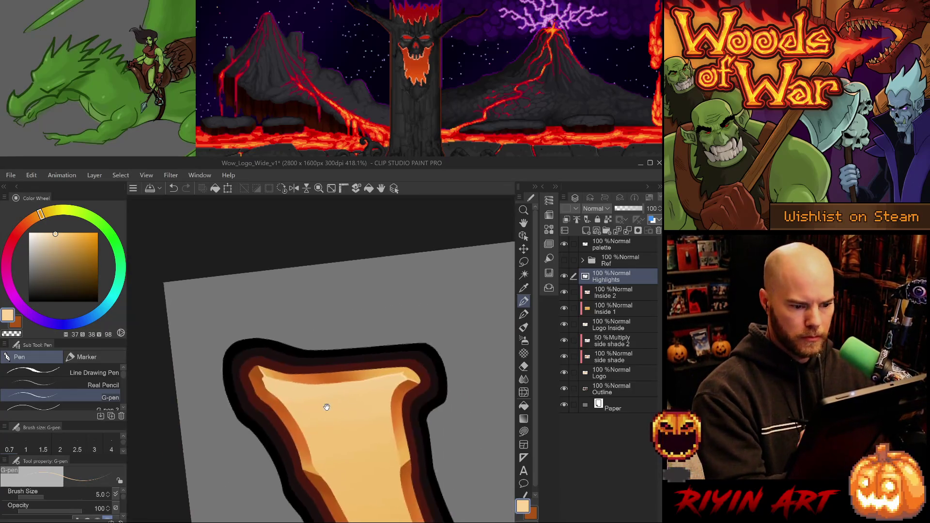
scroll(327, 407, "down", 5)
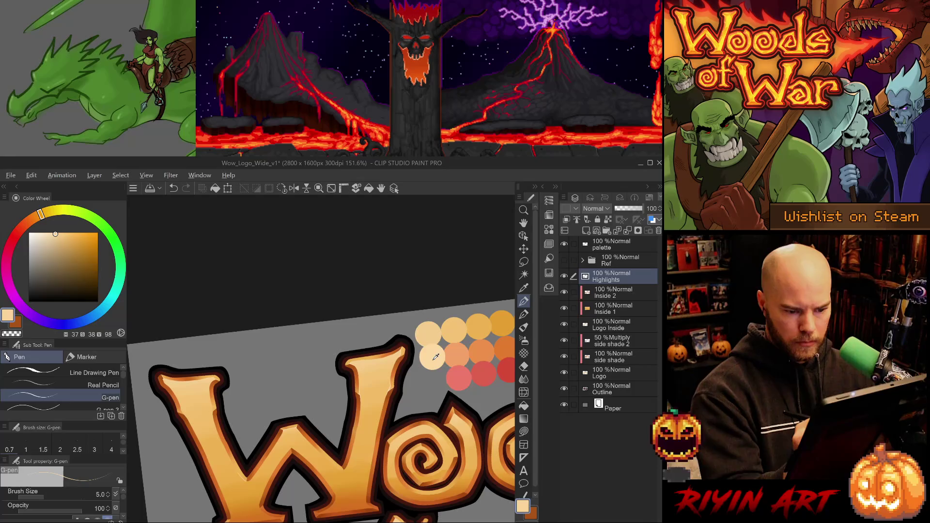
left_click(435, 358, "alt")
mouse_move(182, 389)
left_mouse_down()
mouse_move(266, 391)
mouse_move(257, 431)
left_mouse_up()
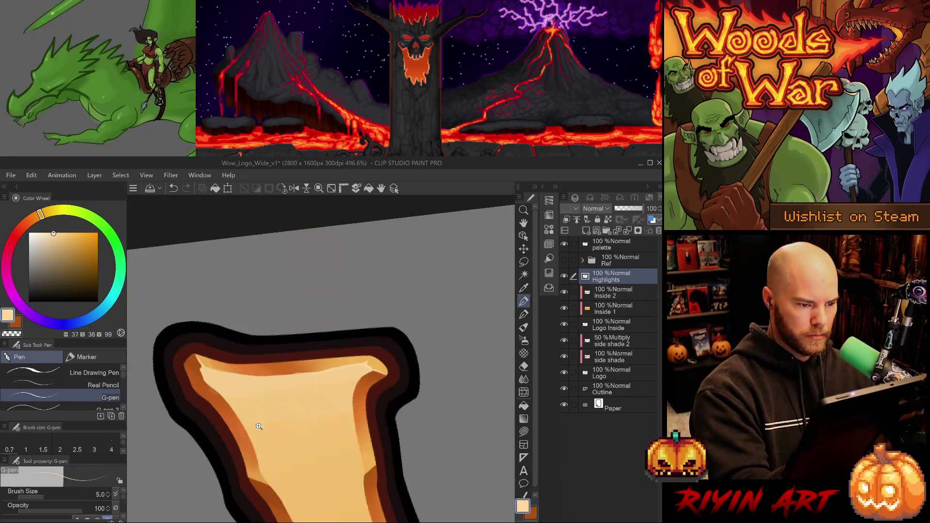
mouse_move(395, 429)
left_mouse_down()
mouse_move(284, 322)
mouse_move(312, 238)
mouse_move(303, 311)
mouse_move(320, 339)
mouse_move(290, 339)
mouse_move(322, 430)
mouse_move(332, 367)
left_mouse_up()
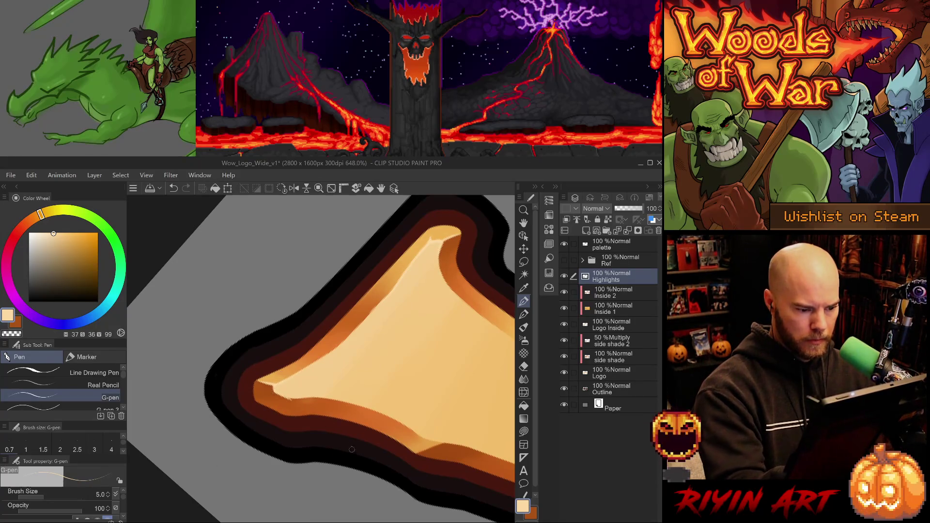
mouse_move(274, 390)
left_mouse_down()
mouse_move(274, 335)
mouse_move(277, 344)
left_mouse_up()
mouse_move(382, 470)
left_mouse_down()
mouse_move(374, 342)
mouse_move(340, 316)
left_mouse_up()
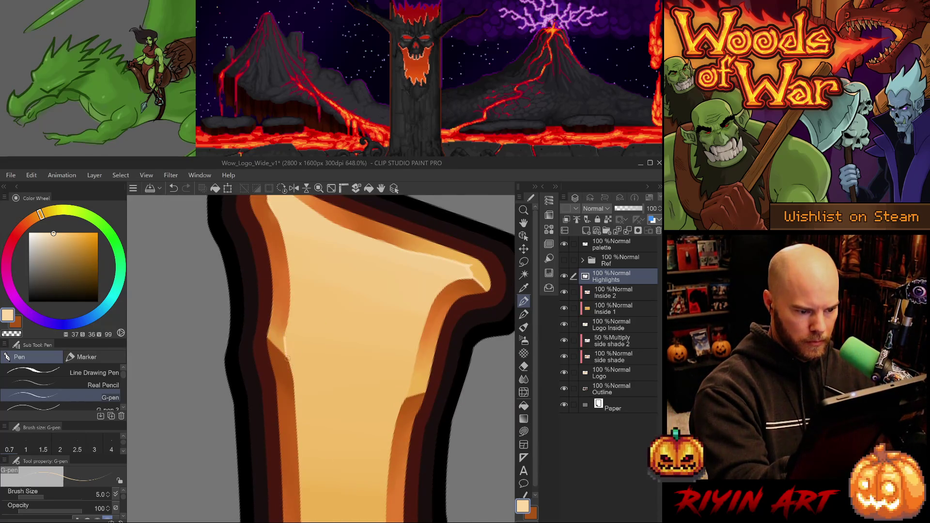
- Paint thin peach highlights along the upright stroke's inner edges, retrying with undo
mouse_move(291, 371)
left_mouse_down()
mouse_move(286, 335)
mouse_move(264, 341)
left_mouse_up()
key("ctrl+z")
key("ctrl+z")
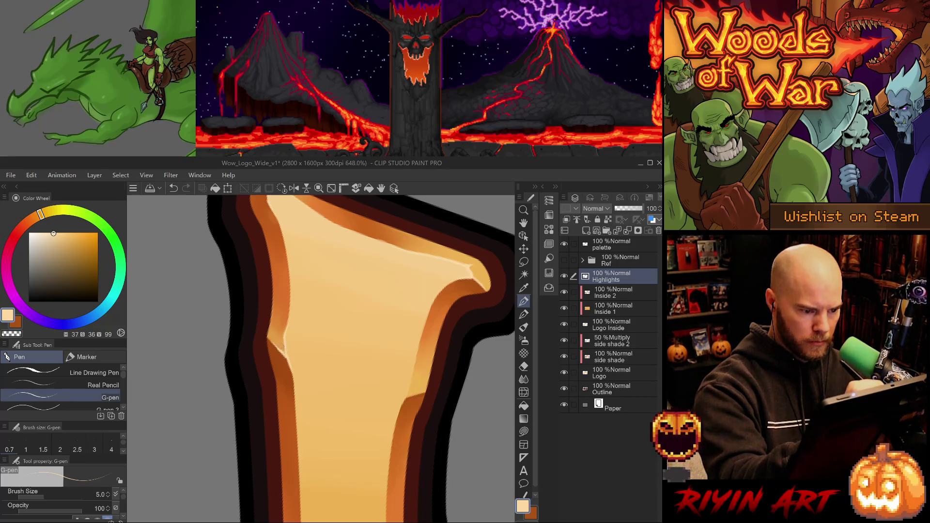
key("ctrl+z")
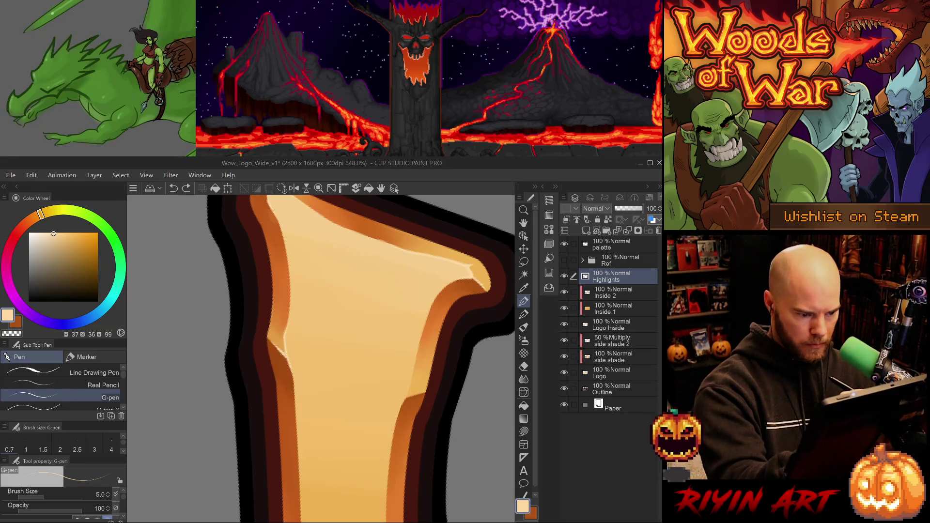
mouse_move(286, 365)
left_mouse_down()
mouse_move(284, 346)
mouse_move(296, 396)
left_mouse_up()
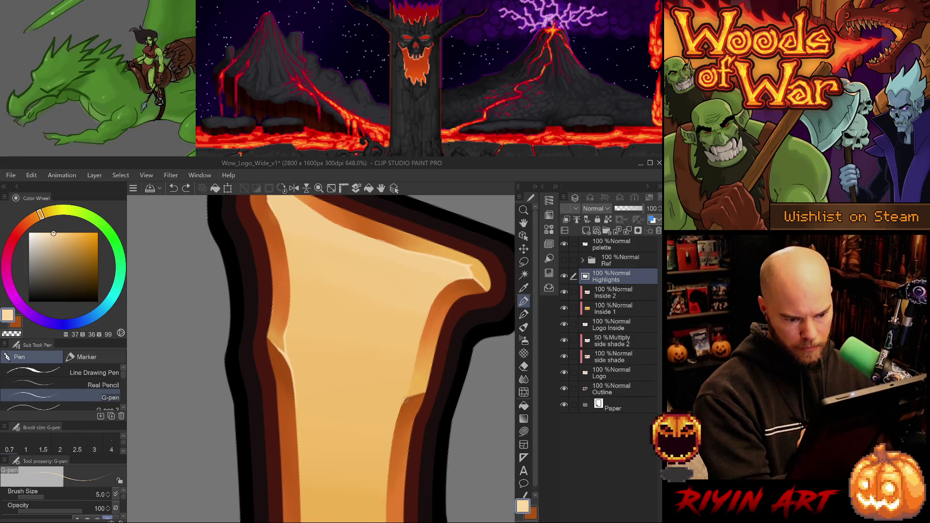
mouse_move(431, 387)
left_mouse_down()
mouse_move(380, 384)
mouse_move(358, 347)
left_mouse_up()
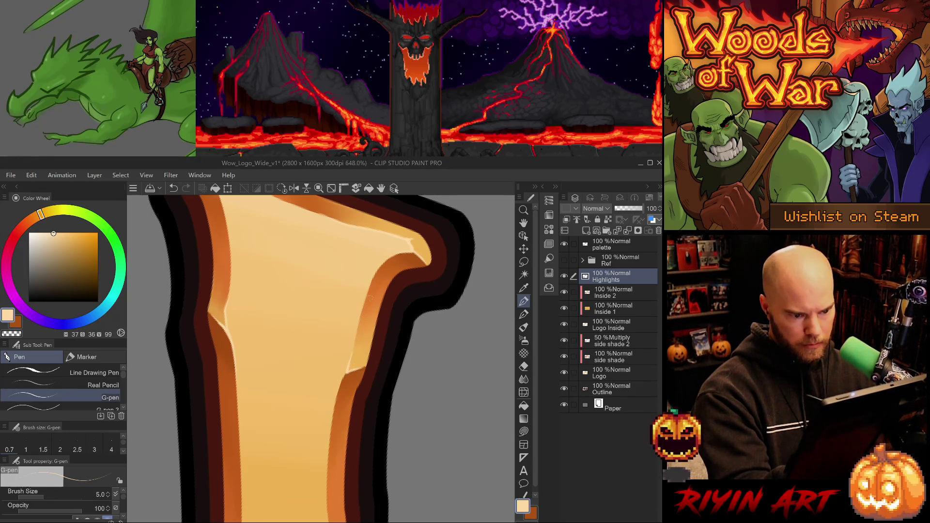
left_click_drag(360, 320, 351, 362)
key("ctrl+z")
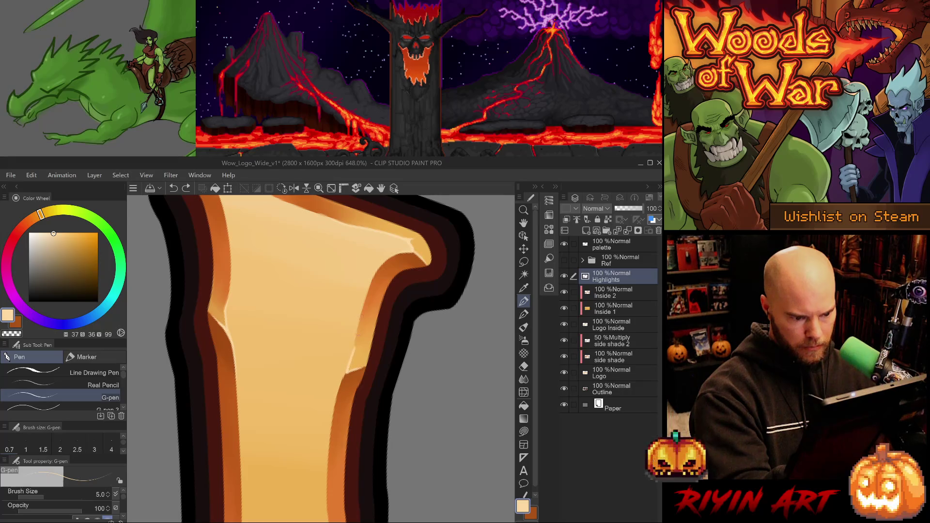
mouse_move(361, 318)
left_mouse_down()
mouse_move(353, 352)
mouse_move(360, 323)
left_mouse_up()
key("ctrl+z")
left_click_drag(350, 370, 334, 428)
key("ctrl+z")
key("e")
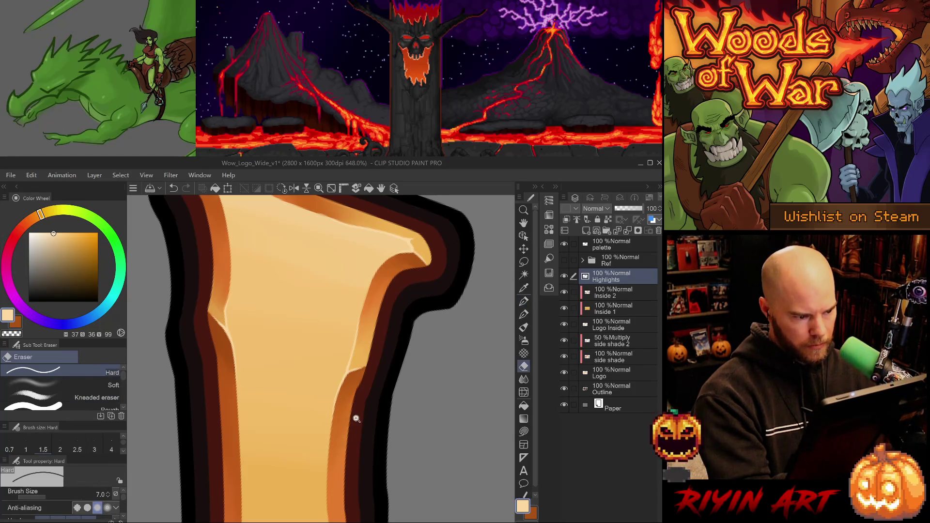
- Bring the W's middle diagonal into view and select the highlight G-pen
scroll(353, 416, "down", 5)
mouse_move(354, 416)
left_mouse_down()
mouse_move(401, 448)
mouse_move(359, 374)
left_mouse_up()
scroll(350, 360, "down", 2)
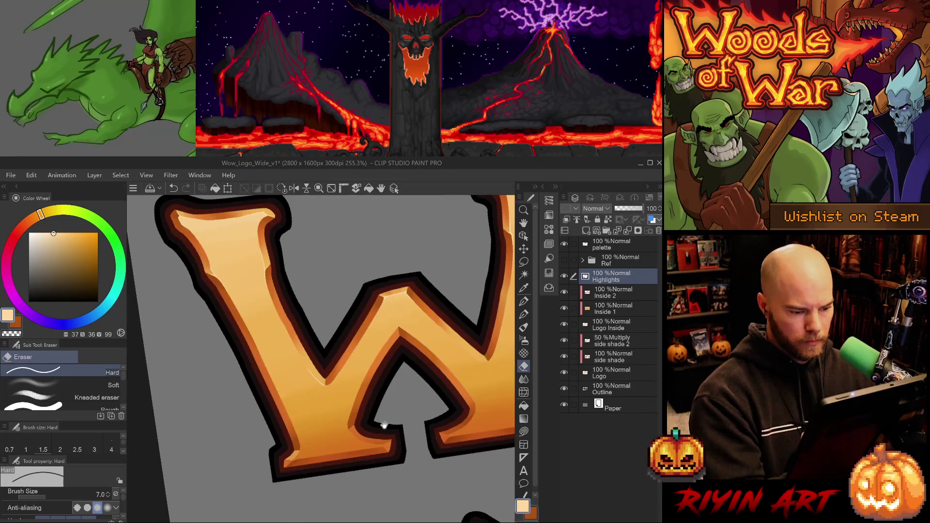
left_click_drag(380, 422, 326, 453)
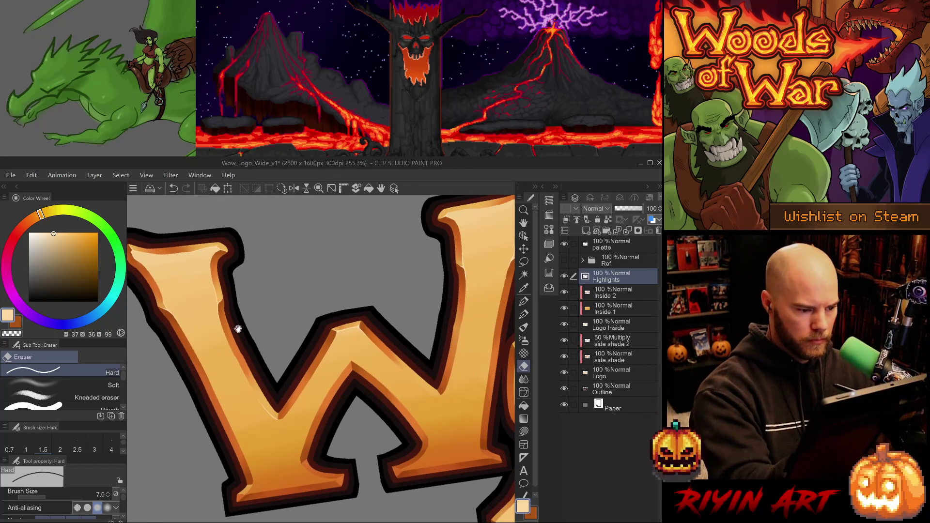
scroll(242, 362, "up", 3)
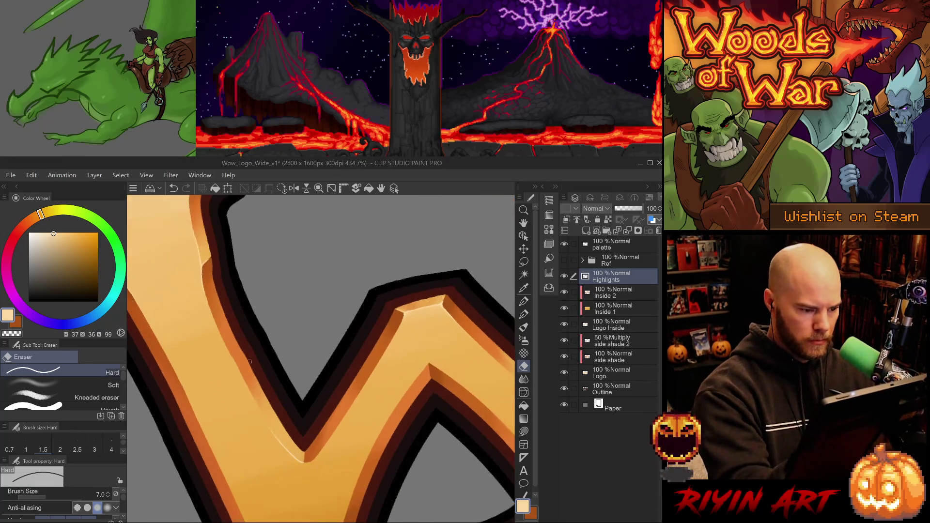
key("p")
left_click(110, 398)
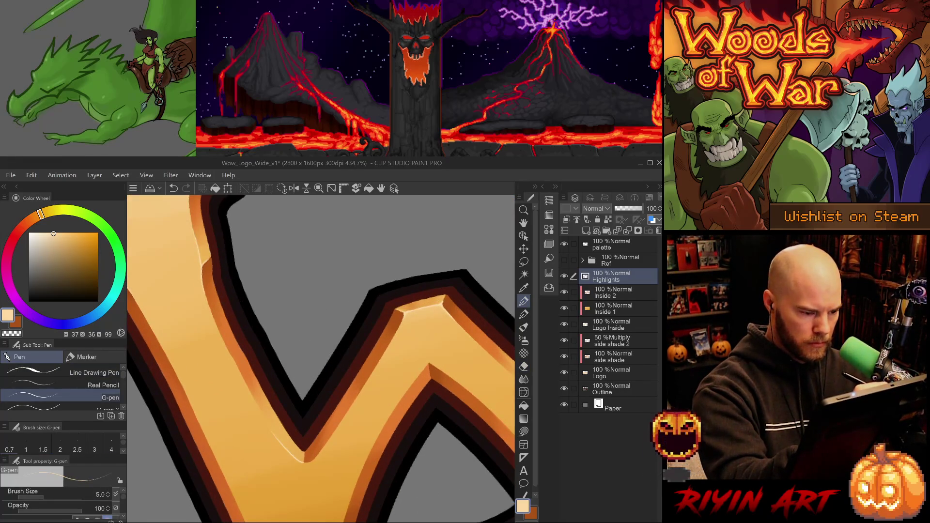
- Draw a longer highlight along the middle diagonal near its inner corner, then zoom out
left_click_drag(235, 362, 245, 385)
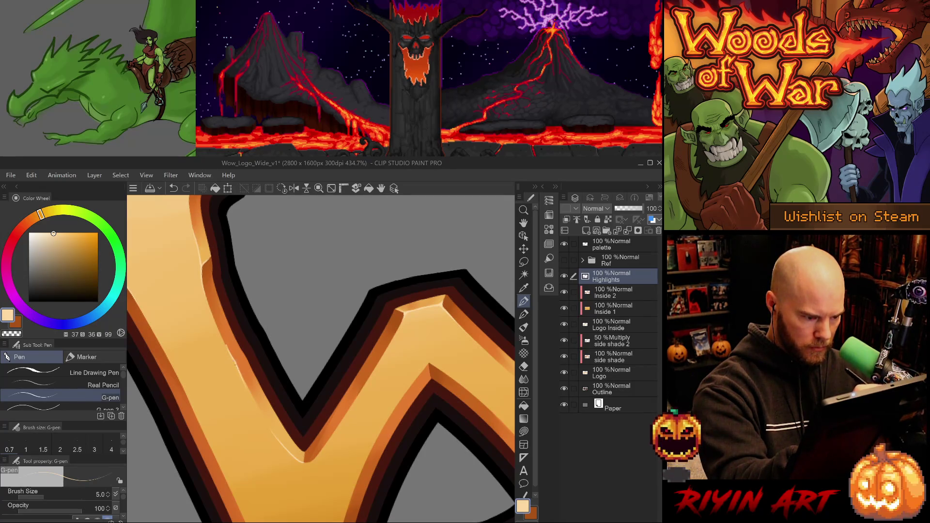
key("ctrl+z")
left_click_drag(230, 354, 250, 394)
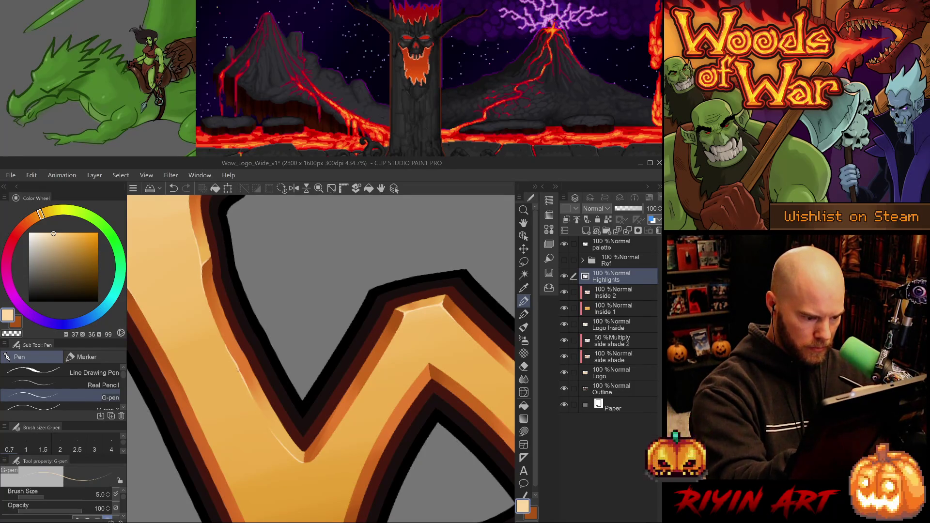
key("e")
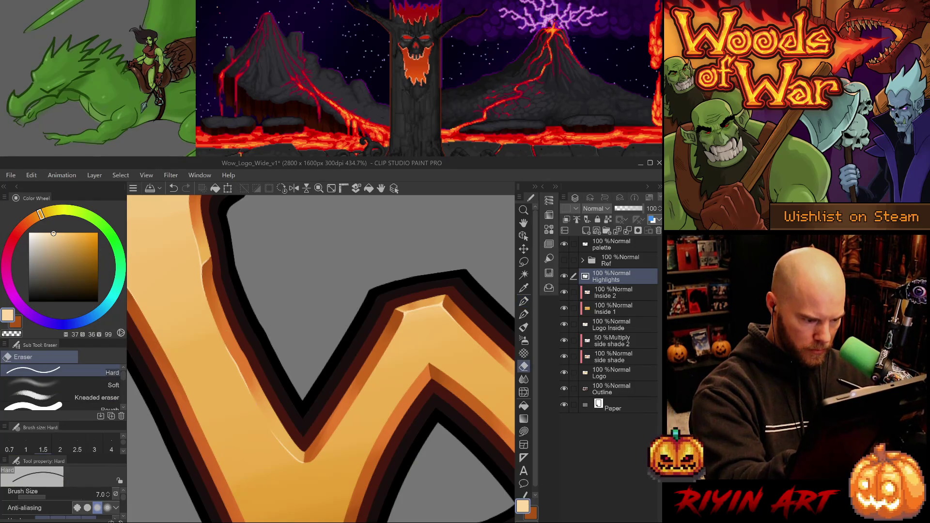
key("p")
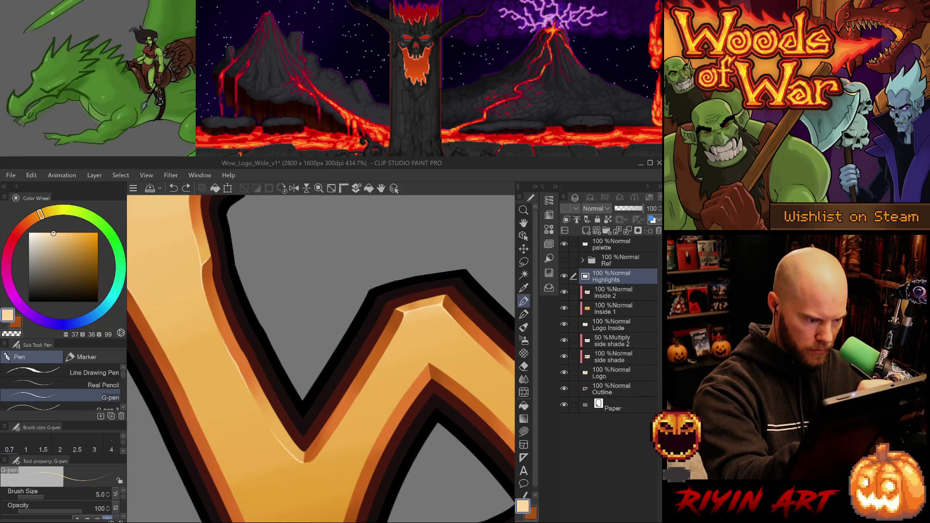
key("e")
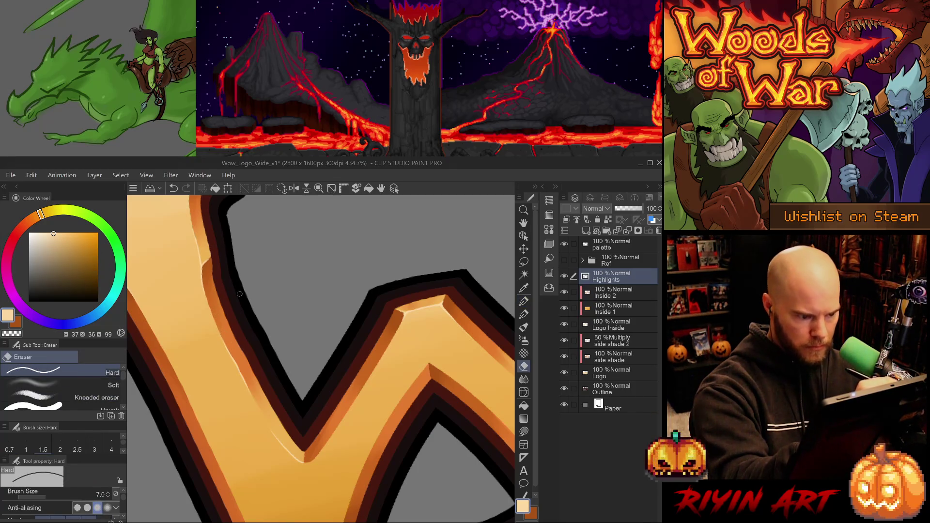
scroll(239, 294, "down", 3)
scroll(378, 453, "down", 2)
- Undo the two latest highlight strokes on the W's right upright, keeping the inner bevel highlight
scroll(332, 426, "up", 2)
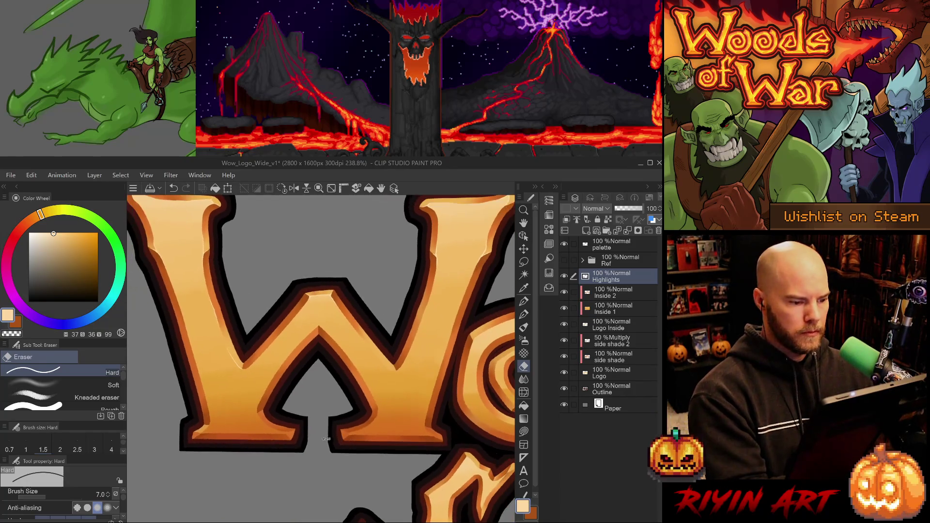
scroll(326, 439, "down", 3)
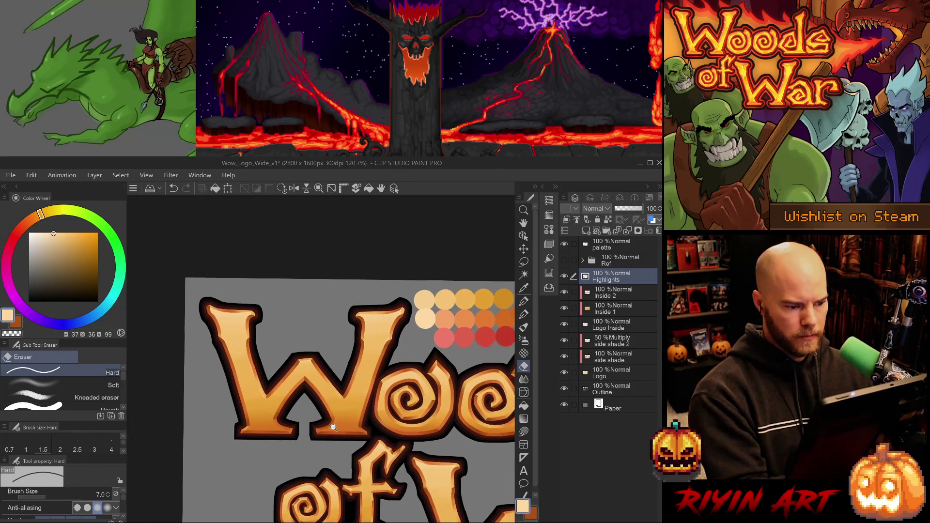
scroll(333, 428, "up", 1)
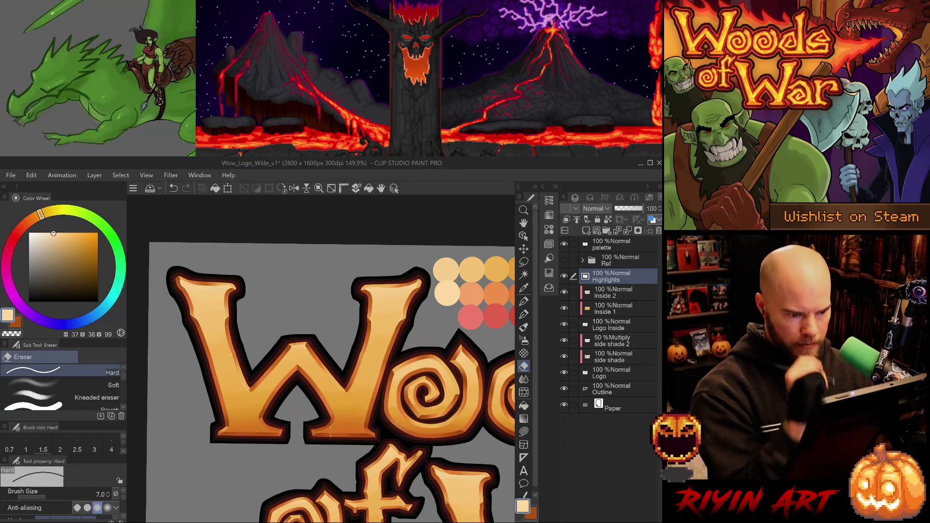
scroll(331, 433, "up", 2)
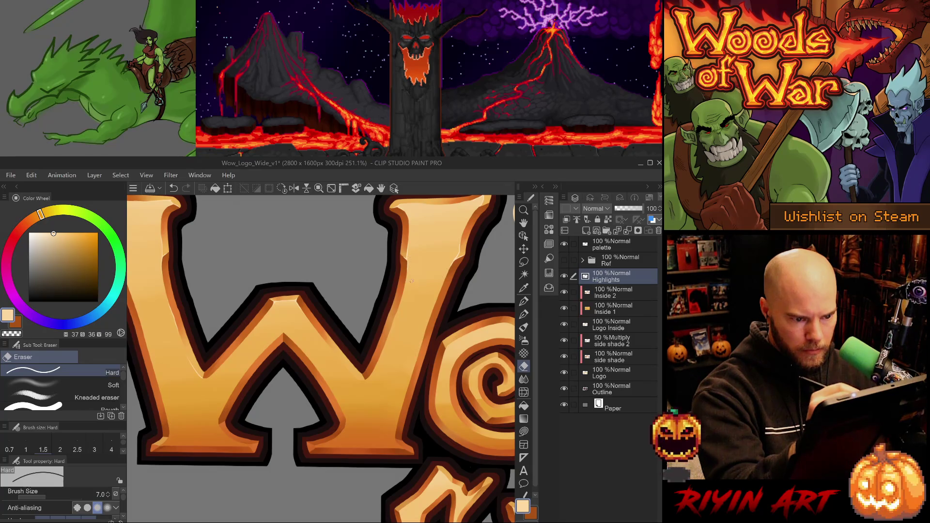
key("ctrl+z")
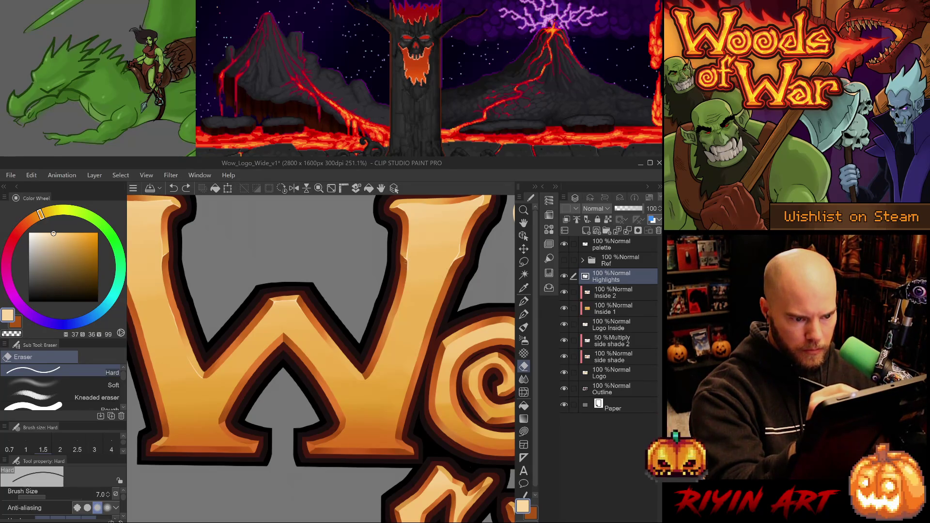
key("ctrl+z")
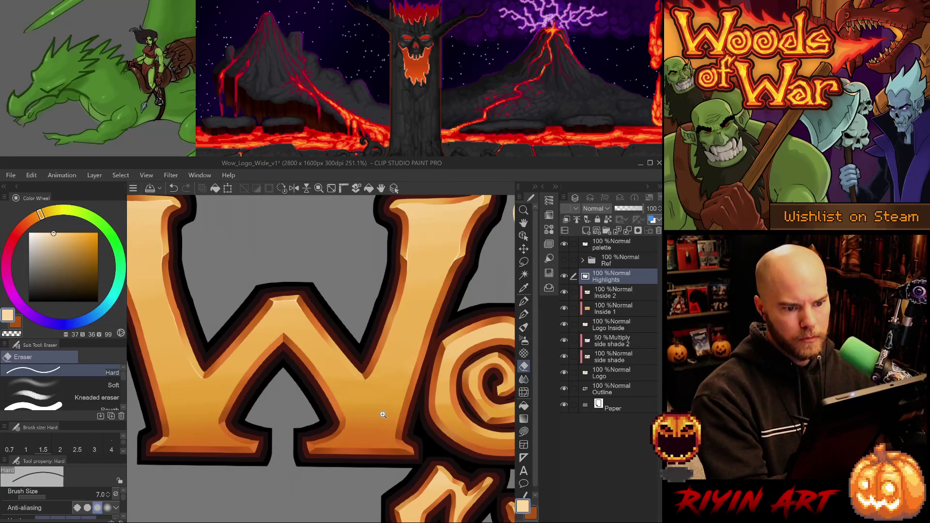
scroll(380, 414, "down", 2)
- Undo the stray highlight stroke on the W's right arm
scroll(436, 300, "up", 4)
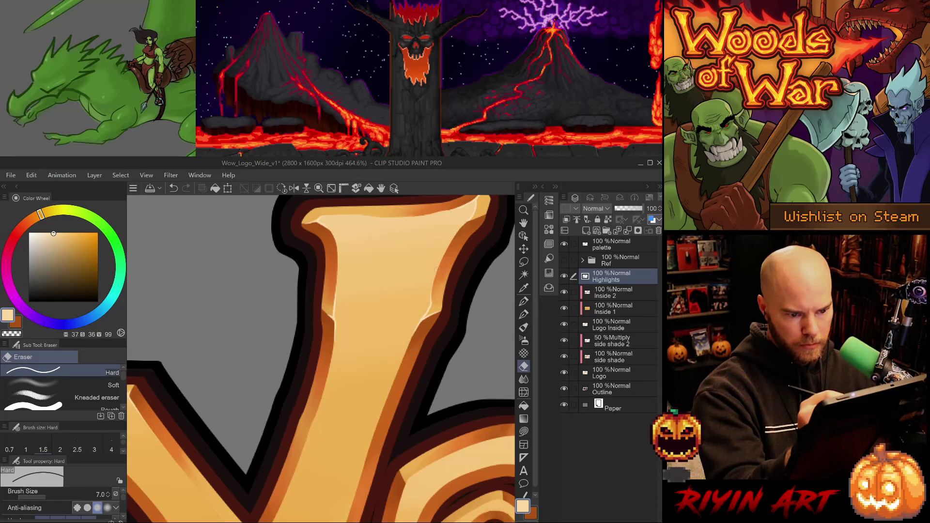
key("ctrl+z")
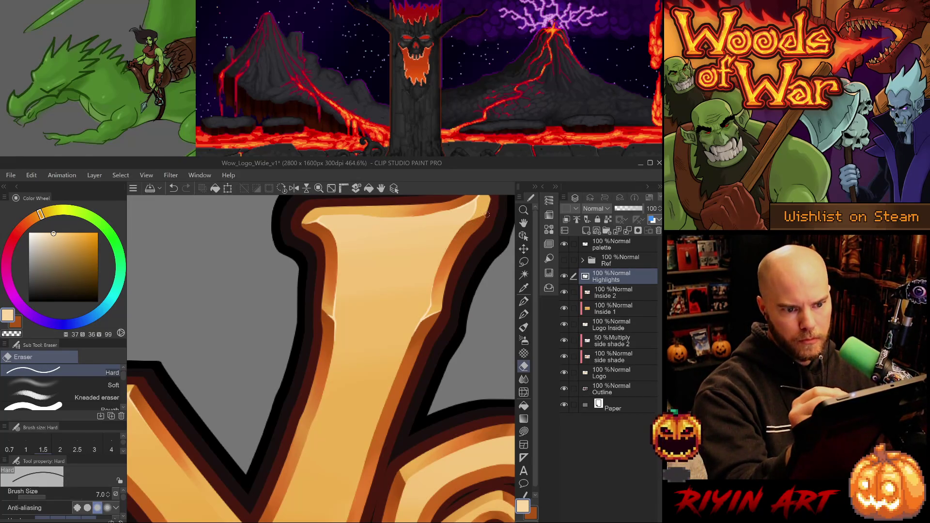
scroll(487, 215, "down", 2)
- With a finer pen, paint a thin highlight along the right arm's inner edge
key("p")
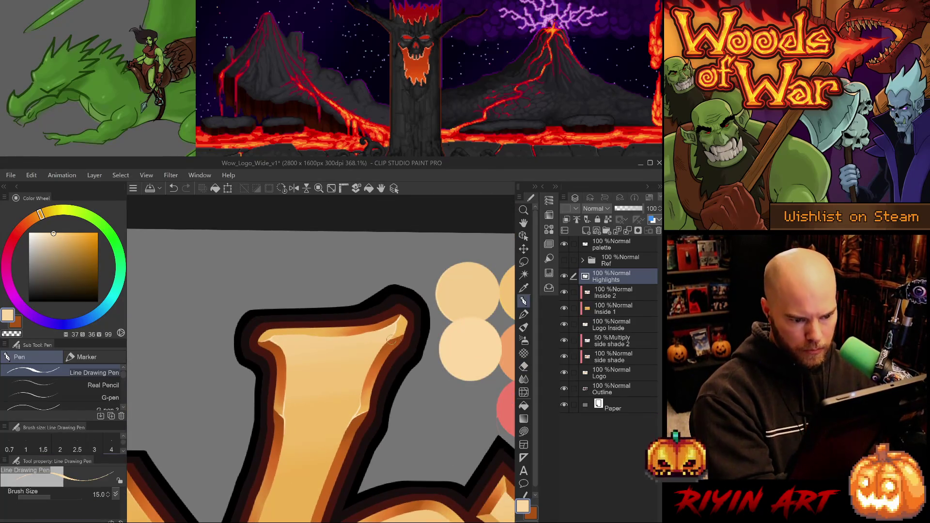
key("period")
key("period")
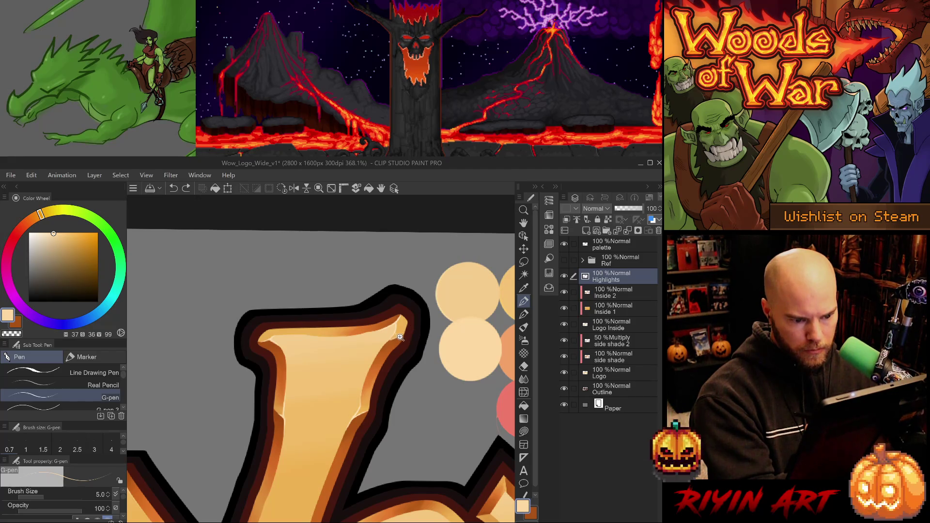
scroll(390, 339, "up", 6)
left_click_drag(373, 347, 412, 327)
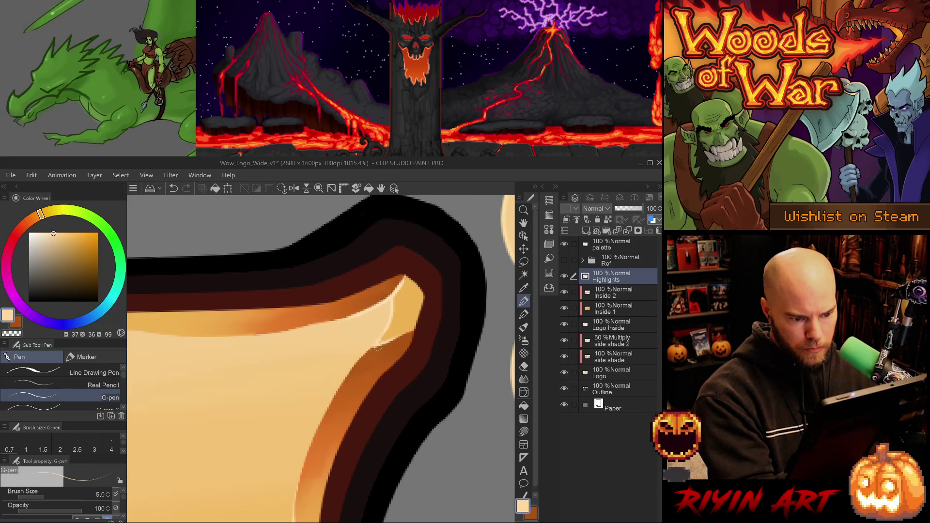
left_click_drag(371, 347, 345, 390)
- Redraw the inner-edge highlight several times, undoing uneven attempts until it looks clean
key("ctrl+z")
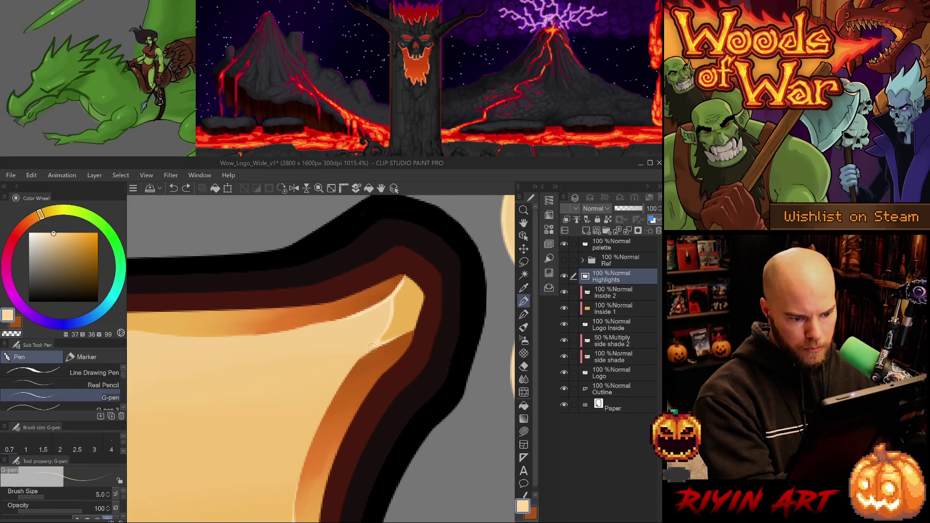
left_click_drag(373, 348, 350, 388)
key("ctrl+z")
left_click_drag(371, 348, 339, 388)
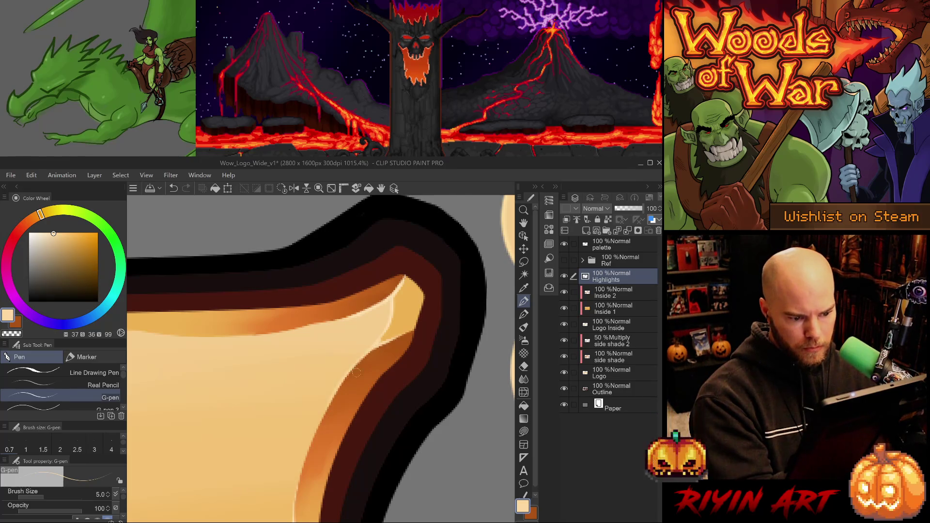
key("ctrl+z")
left_click_drag(374, 348, 332, 406)
key("ctrl+z")
key("ctrl+z")
key("e")
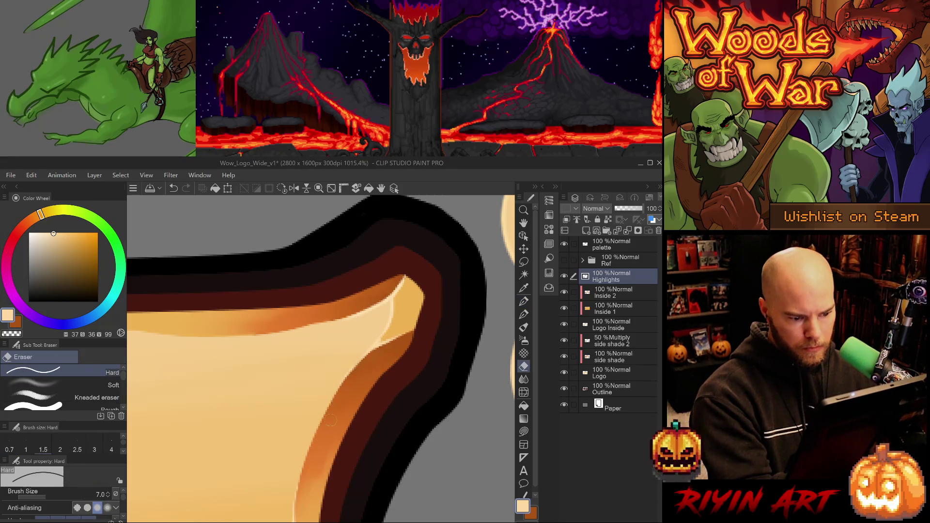
key("p")
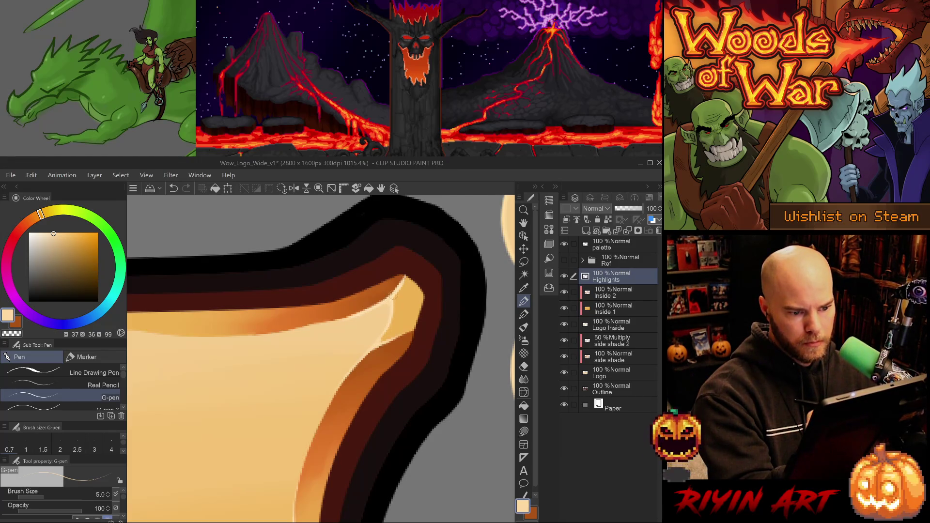
scroll(401, 392, "down", 2)
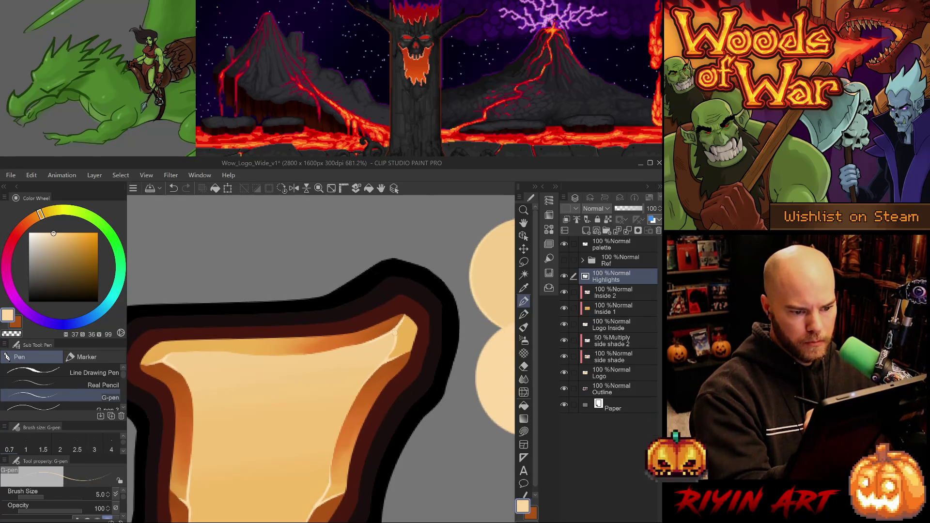
scroll(401, 407, "down", 5)
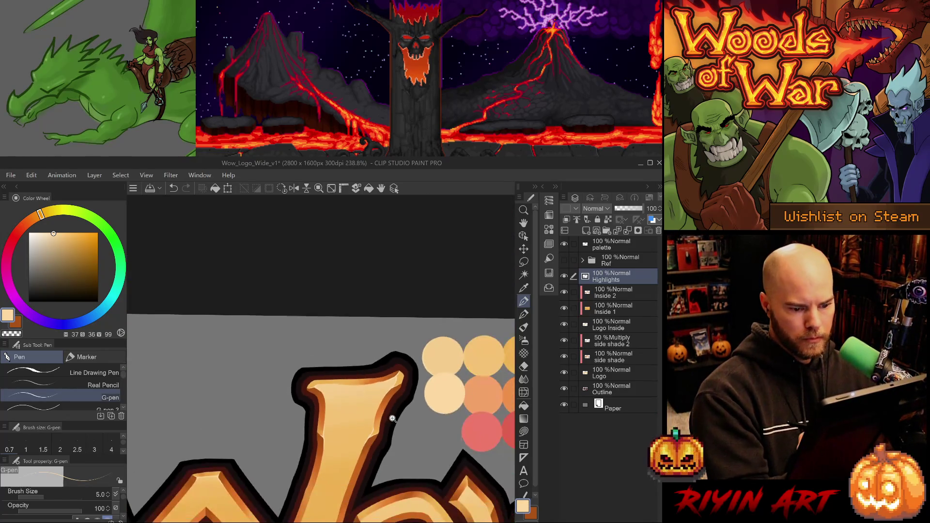
scroll(393, 432, "down", 1)
scroll(365, 289, "up", 6)
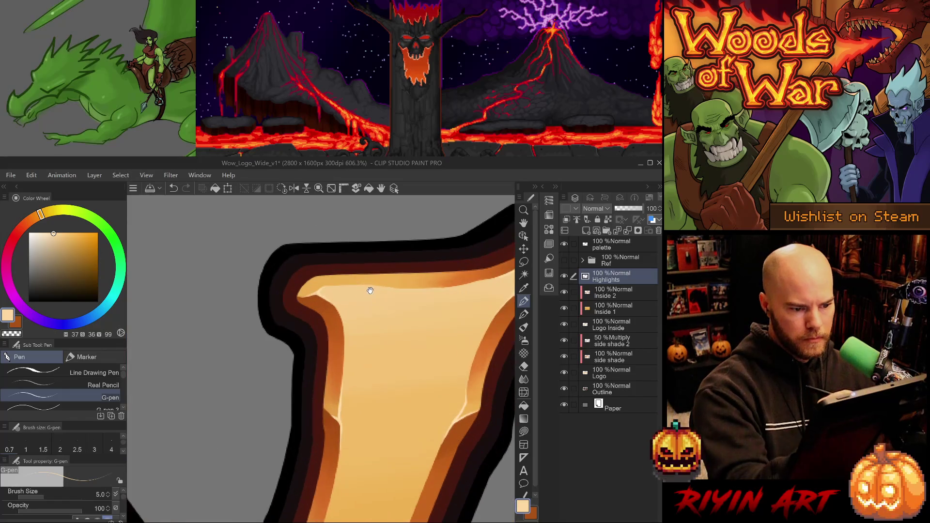
key("e")
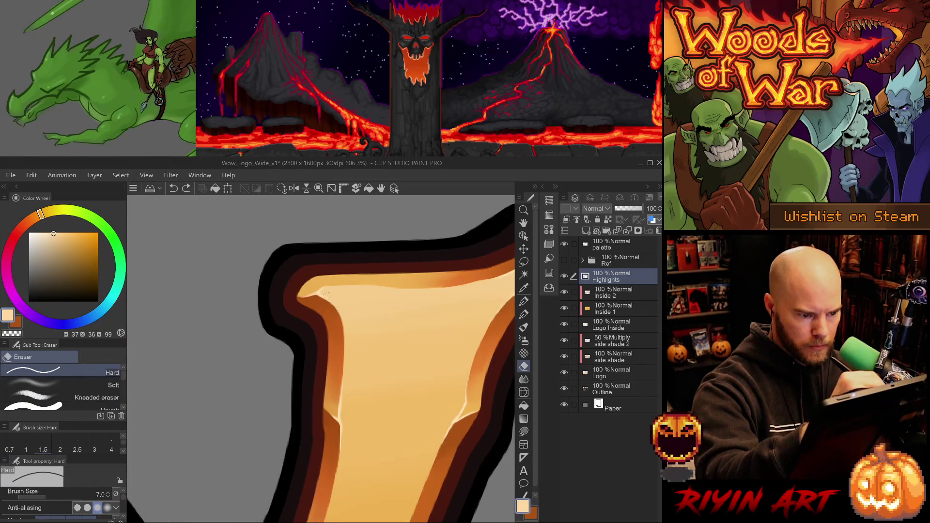
scroll(374, 325, "down", 5)
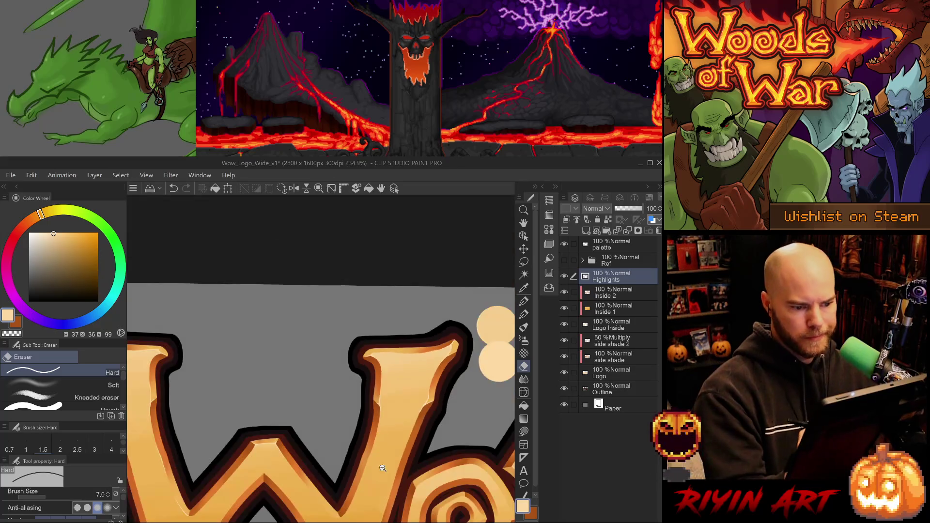
left_click_drag(388, 339, 402, 402)
scroll(430, 405, "down", 2)
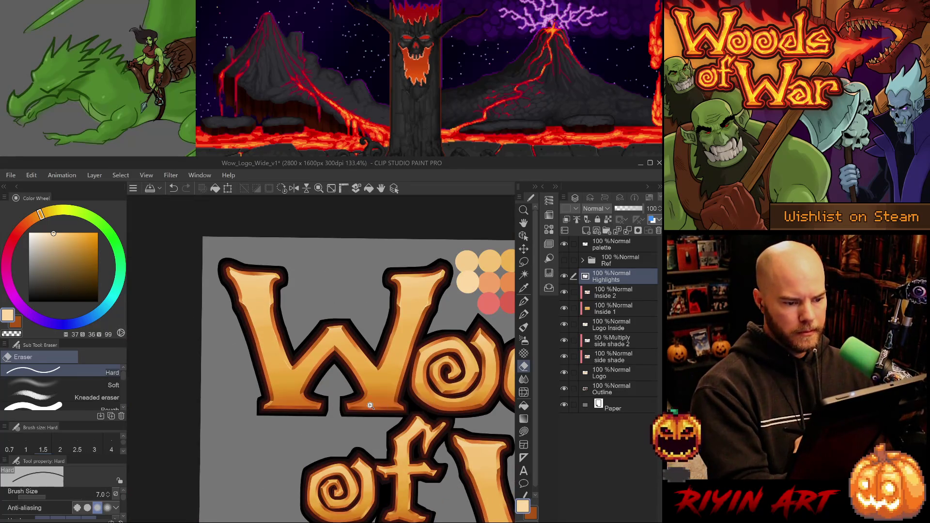
scroll(371, 405, "up", 2)
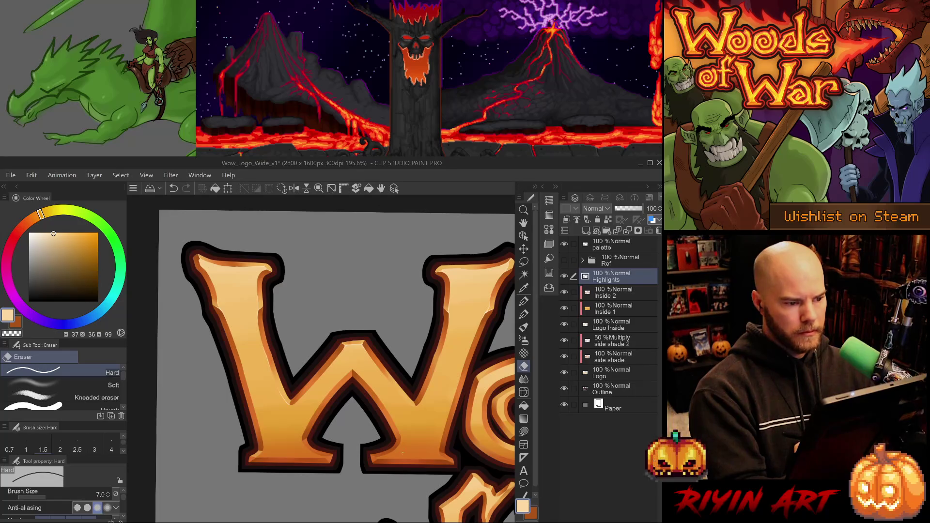
key("p")
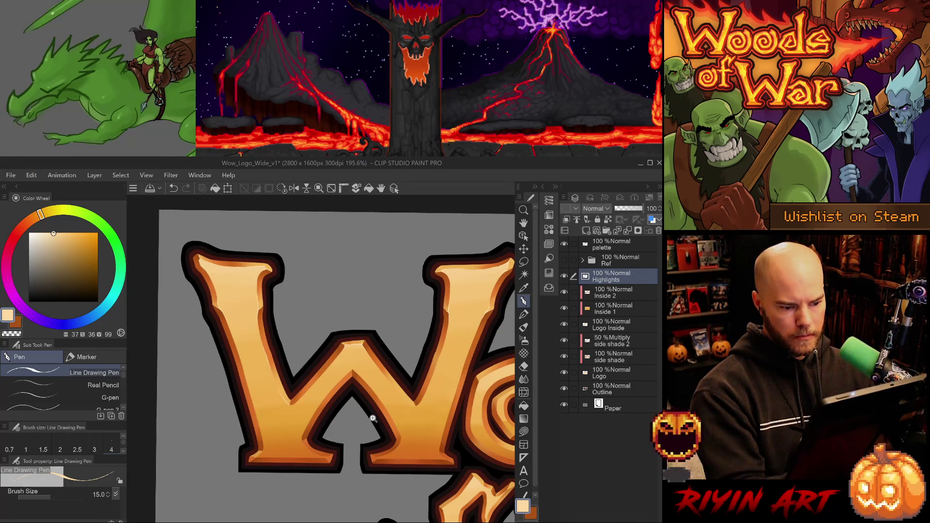
- With the finer pen, paint a short highlight on the W's inner edge near the lower notch
scroll(373, 419, "up", 2)
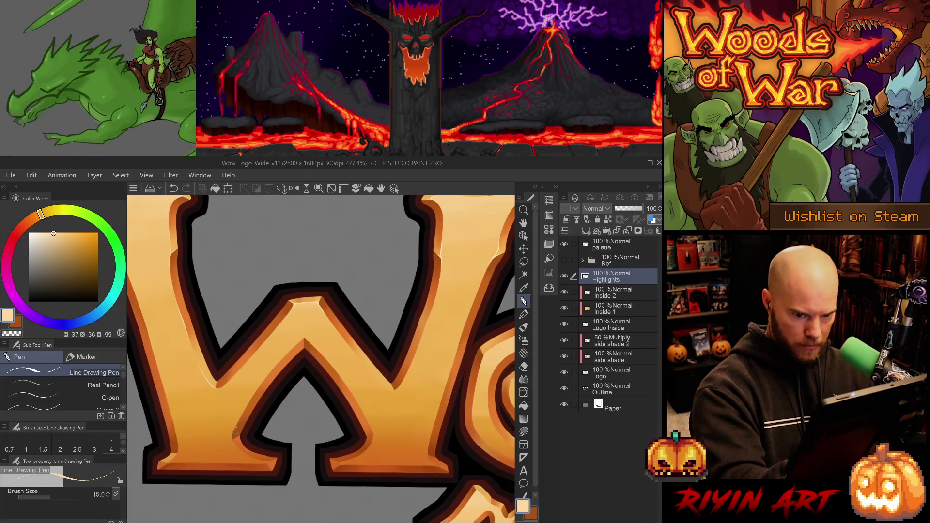
scroll(236, 431, "down", 6)
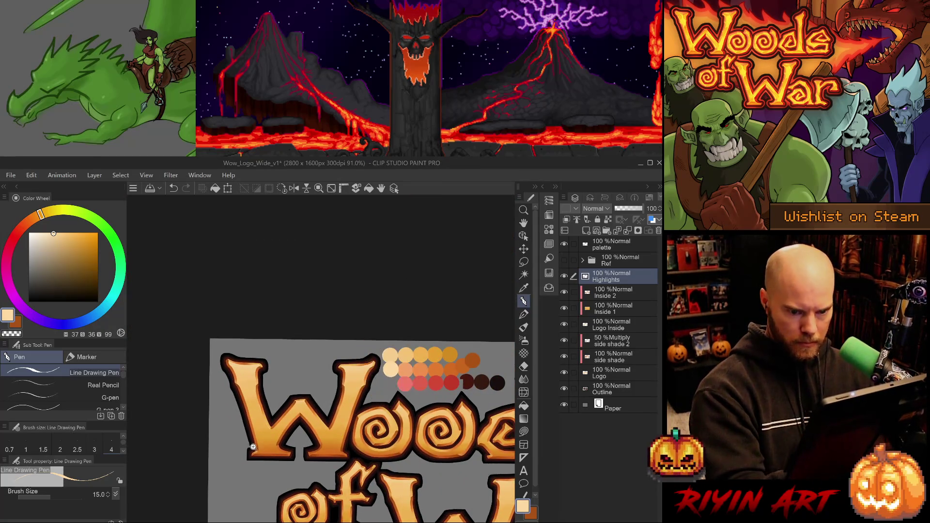
scroll(253, 447, "up", 6)
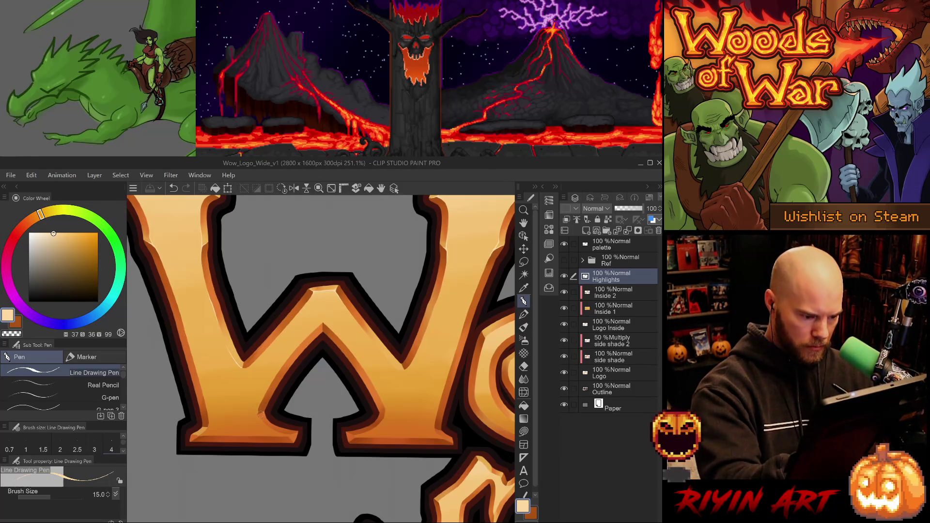
left_click(97, 398)
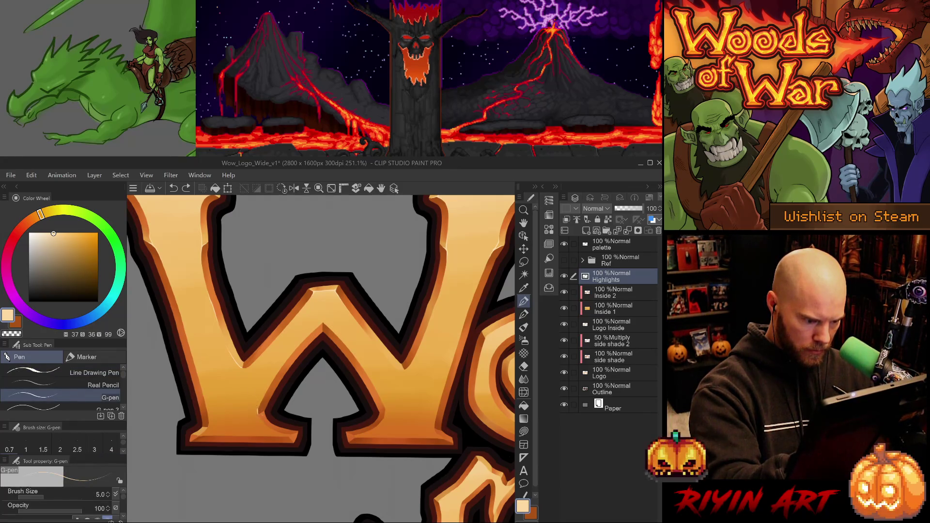
left_click_drag(257, 404, 259, 414)
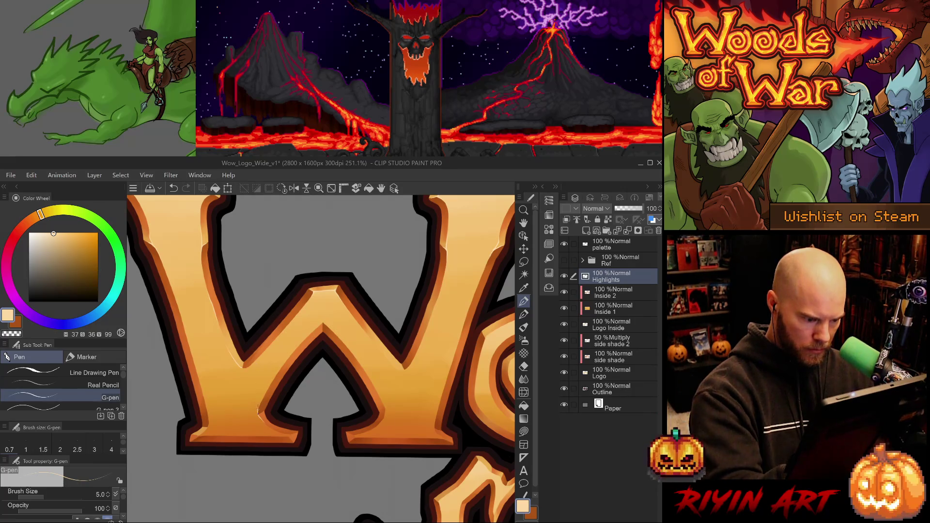
- Undo that short highlight and switch between the thin pen and the eraser
key("e")
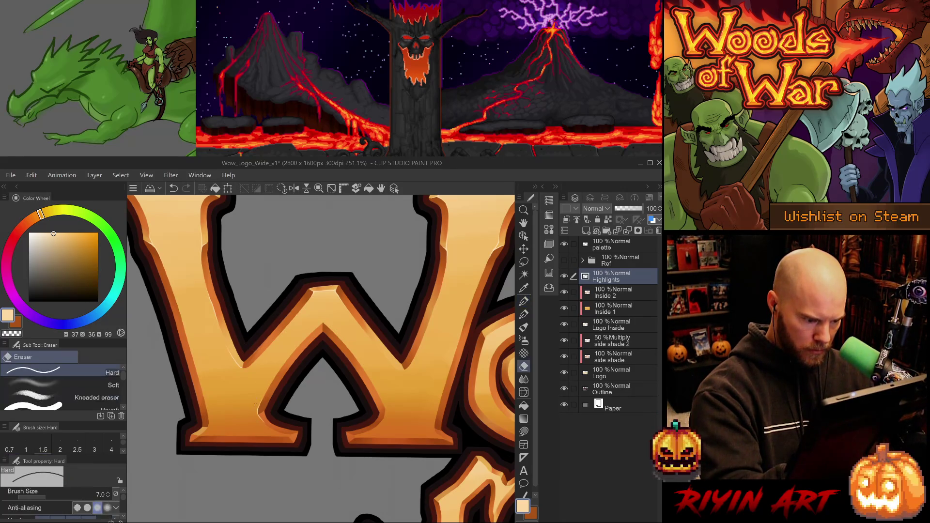
key("ctrl+z")
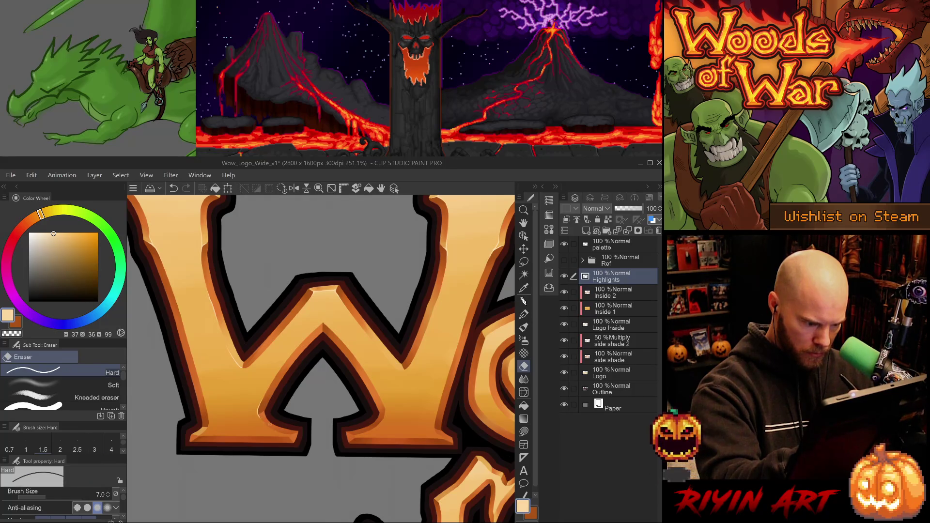
key("p")
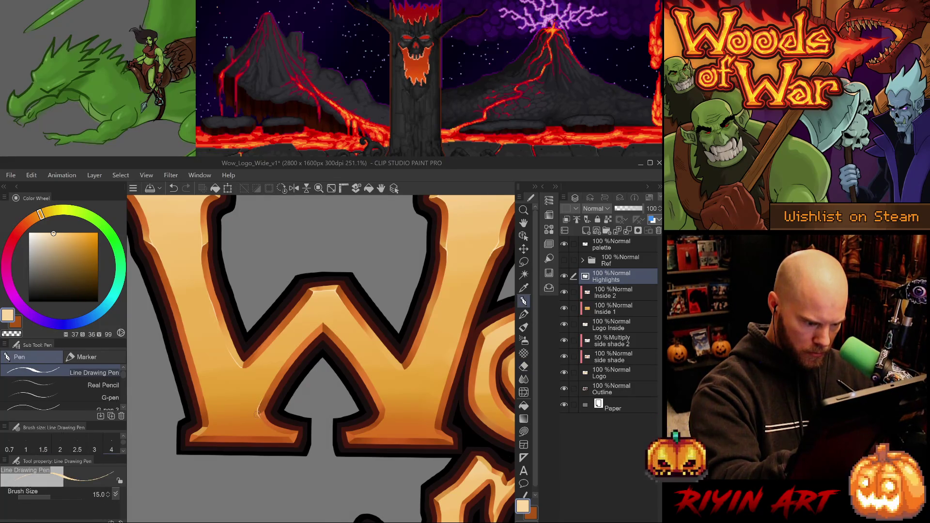
key("p")
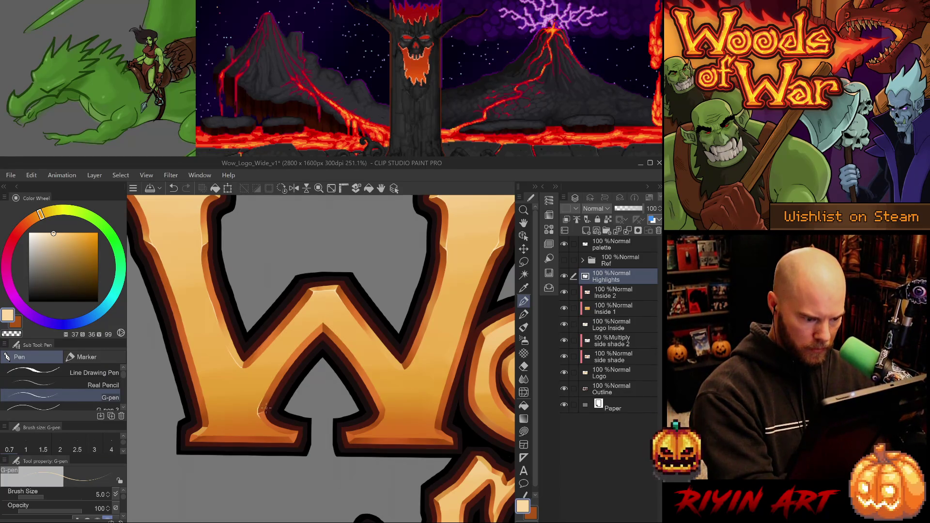
scroll(266, 419, "up", 1)
key("e")
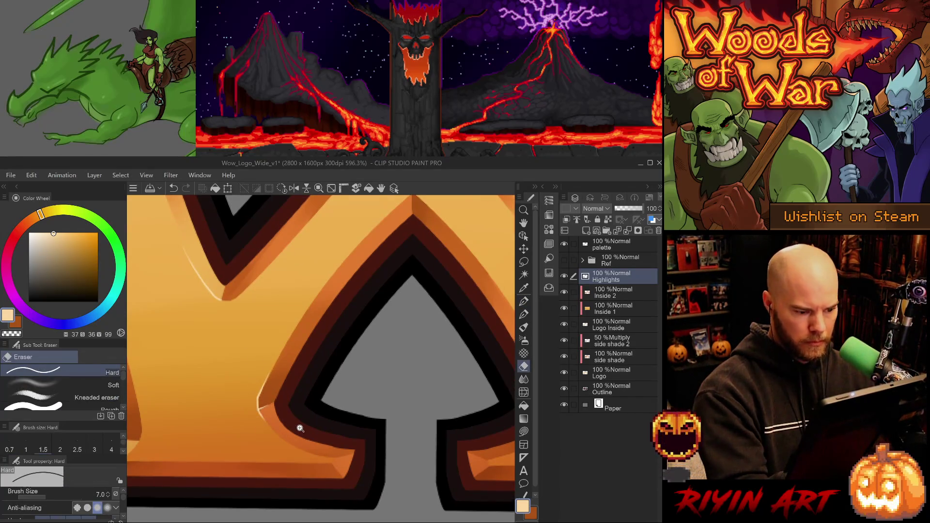
- Erase the existing highlight along the W's lower notch edge
scroll(273, 405, "down", 1)
key("p")
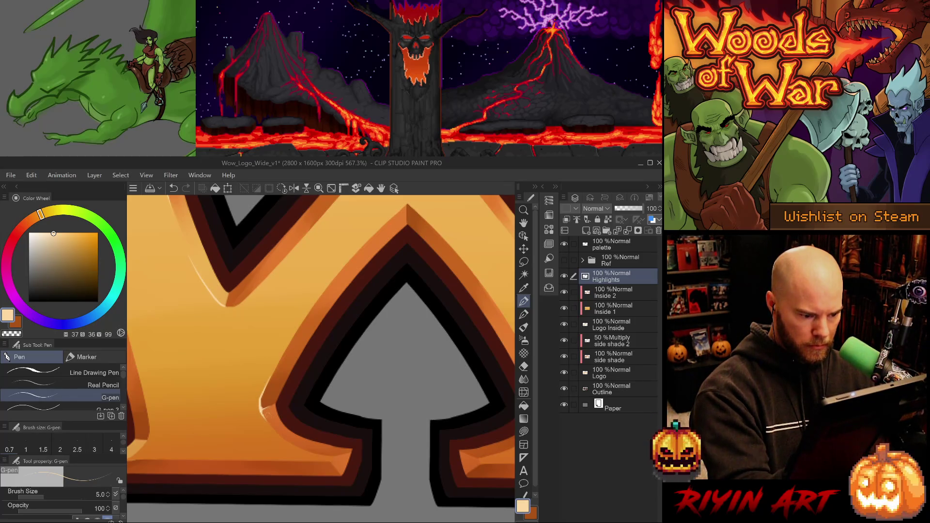
key("e")
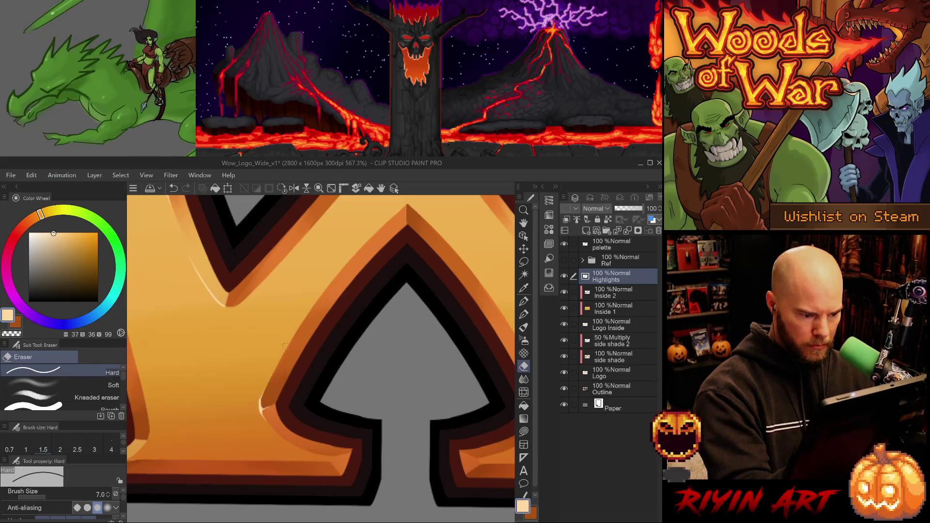
scroll(315, 391, "down", 5)
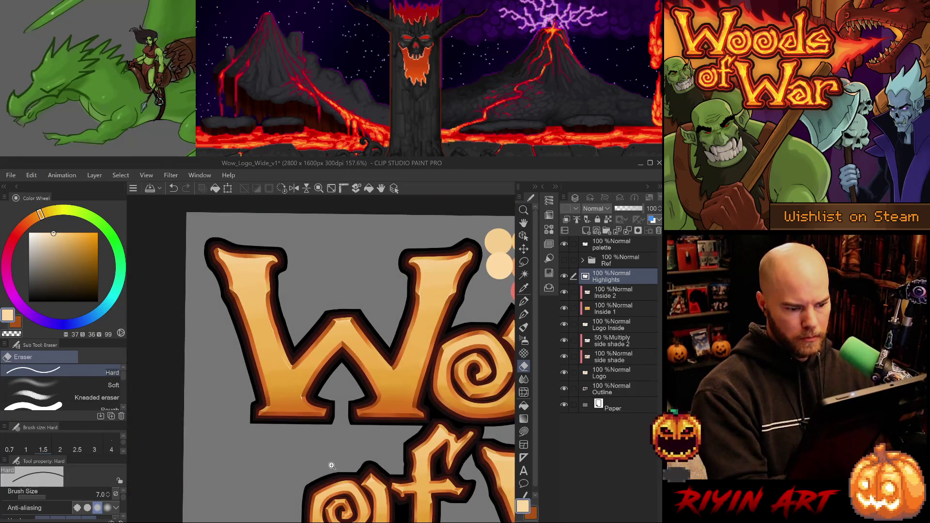
scroll(322, 441, "up", 5)
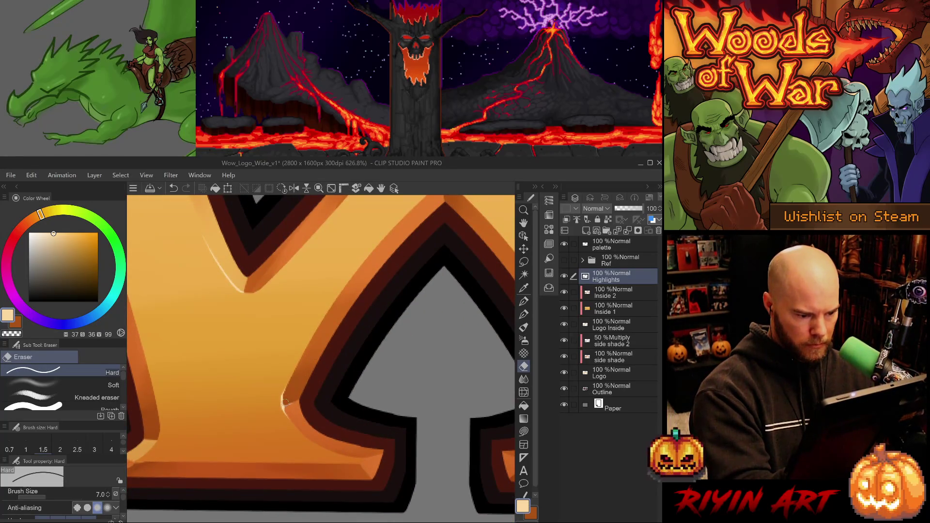
key("ctrl+z")
key("ctrl+z")
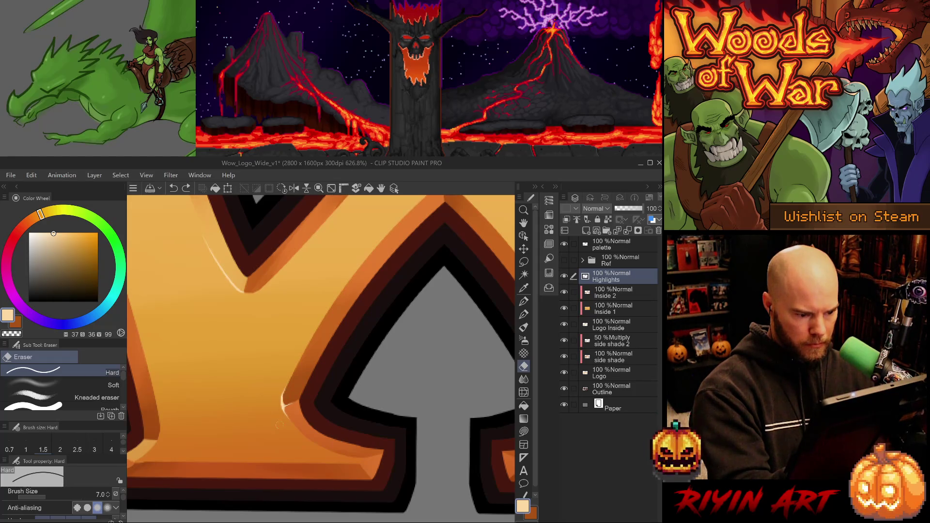
left_click_drag(278, 414, 279, 375)
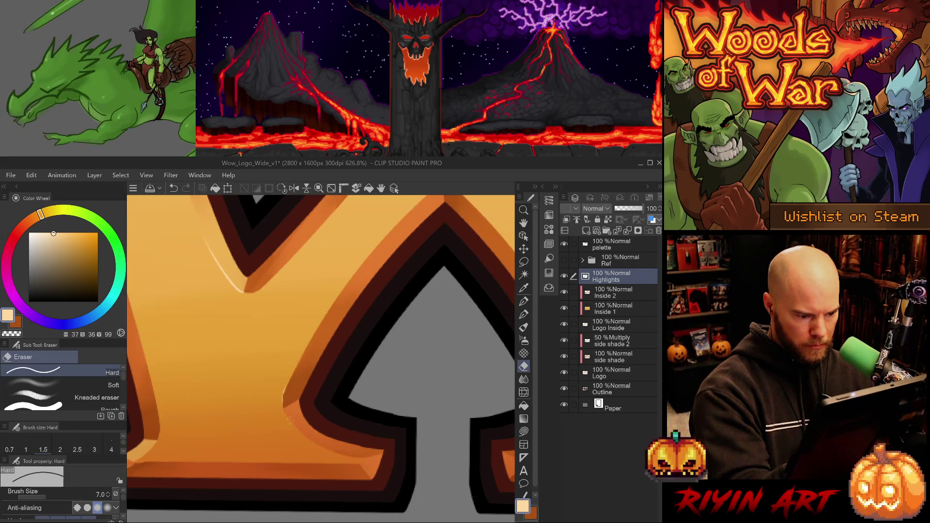
- Redraw a thin light highlight up the notch's inner edge with the pen
key("p")
key("p")
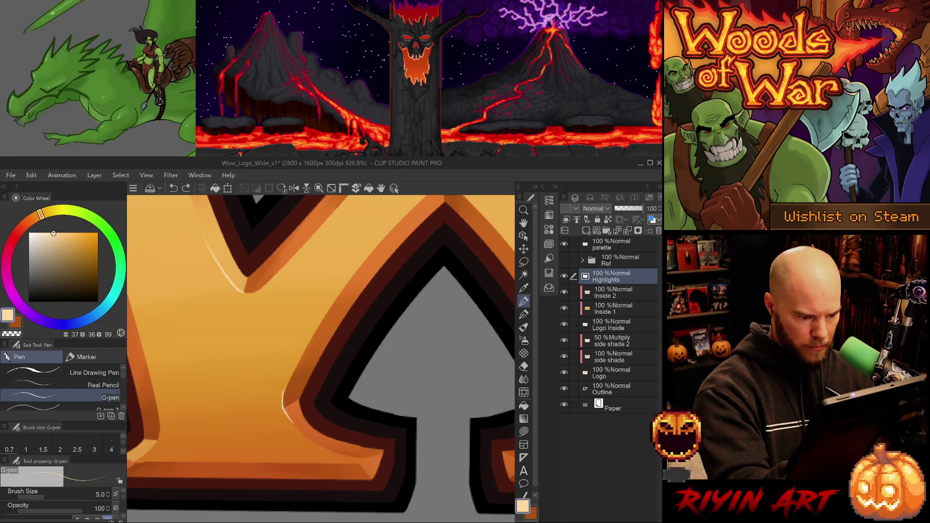
key("ctrl+z")
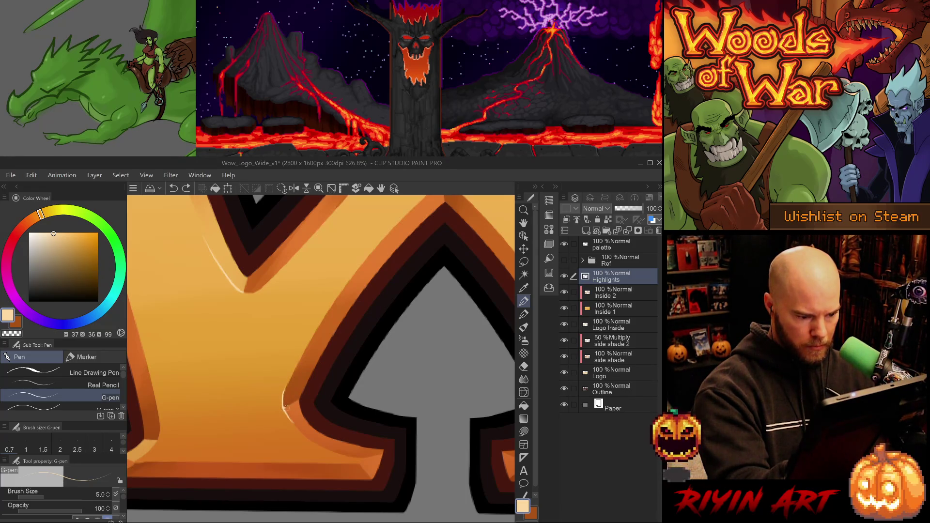
left_click_drag(286, 409, 293, 379)
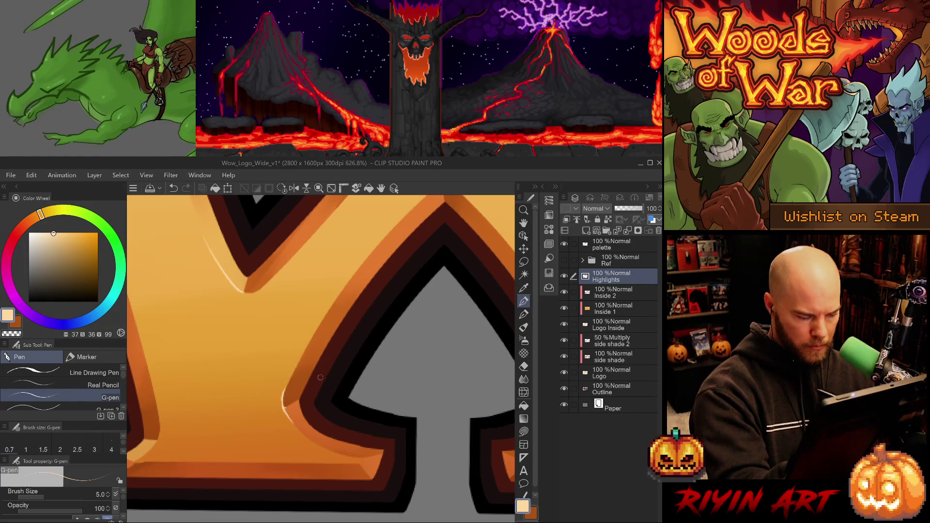
scroll(321, 378, "down", 5)
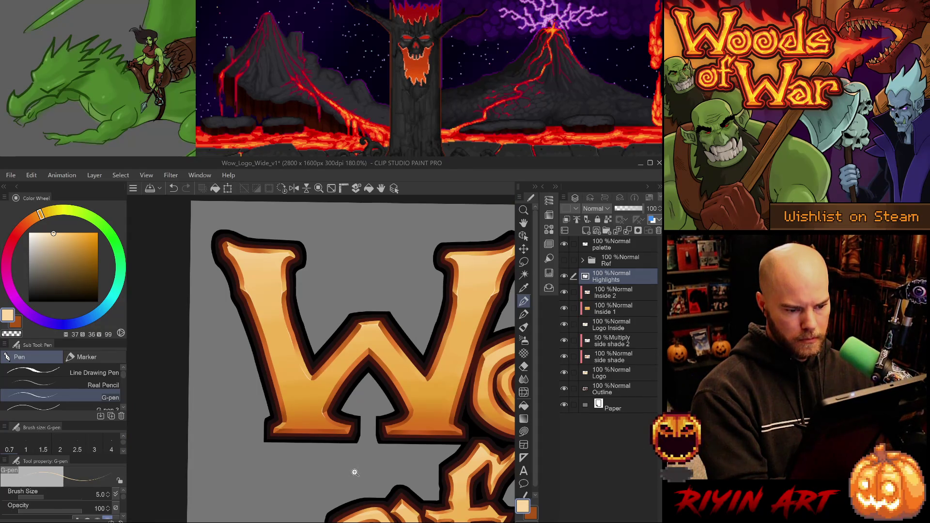
scroll(338, 417, "up", 1)
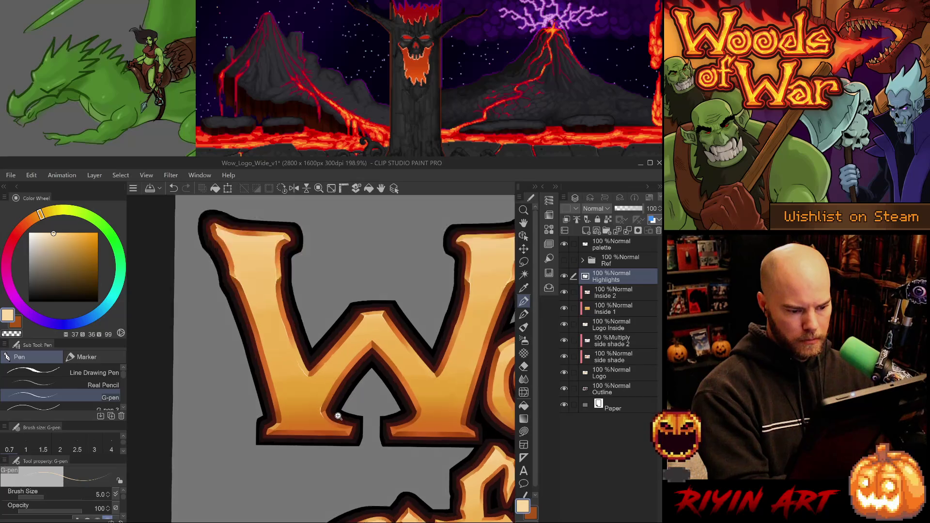
scroll(339, 417, "up", 4)
left_click(60, 406)
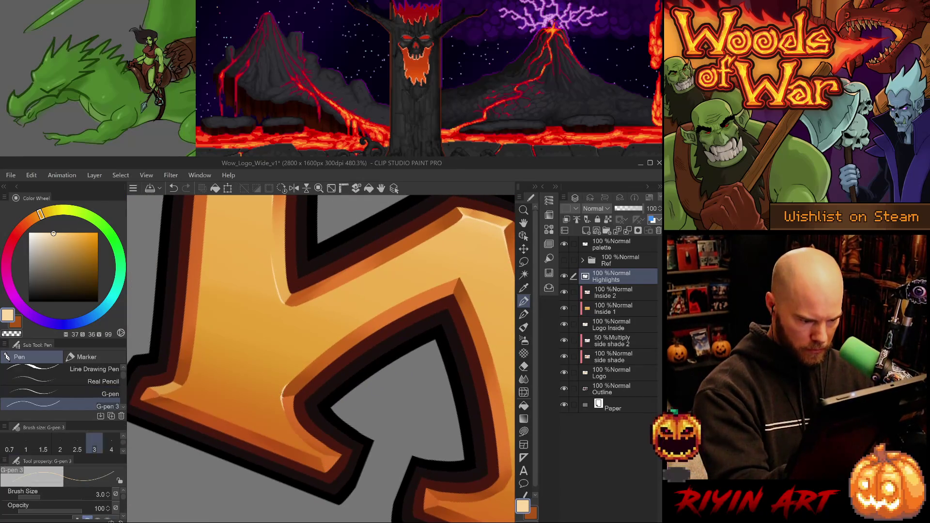
left_click(60, 394)
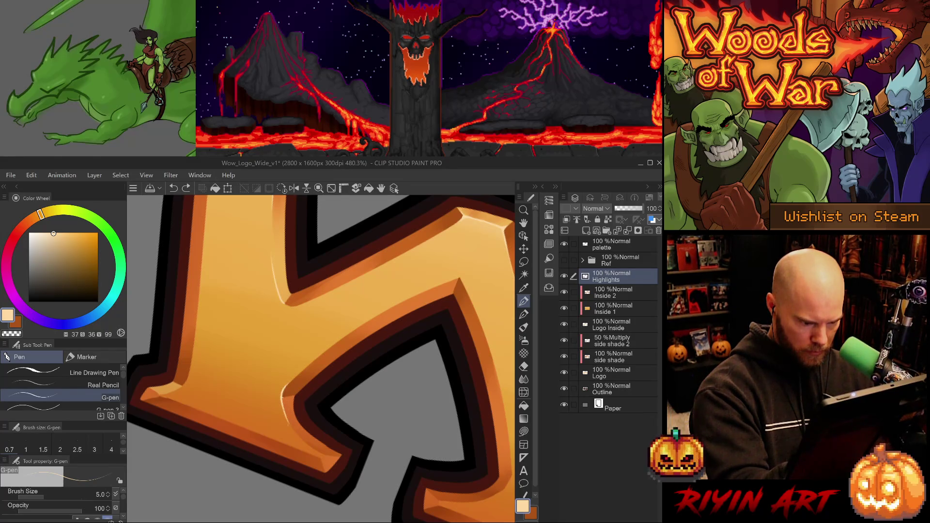
left_click_drag(285, 346, 402, 444)
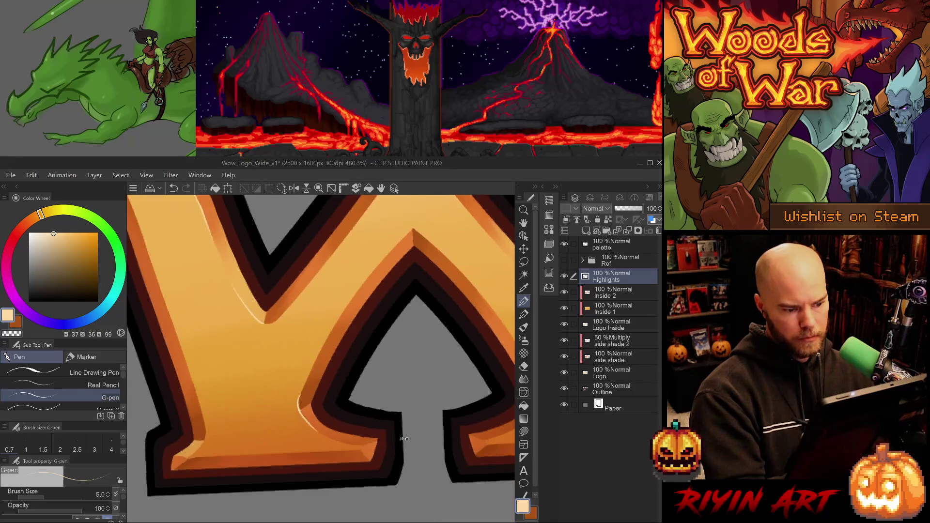
key("e")
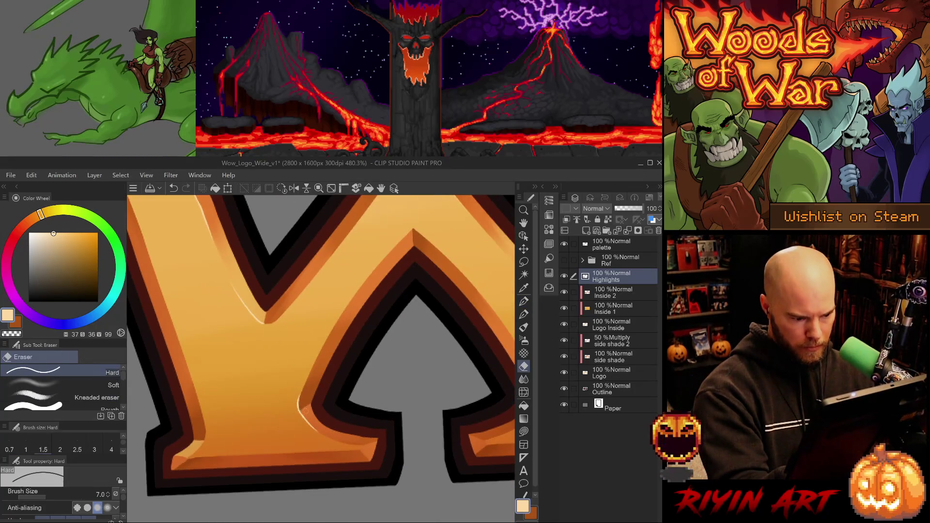
scroll(370, 417, "down", 5)
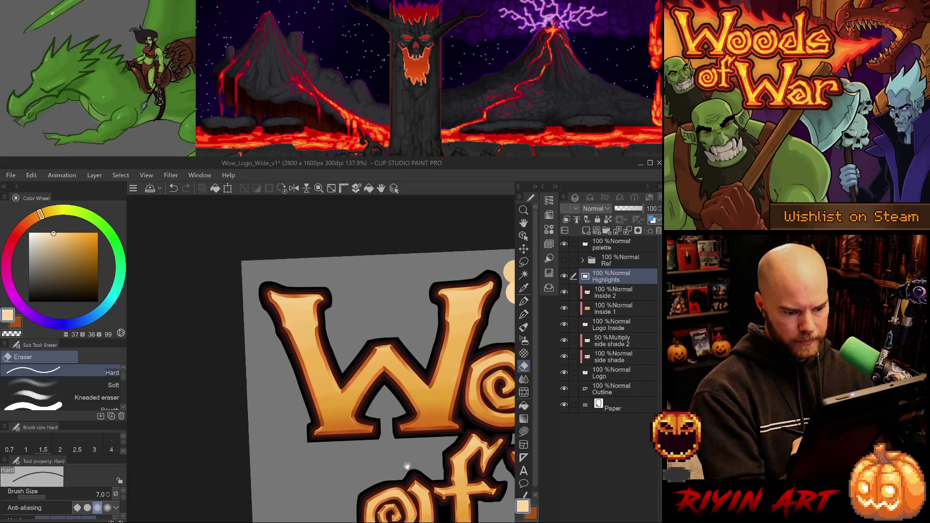
- Undo the last stroke and erase a stray bit of highlight near the W's lower notch
scroll(408, 466, "up", 5)
key("p")
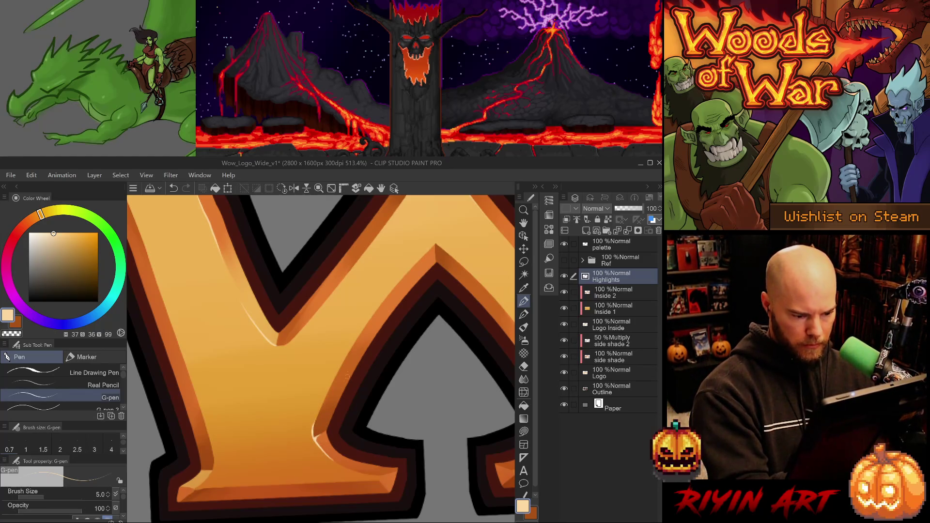
key("ctrl+z")
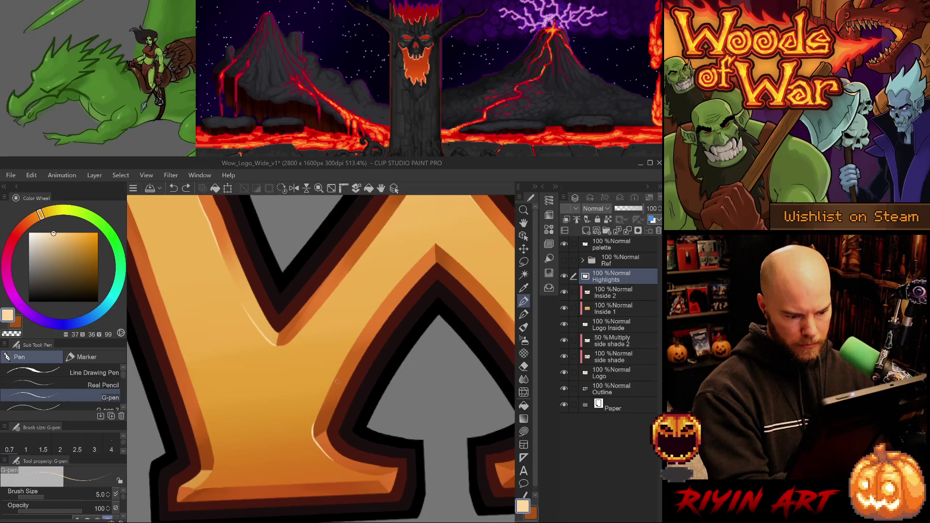
left_click_drag(351, 398, 286, 368)
key("e")
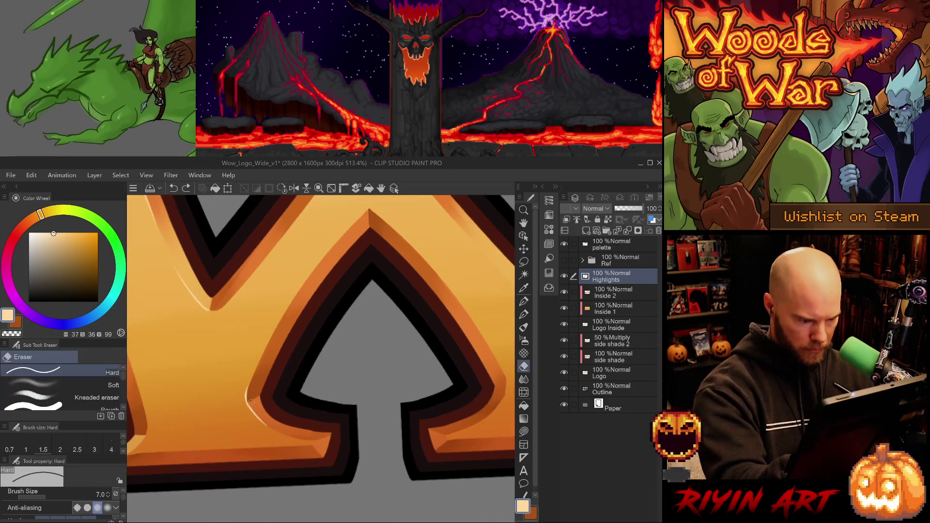
left_click_drag(252, 407, 274, 426)
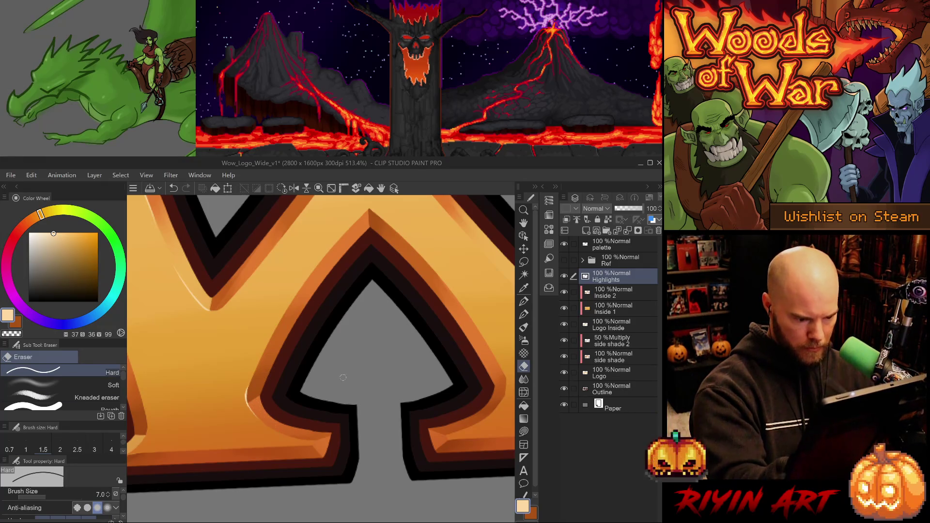
- Draw a thin highlight along the letter's inner edge, undoing and retrying it
key("p")
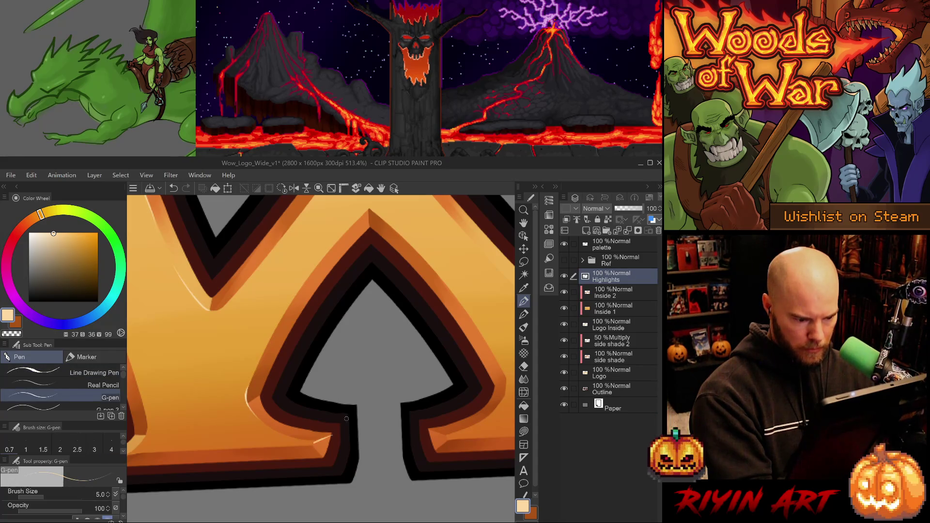
left_click_drag(314, 441, 330, 435)
key("ctrl+z")
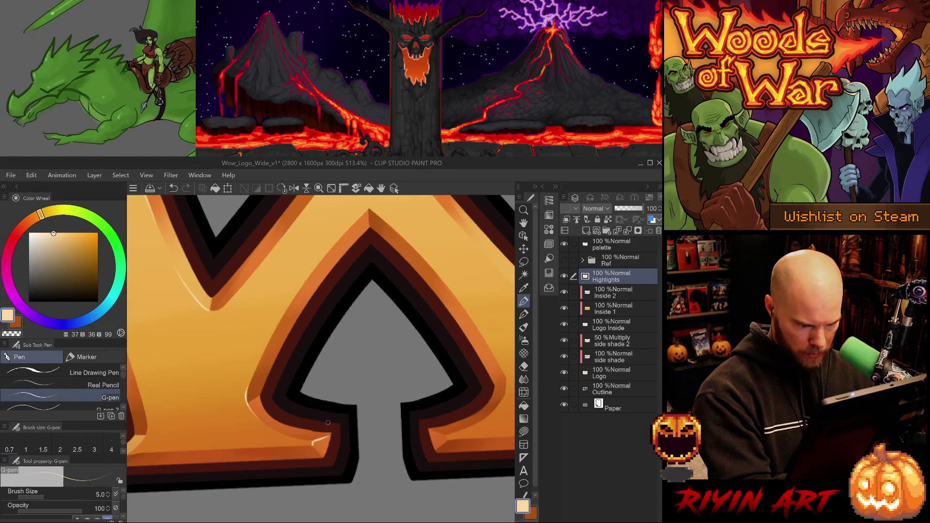
key("ctrl+z")
mouse_move(314, 442)
left_mouse_down()
mouse_move(330, 435)
mouse_move(260, 408)
mouse_move(243, 384)
left_mouse_up()
key("ctrl+z")
key("ctrl+z")
- Trim the highlight at the inner corner with the eraser, then undo the trim
key("e")
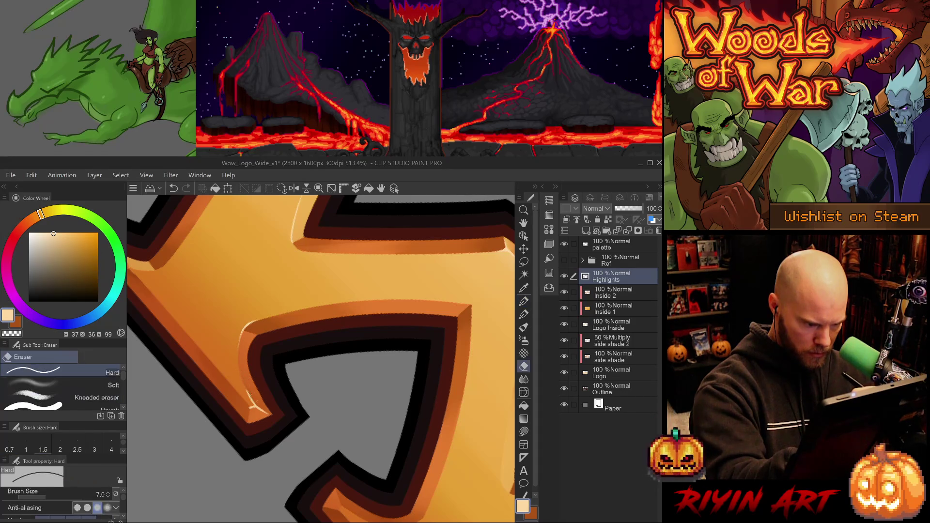
mouse_move(260, 409)
left_mouse_down()
mouse_move(271, 419)
mouse_move(363, 432)
left_mouse_up()
key("ctrl+z")
key("p")
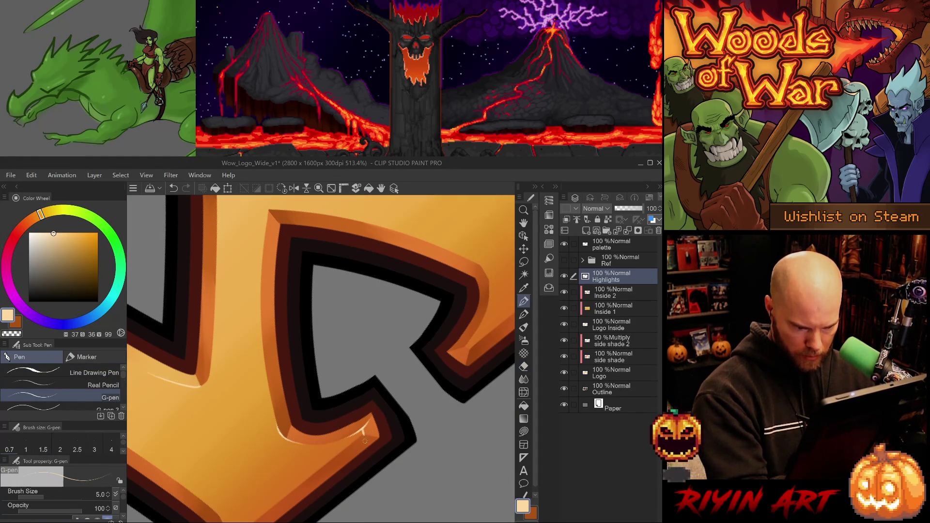
key("e")
key("p")
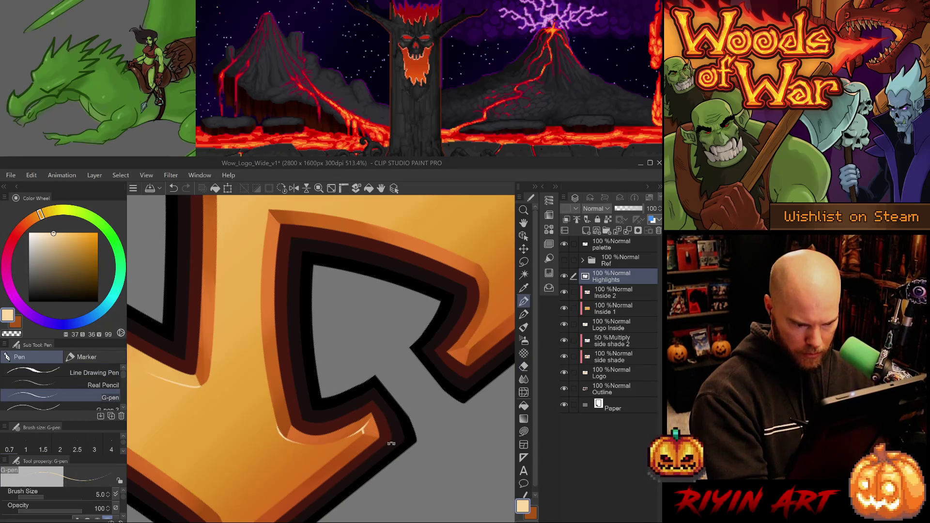
- Freehand-select the area around the corner highlight and erase part of it inside the selection
key("m")
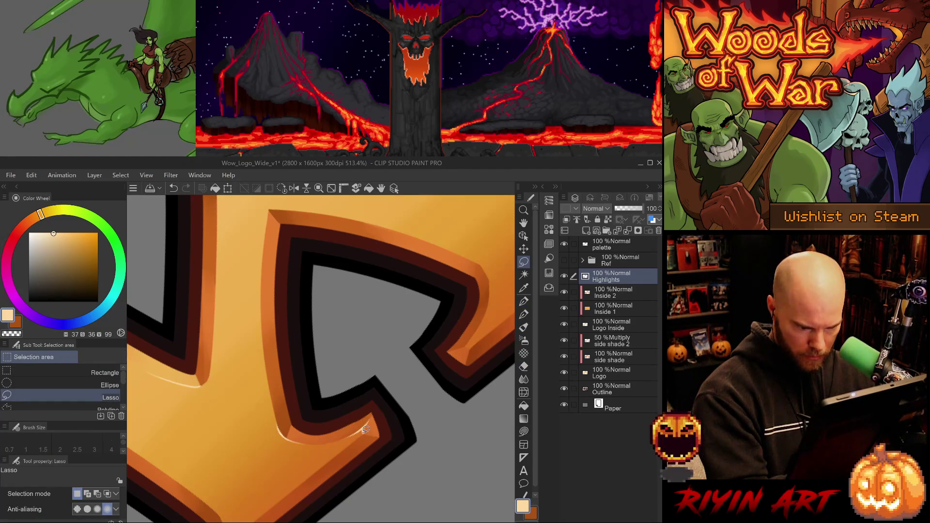
left_click_drag(366, 426, 318, 471)
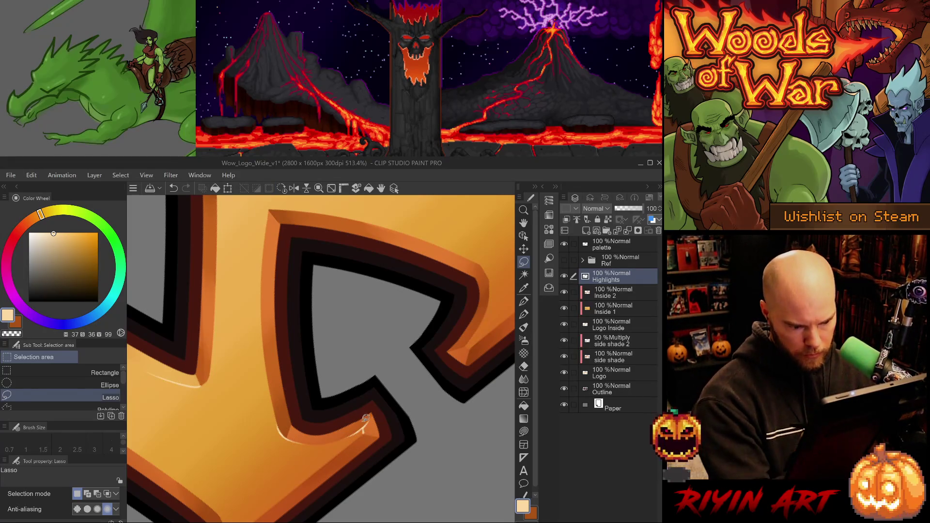
key("e")
left_click_drag(357, 437, 336, 451)
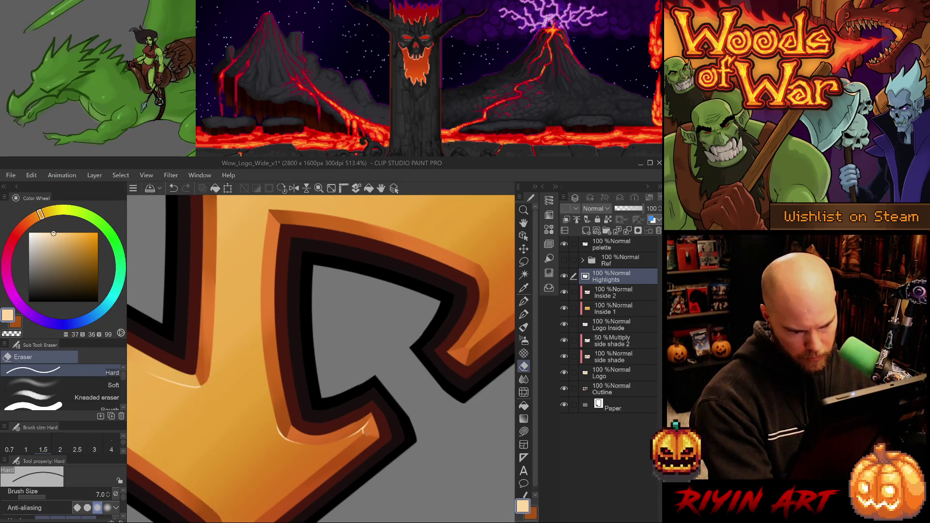
- Undo the last eraser stroke and erase a small stray highlight spot
key("p")
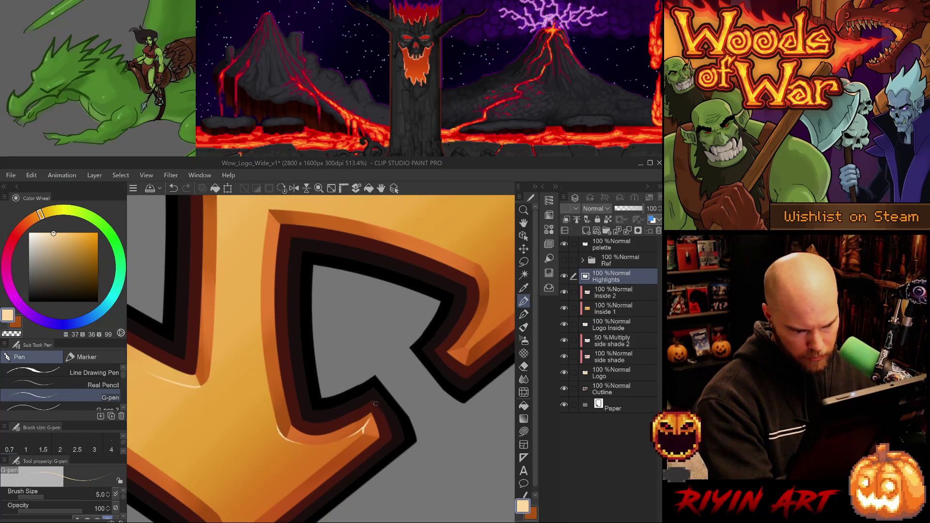
key("e")
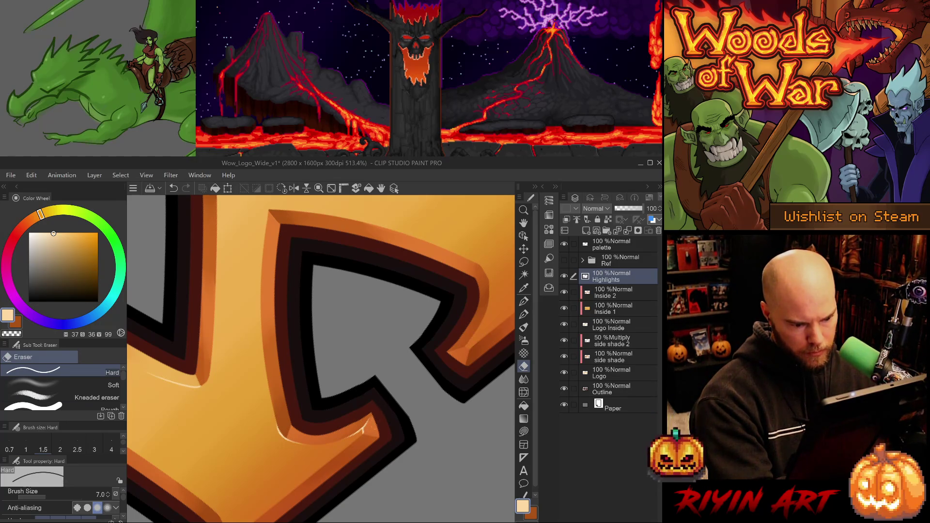
key("ctrl+z")
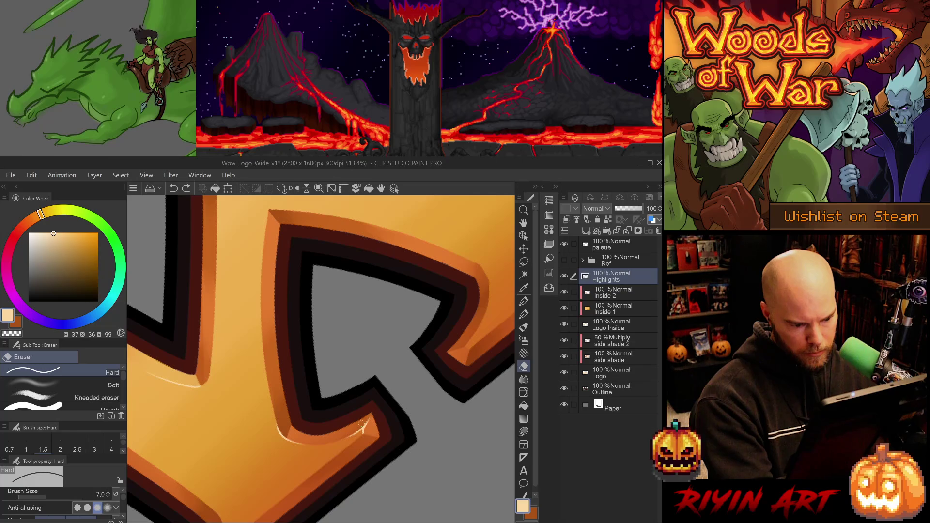
mouse_move(362, 425)
left_mouse_down()
mouse_move(361, 413)
mouse_move(328, 454)
mouse_move(391, 426)
left_mouse_up()
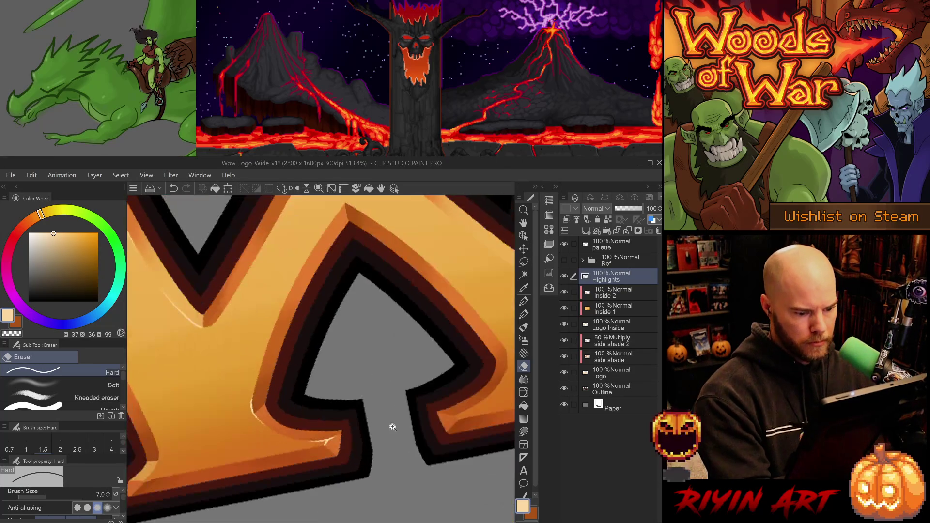
scroll(391, 426, "down", 5)
scroll(406, 429, "up", 4)
scroll(406, 429, "down", 3)
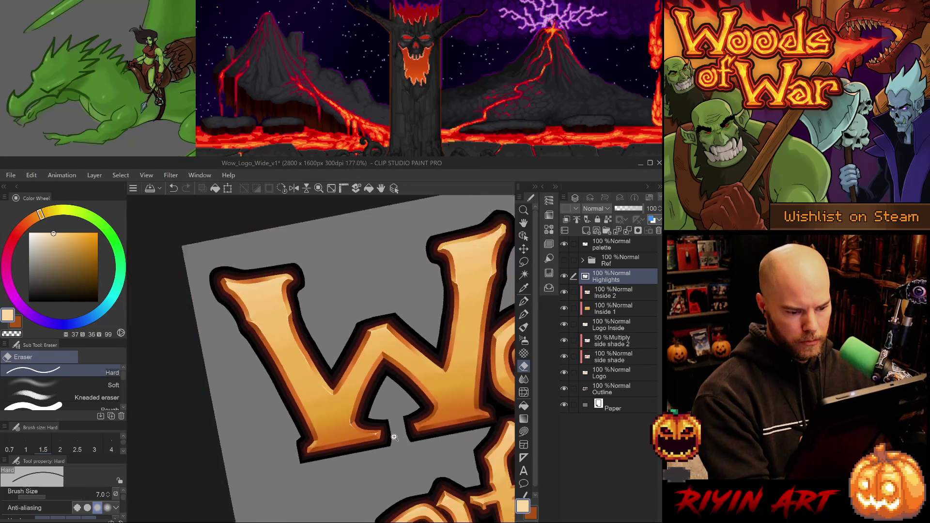
scroll(393, 447, "up", 5)
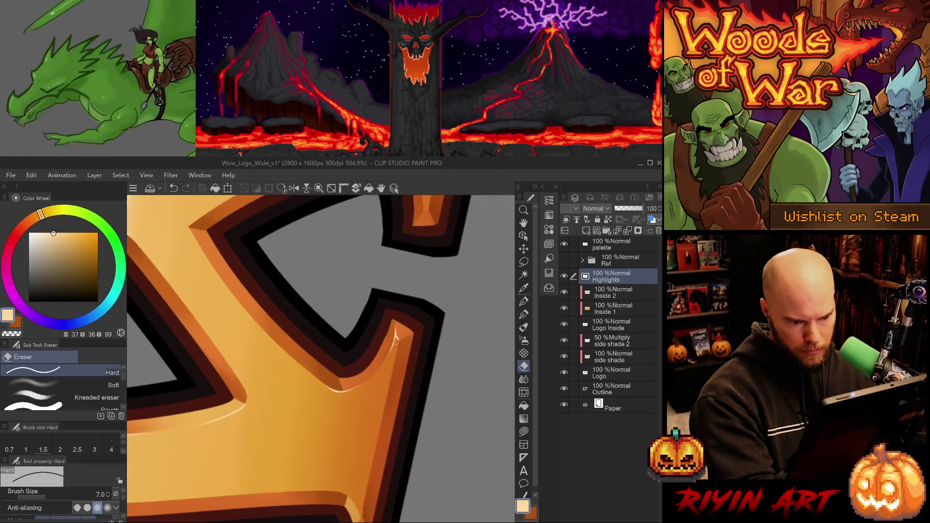
key("p")
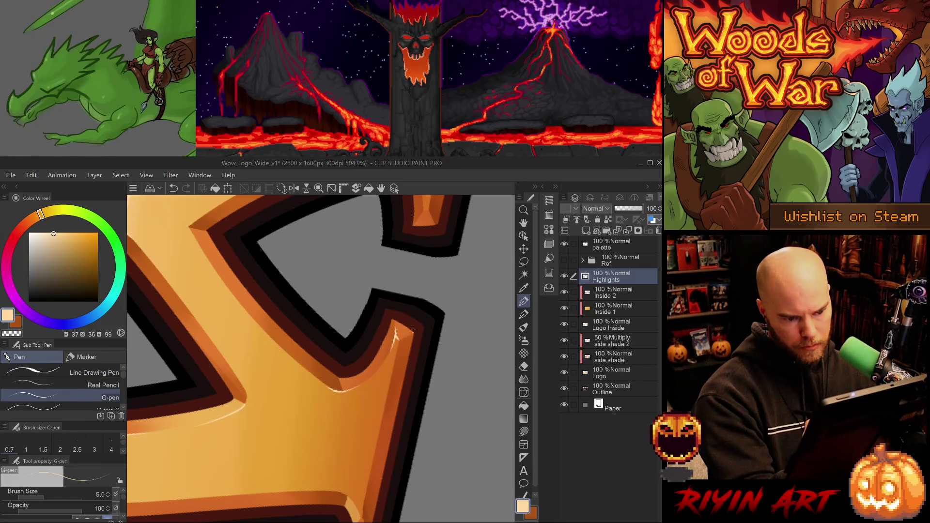
mouse_move(392, 347)
left_mouse_down()
mouse_move(390, 409)
mouse_move(404, 425)
left_mouse_up()
key("e")
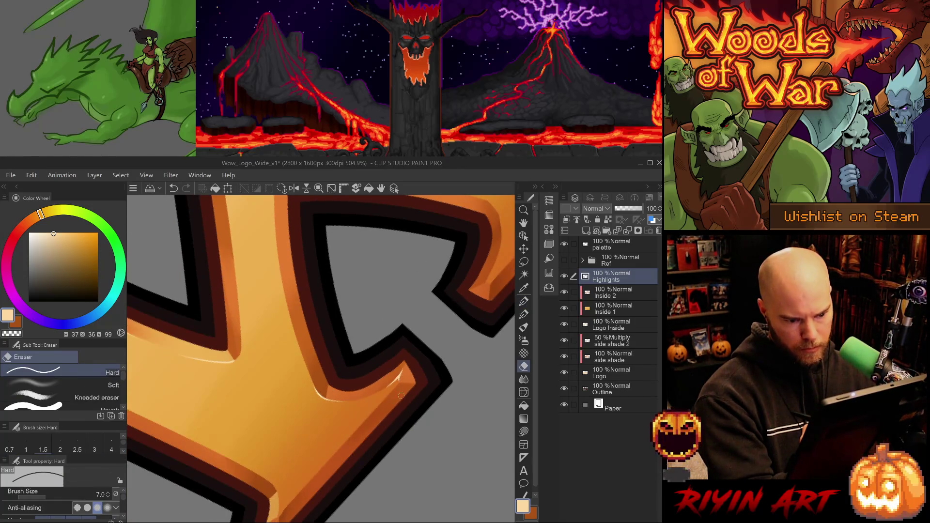
scroll(401, 400, "down", 5)
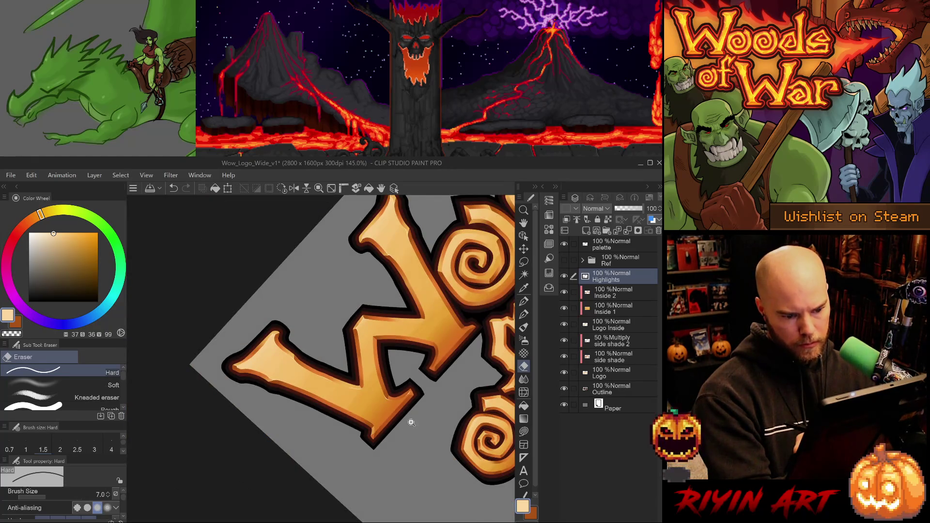
key("ctrl+@")
scroll(430, 396, "up", 3)
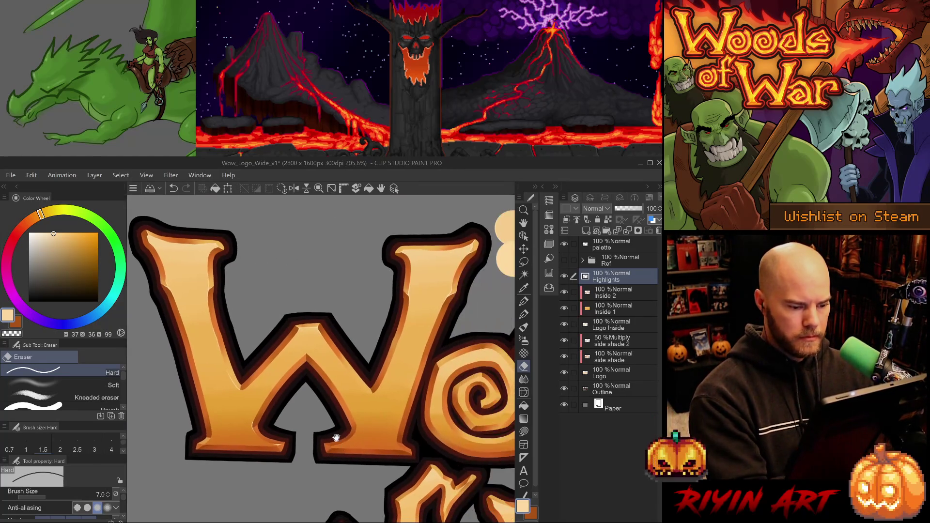
key("p")
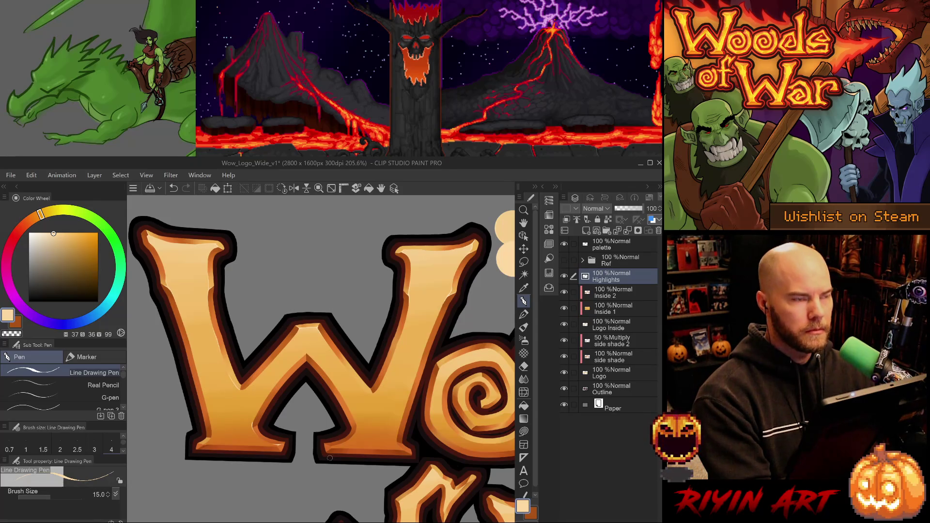
- Paint a short highlight on the W's lower-left inner edge, redoing it with a slightly thicker brush
scroll(293, 421, "up", 3)
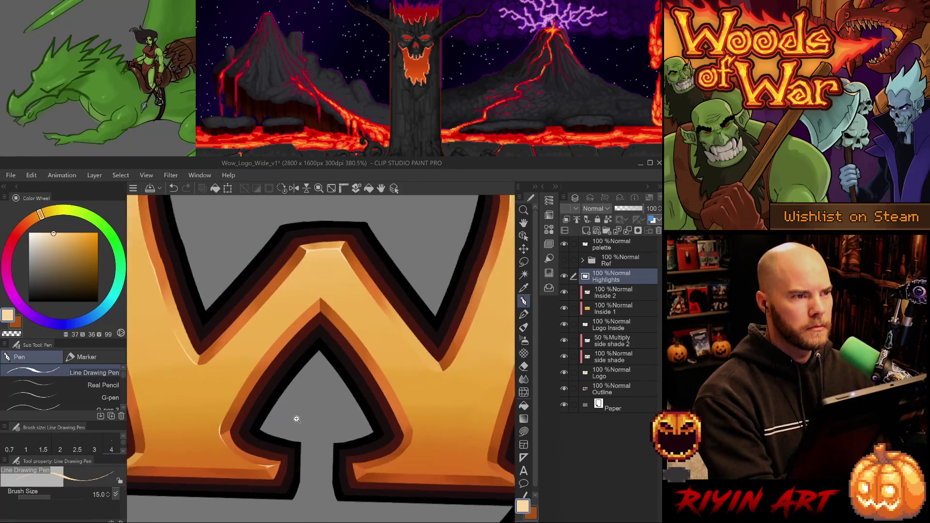
scroll(291, 419, "down", 3)
scroll(295, 423, "up", 2)
scroll(296, 424, "up", 2)
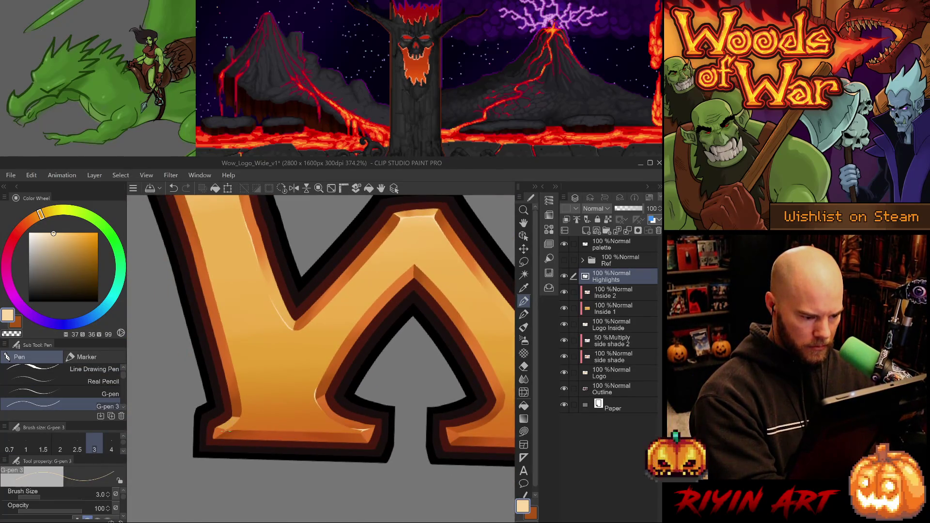
left_click_drag(227, 430, 217, 437)
key("ctrl+z")
key("comma")
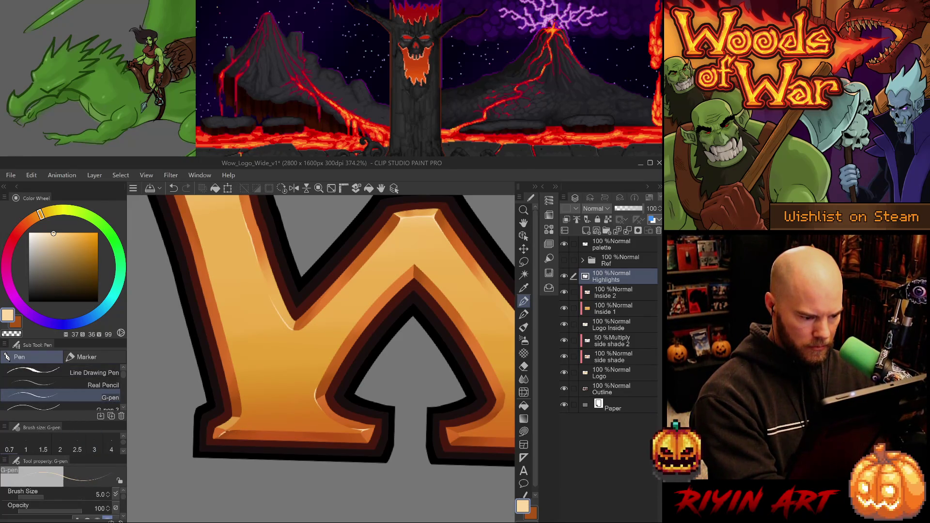
left_click_drag(227, 430, 217, 438)
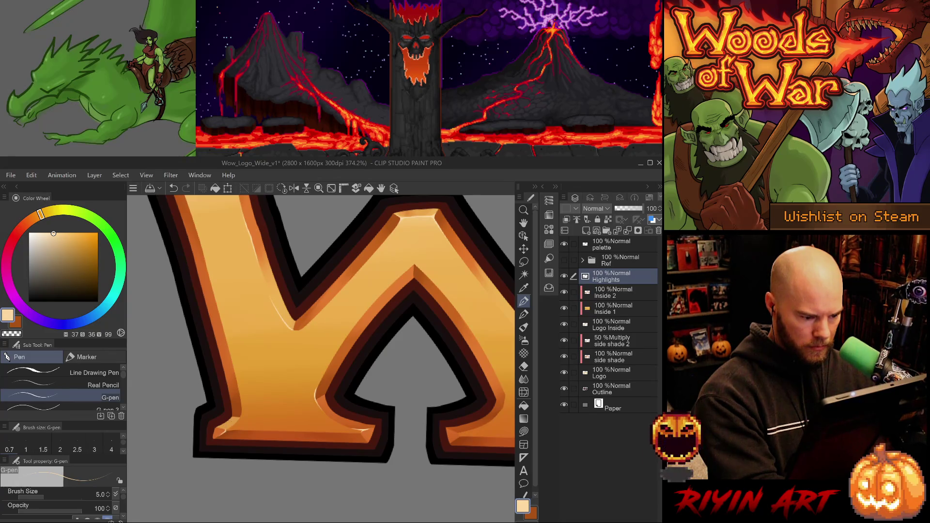
scroll(321, 356, "up", 5)
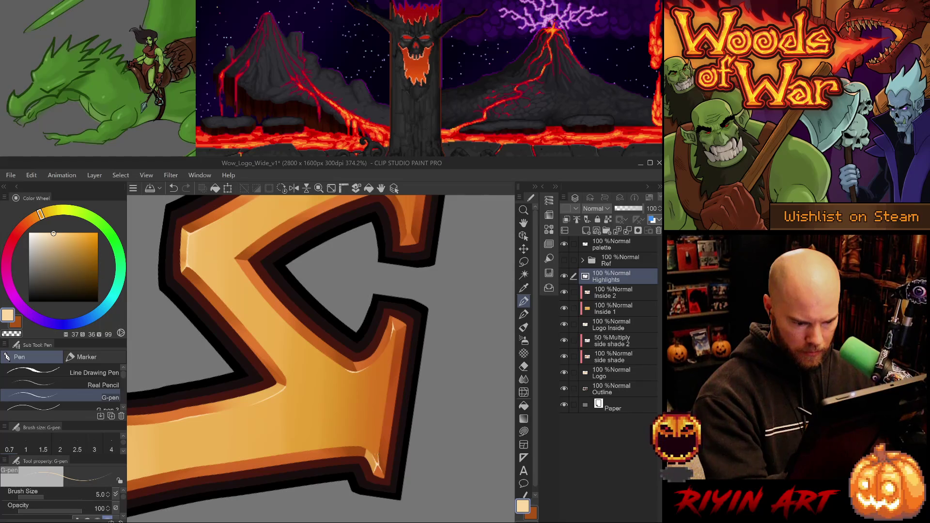
- Switch to the size-5 highlight brush and eraser, trimming and undoing touch-ups near the arrow tip
key("e")
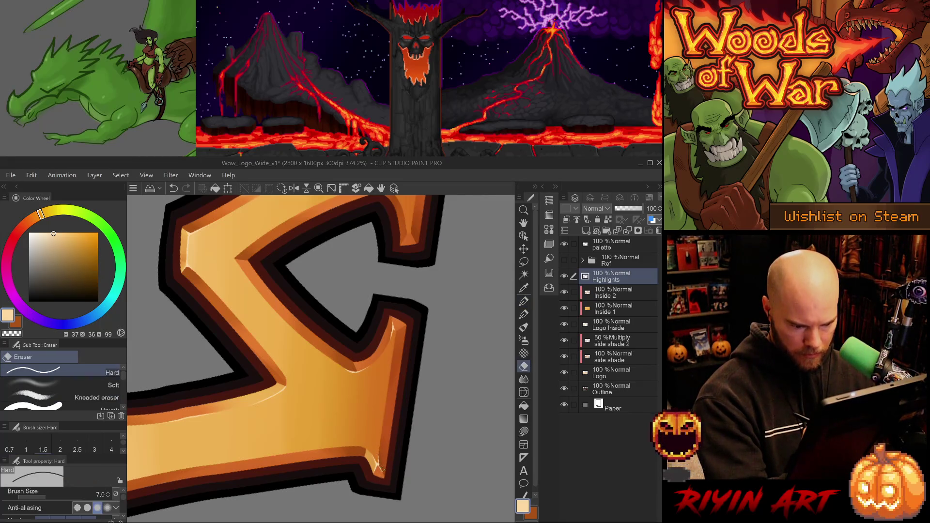
key("p")
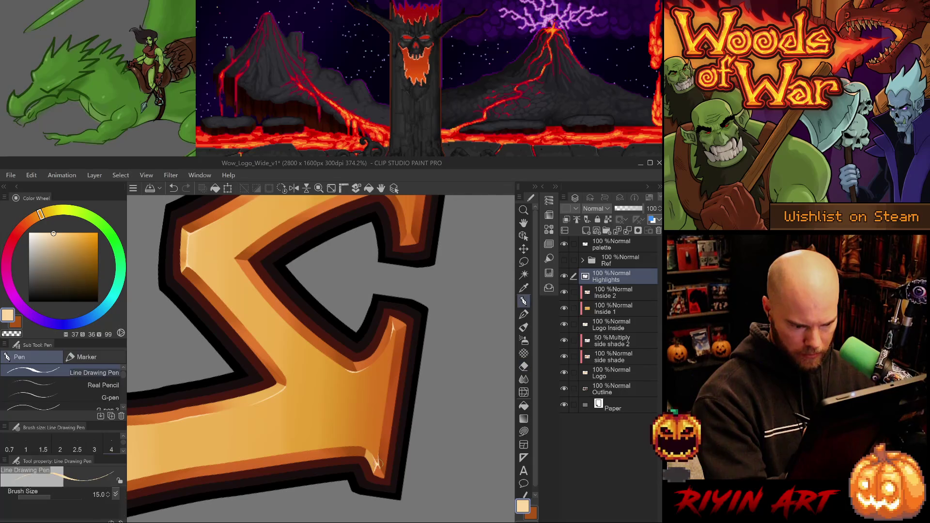
key("p")
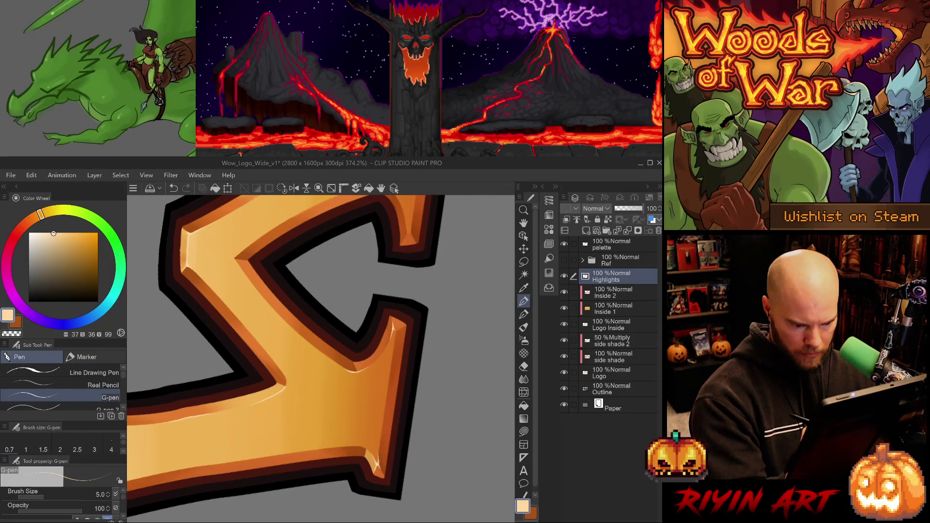
key("e")
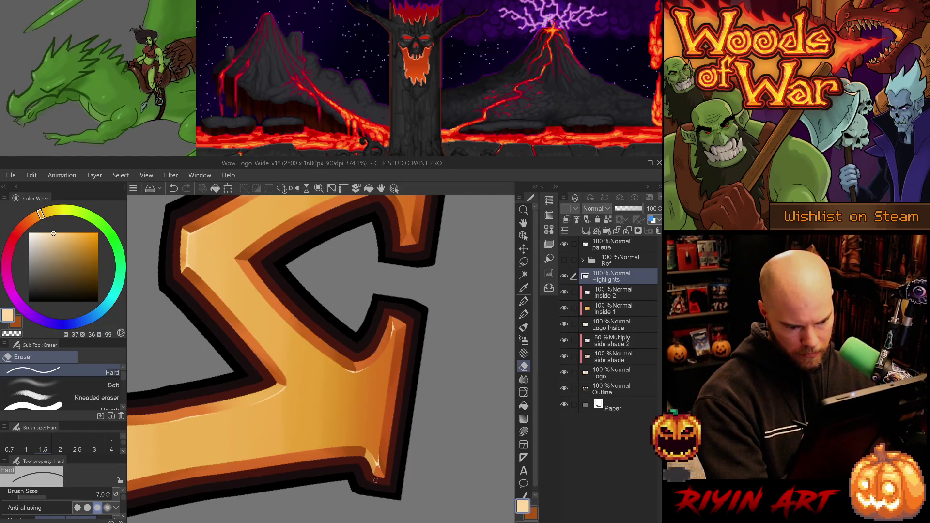
key("ctrl+z")
left_click(381, 466)
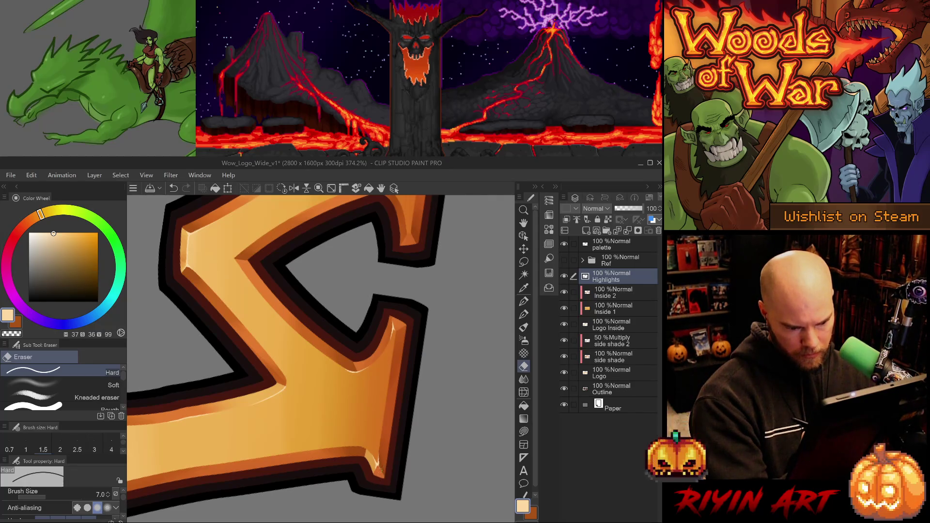
key("ctrl+z")
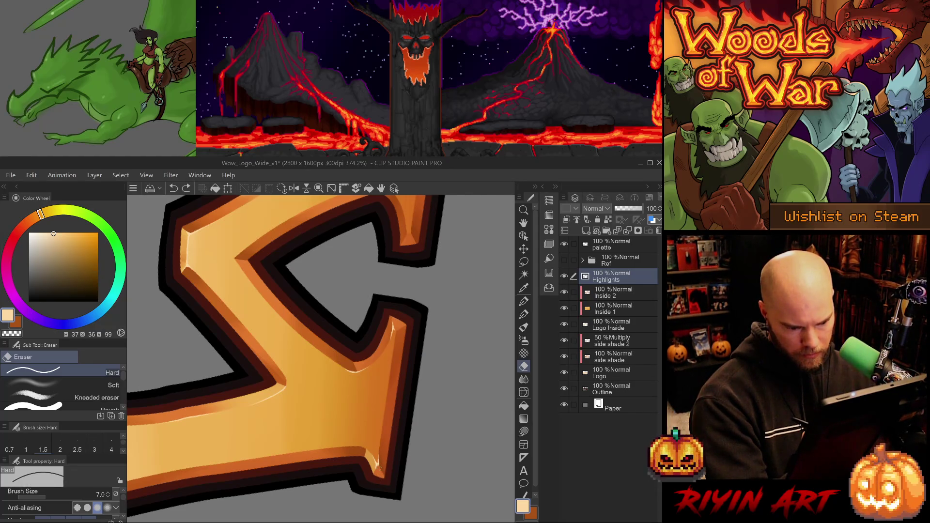
- Rotate the view across the lettering while toggling between pen and eraser
scroll(320, 356, "up", 3)
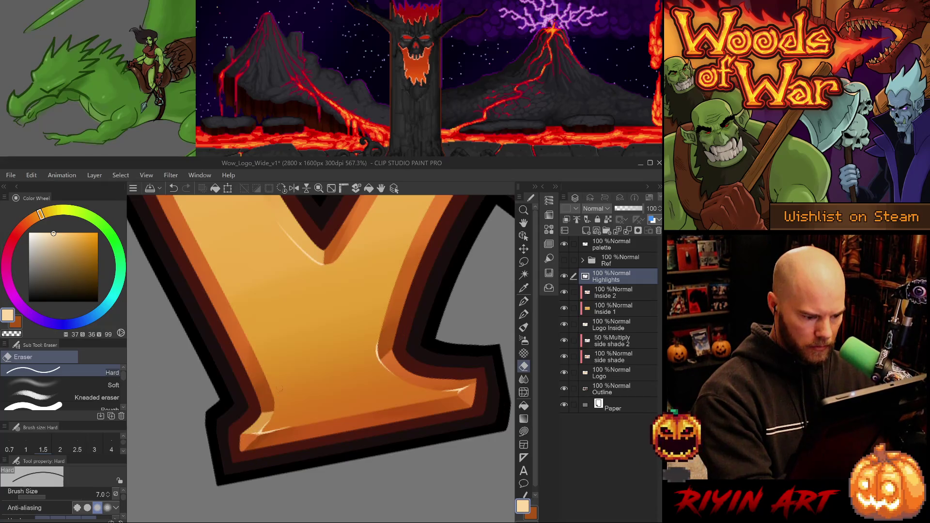
key("p")
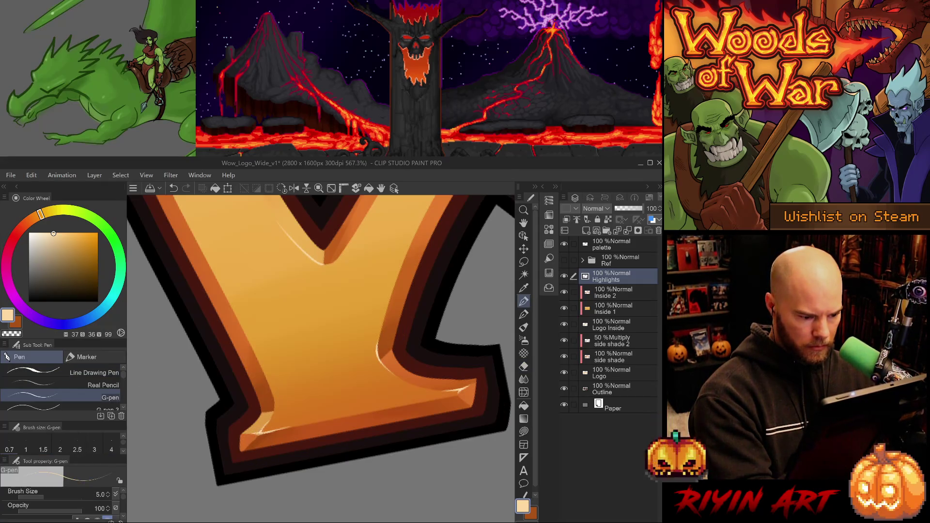
key("e")
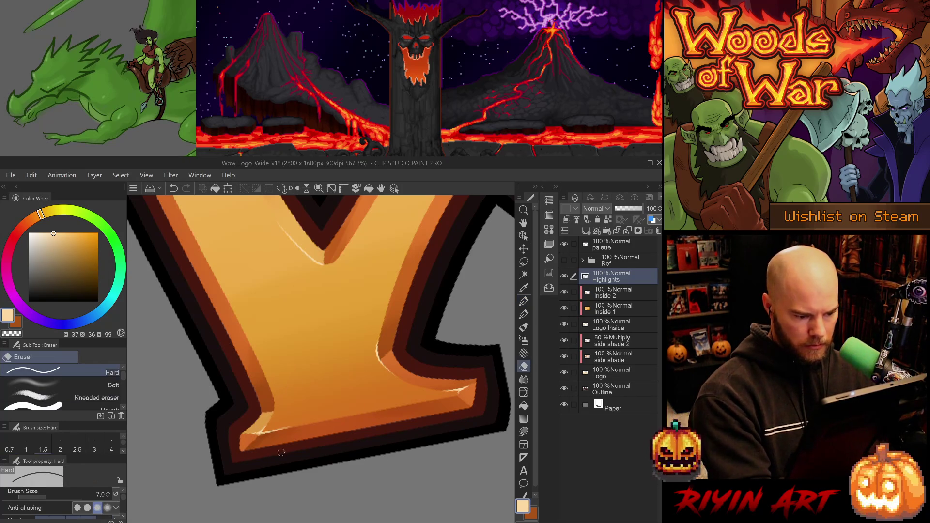
mouse_move(281, 452)
left_mouse_down()
mouse_move(241, 348)
mouse_move(244, 359)
mouse_move(229, 341)
left_mouse_up()
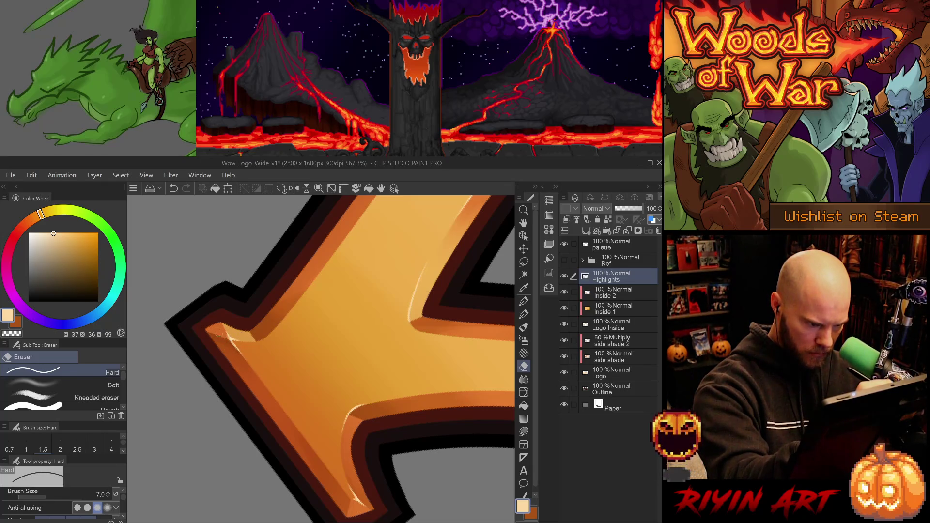
key("p")
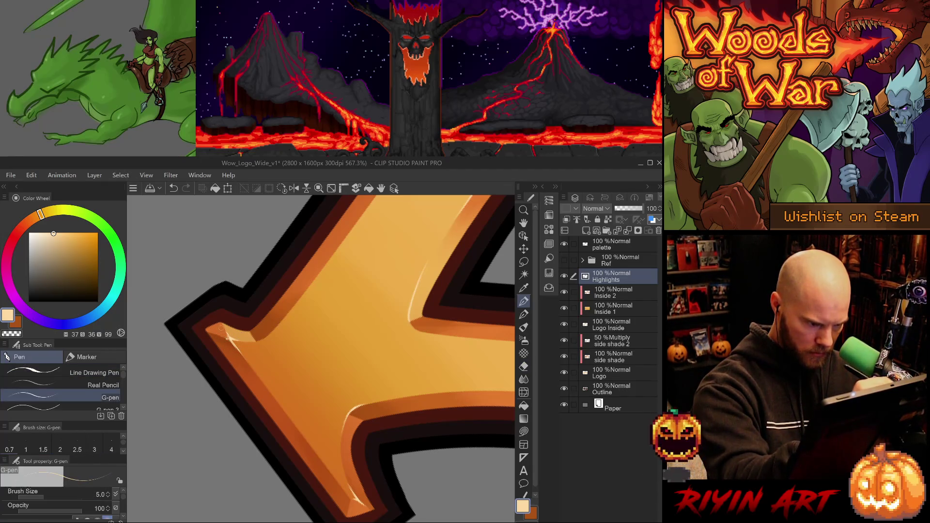
mouse_move(228, 340)
left_mouse_down()
mouse_move(402, 360)
mouse_move(388, 378)
left_mouse_up()
key("e")
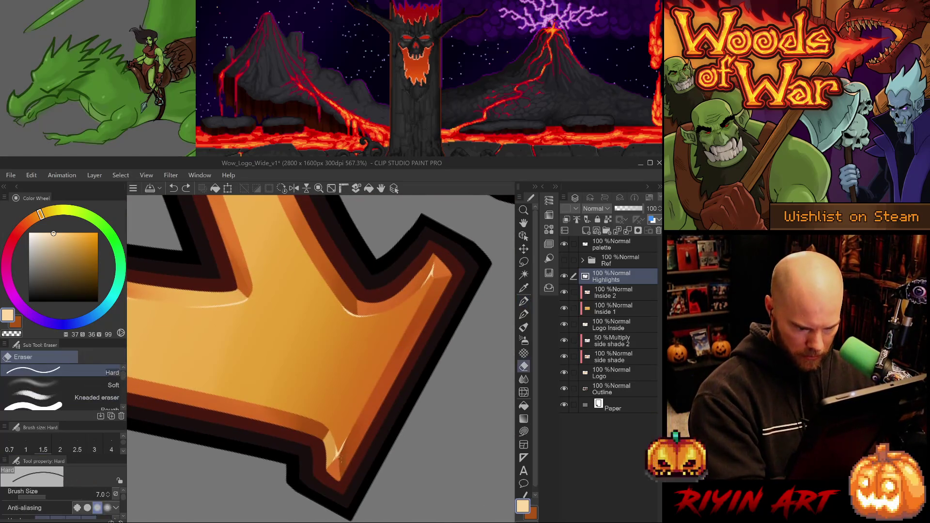
- Erase two small spots of highlight near the W's lower corner, then undo the last one
left_click(342, 455)
key("p")
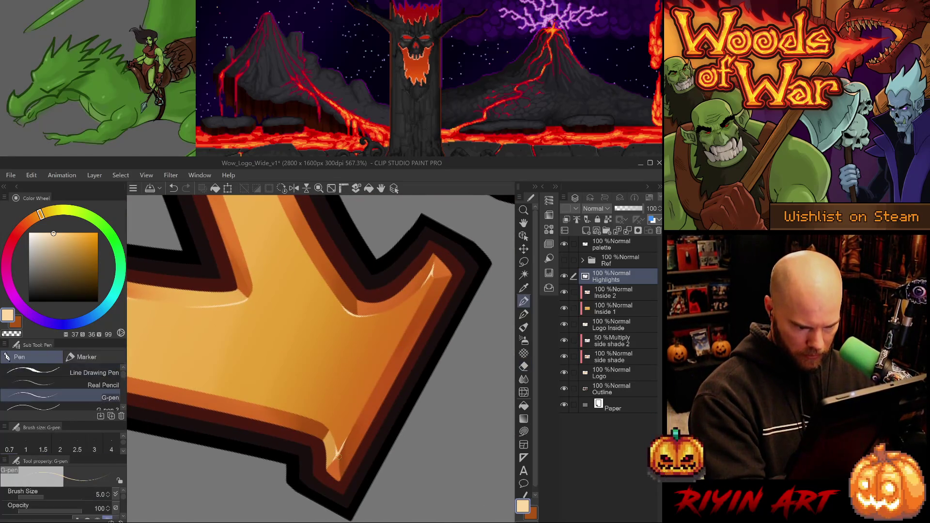
key("e")
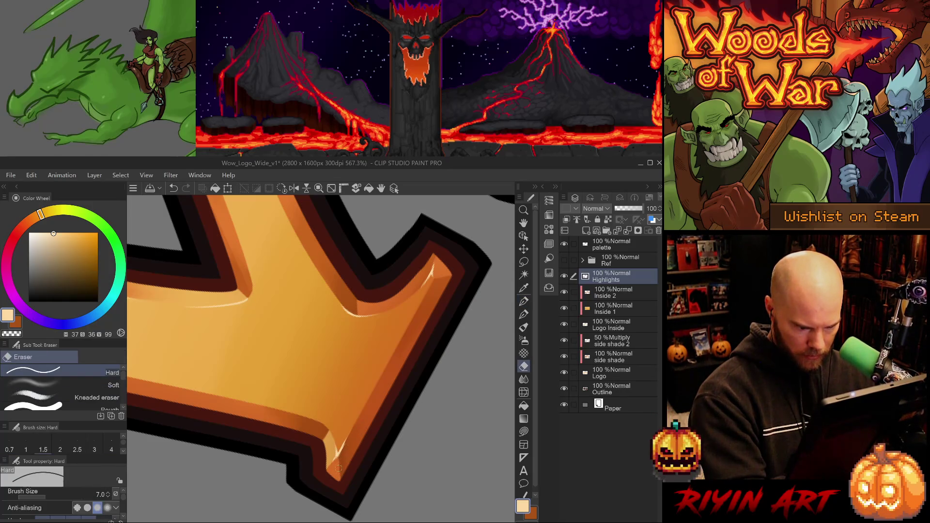
left_click(335, 458)
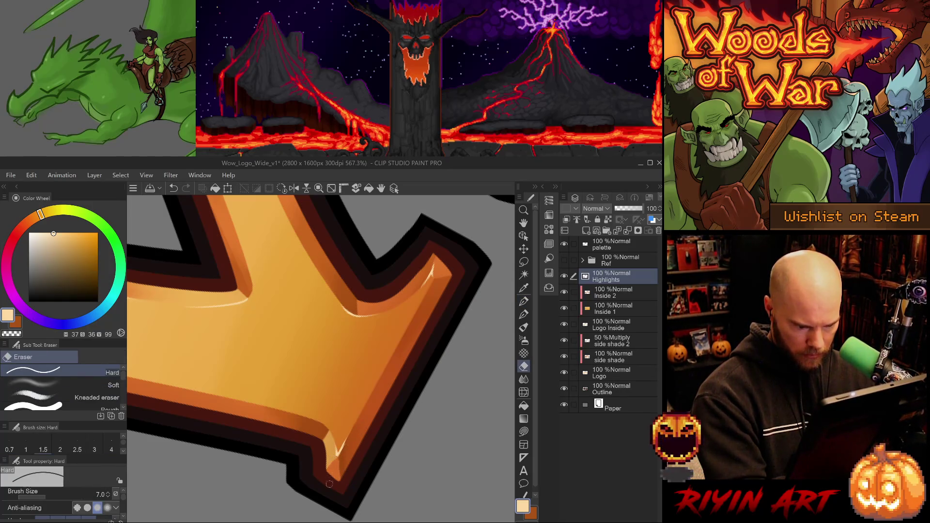
left_click_drag(380, 437, 338, 467)
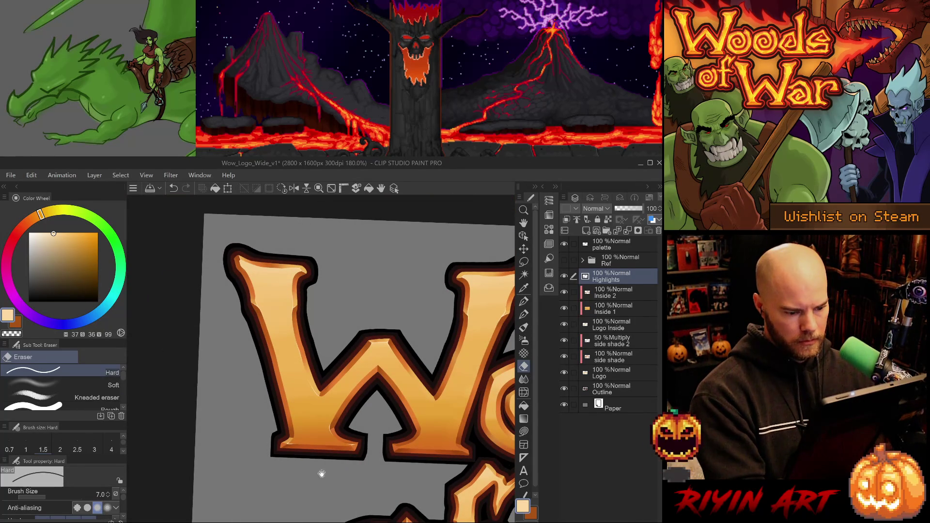
key("ctrl+z")
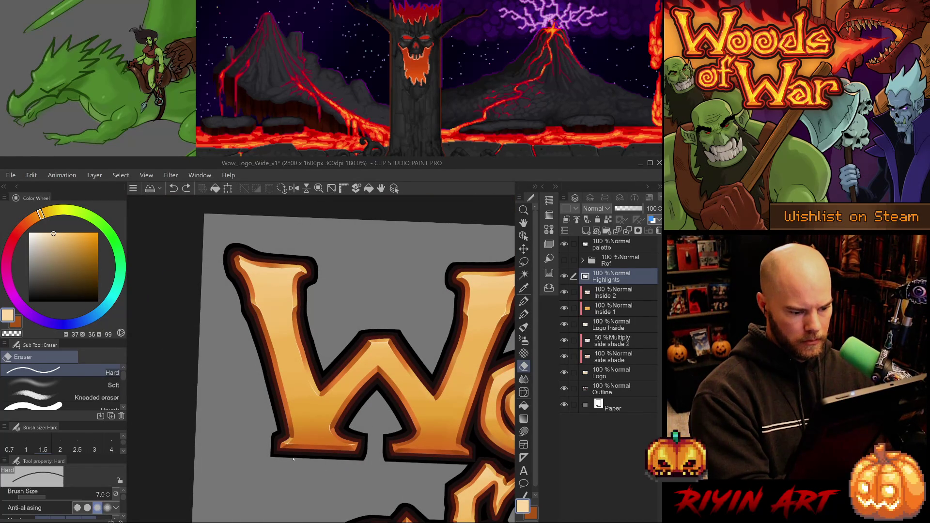
- With a size-5 pen, paint a bright glint on the W's lower corner
scroll(286, 448, "up", 10)
key("p")
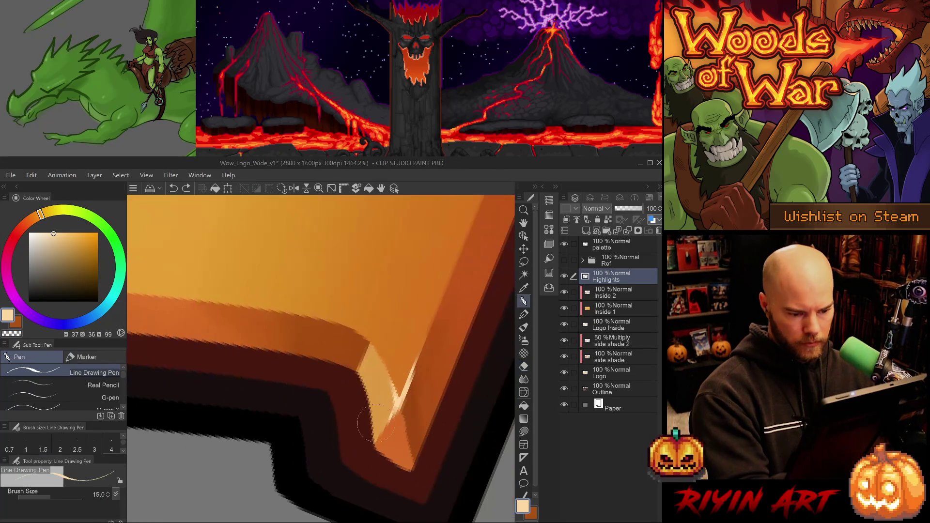
left_click(110, 398)
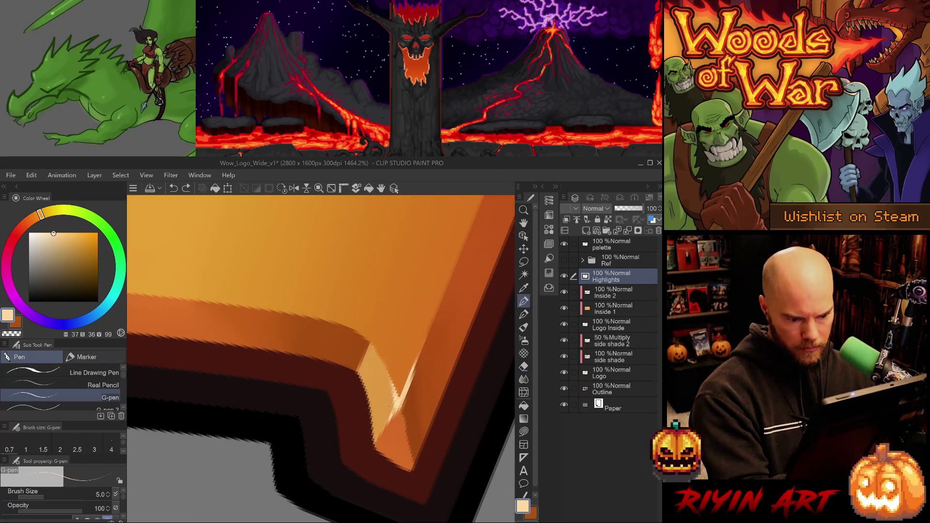
left_click_drag(396, 407, 391, 416)
- Rotate the W upright and paint a faint highlight down its left stem
scroll(416, 402, "down", 8)
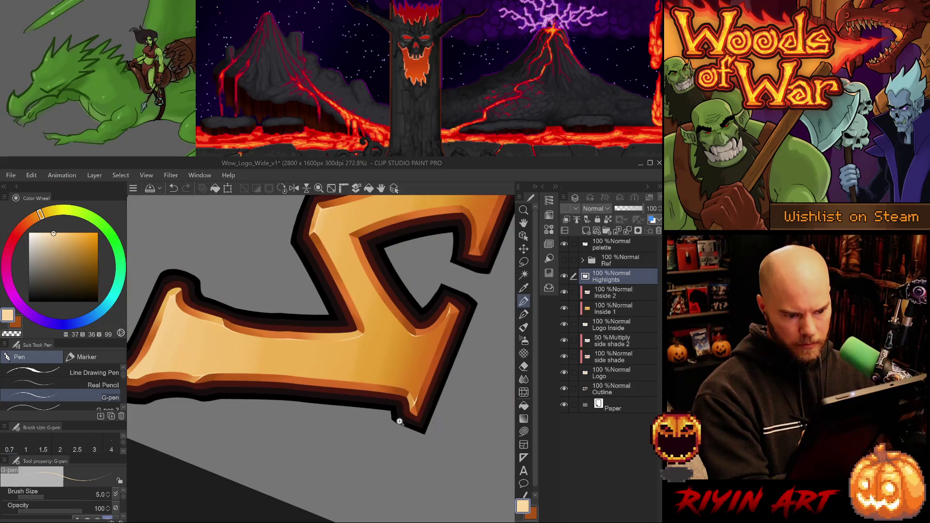
scroll(421, 430, "up", 3)
left_click_drag(372, 455, 426, 407)
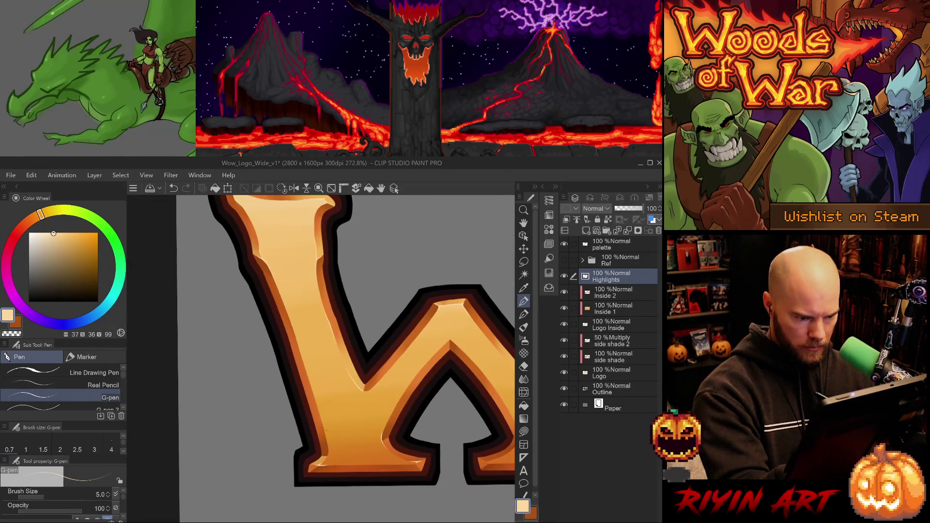
mouse_move(314, 392)
left_mouse_down()
mouse_move(323, 433)
mouse_move(323, 423)
left_mouse_up()
key("ctrl+z")
key("ctrl+z")
key("ctrl+z")
key("ctrl+z")
key("e")
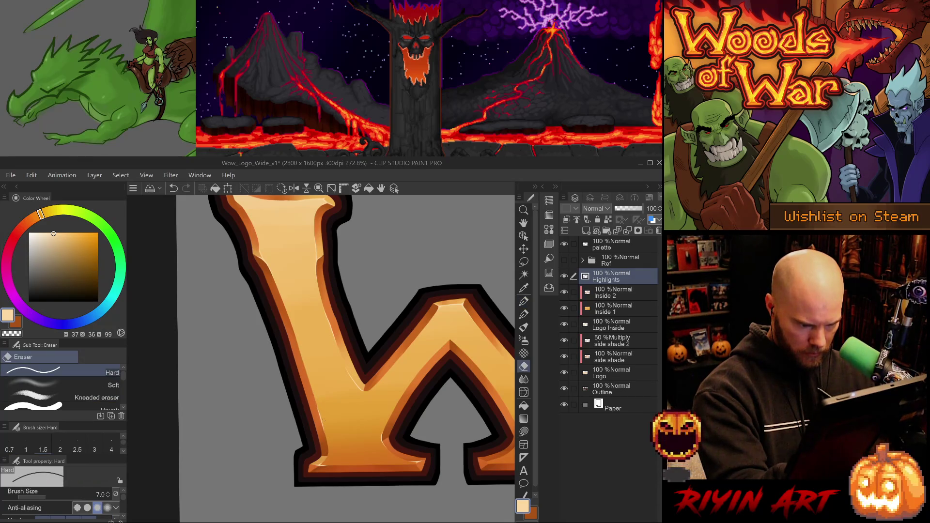
- Compare the left stem with and without its highlight by repeated undo and redo
key("ctrl+z")
key("ctrl+y")
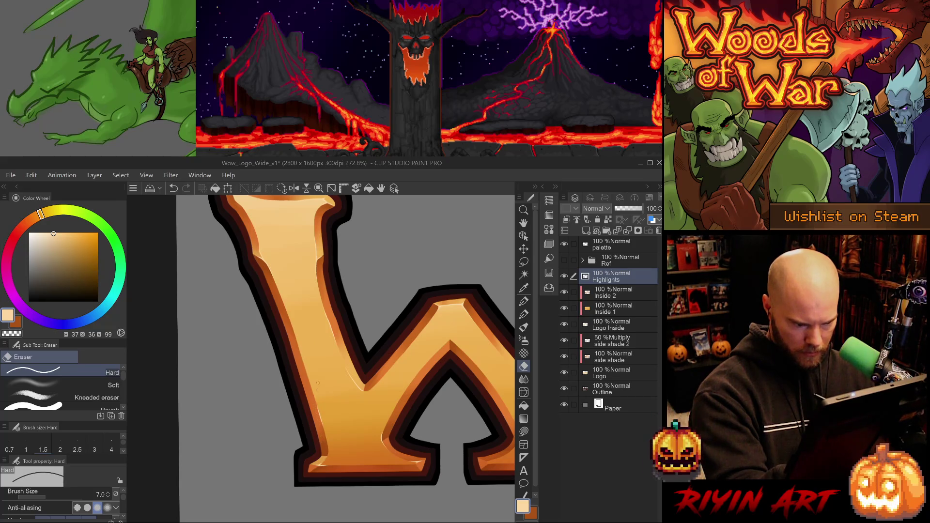
key("ctrl+z")
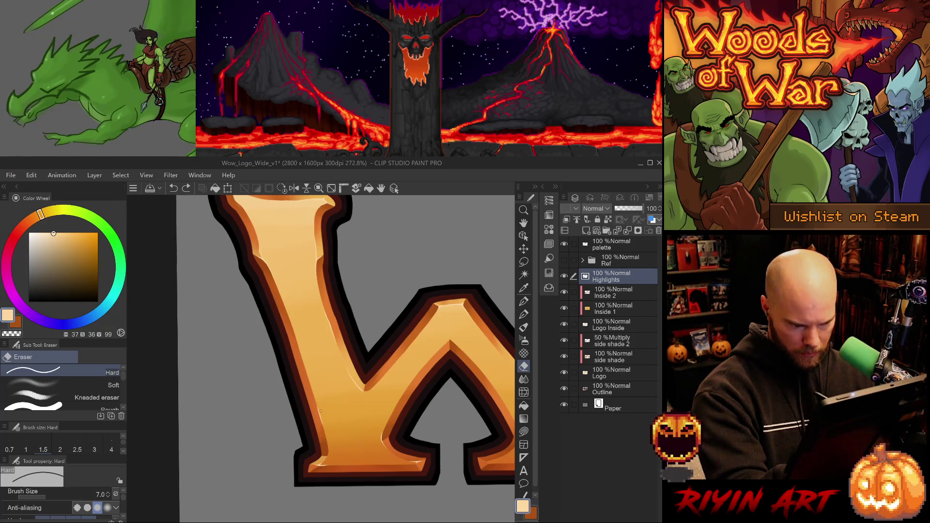
key("ctrl+y")
key("ctrl+z")
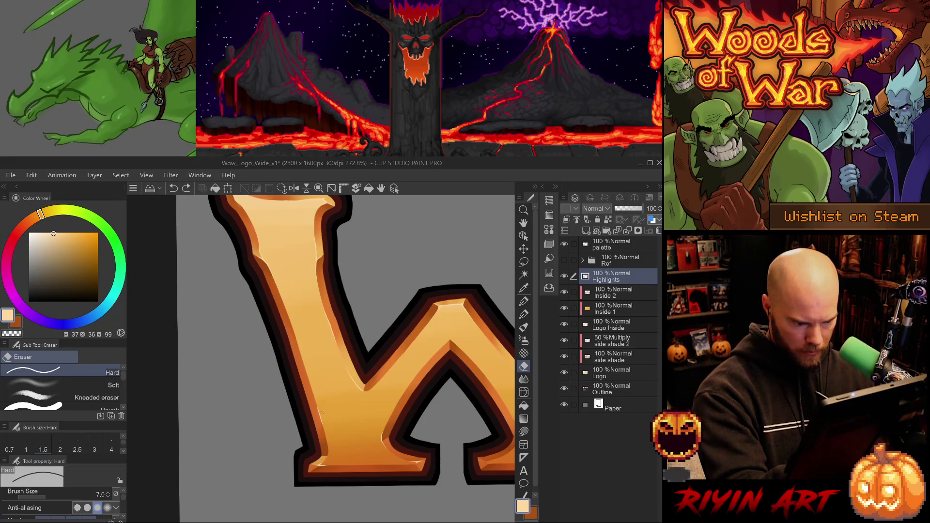
key("ctrl+y")
key("ctrl+z")
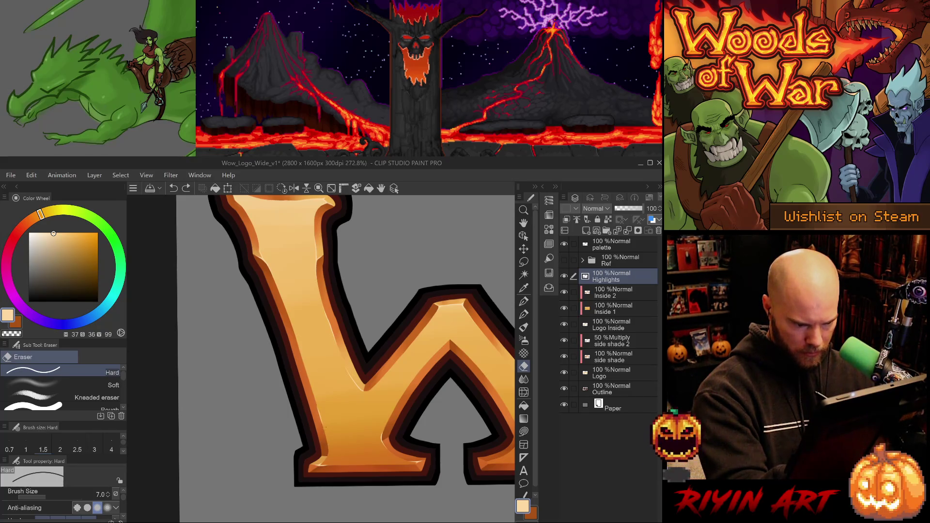
key("ctrl+y")
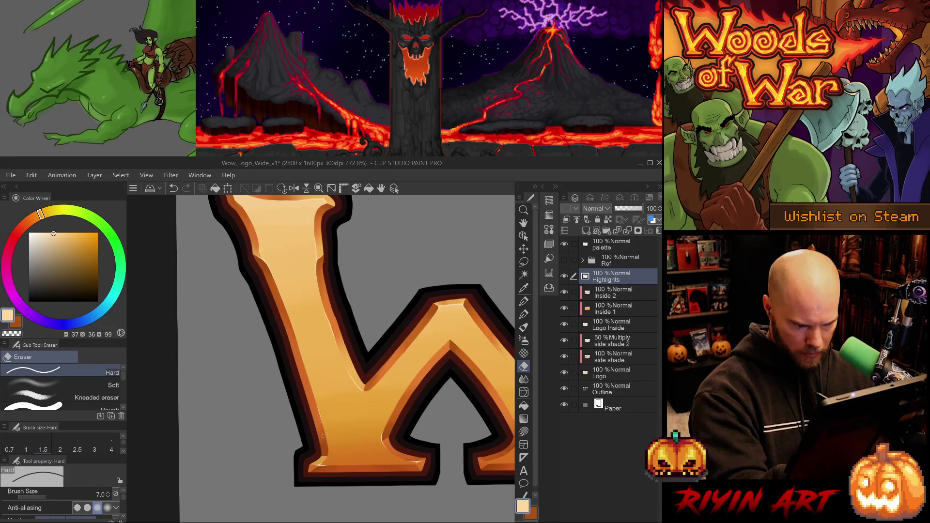
- Paint two more faint highlight strokes on the W's lower-left stem
key("p")
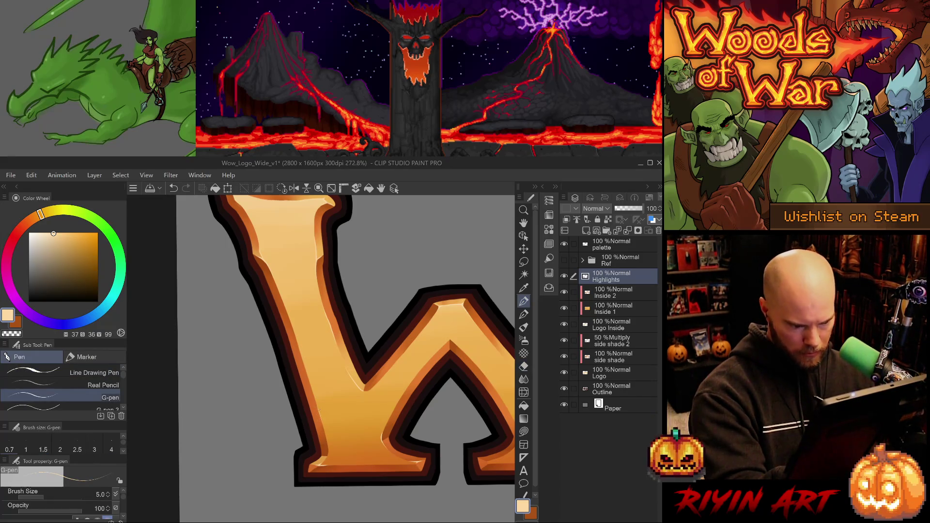
key("ctrl+z")
left_click_drag(322, 414, 324, 434)
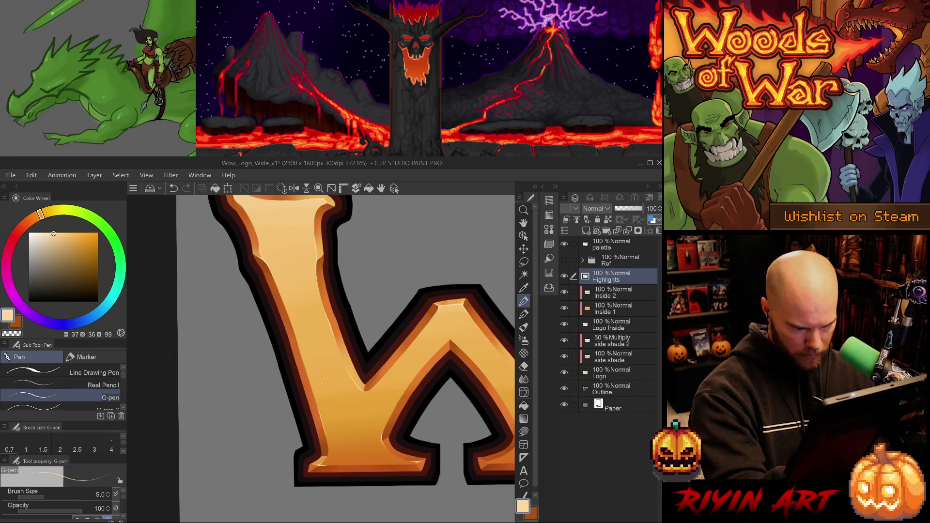
key("e")
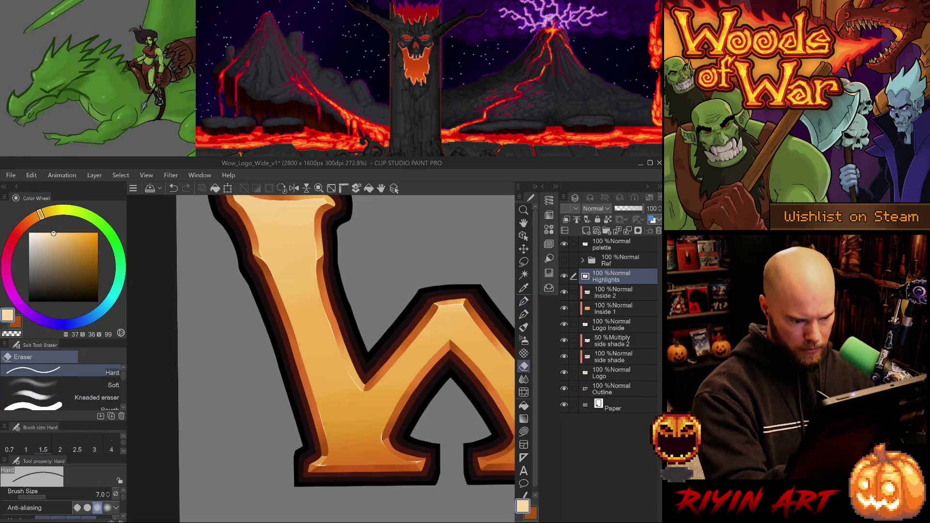
key("p")
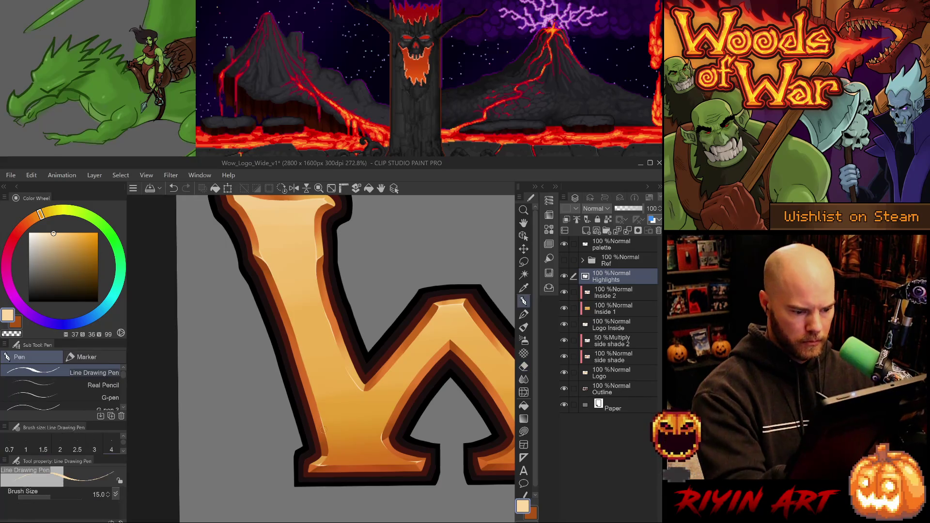
left_click_drag(322, 405, 318, 427)
- Undo and redo the last stem stroke while switching between the size-15 and size-5 pens
key("ctrl+z")
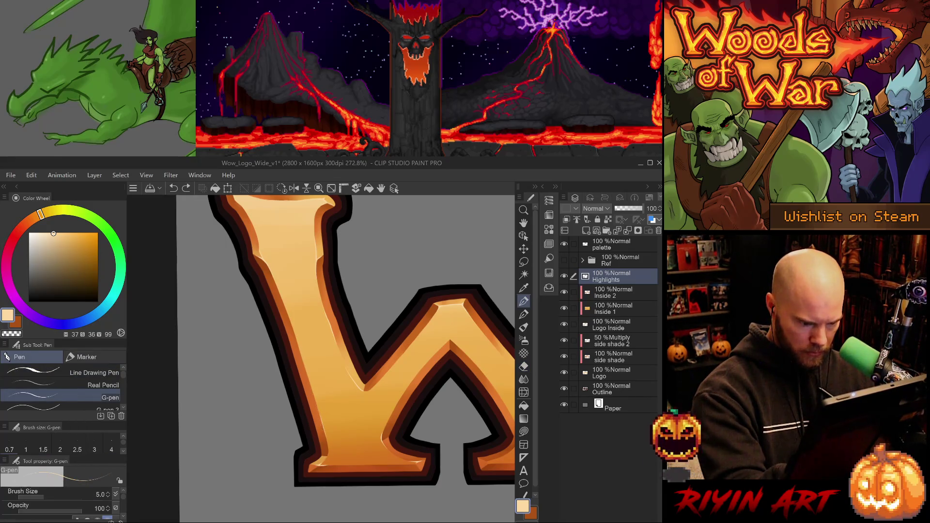
key("ctrl+y")
key("p")
key("ctrl+z")
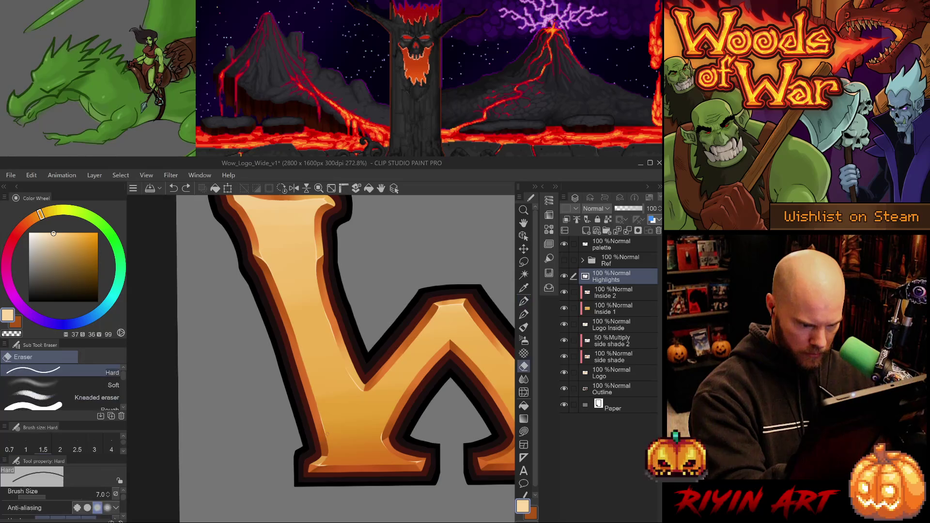
key("p")
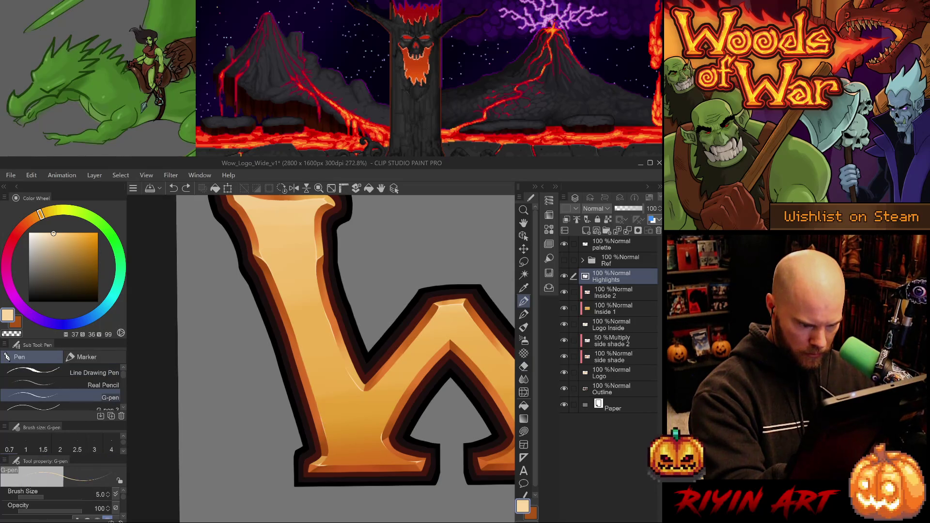
key("ctrl+y")
key("e")
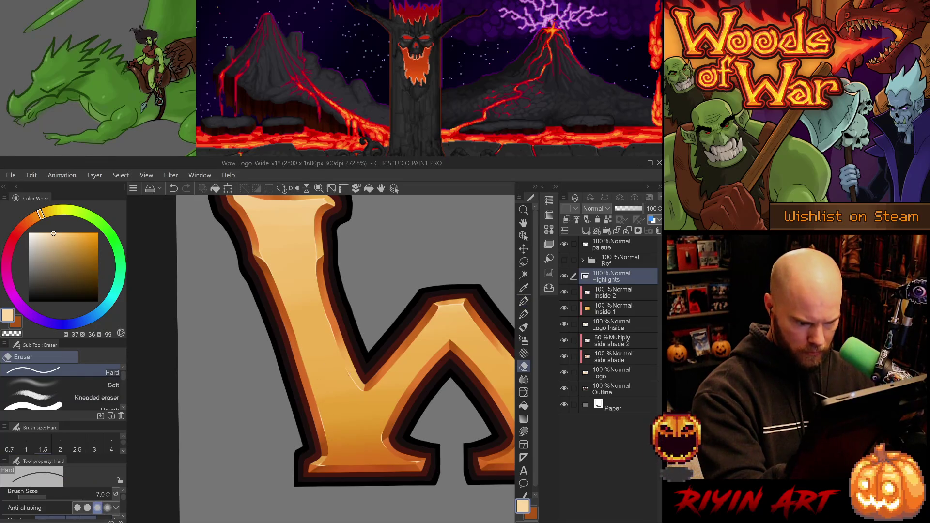
- Zoom out to show the whole W and save the logo file
scroll(348, 374, "down", 3)
left_click_drag(485, 402, 386, 464)
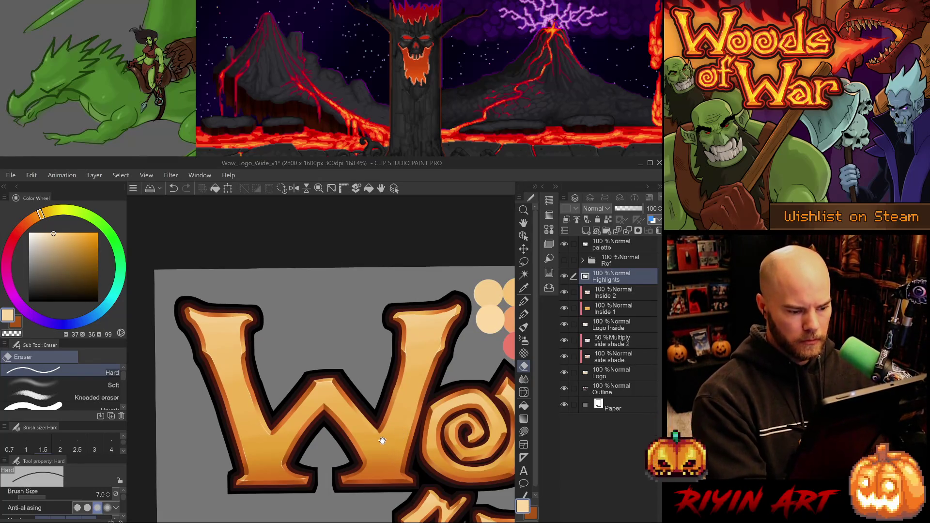
mouse_move(383, 440)
left_mouse_down()
mouse_move(349, 422)
mouse_move(358, 428)
left_mouse_up()
key("ctrl+s")
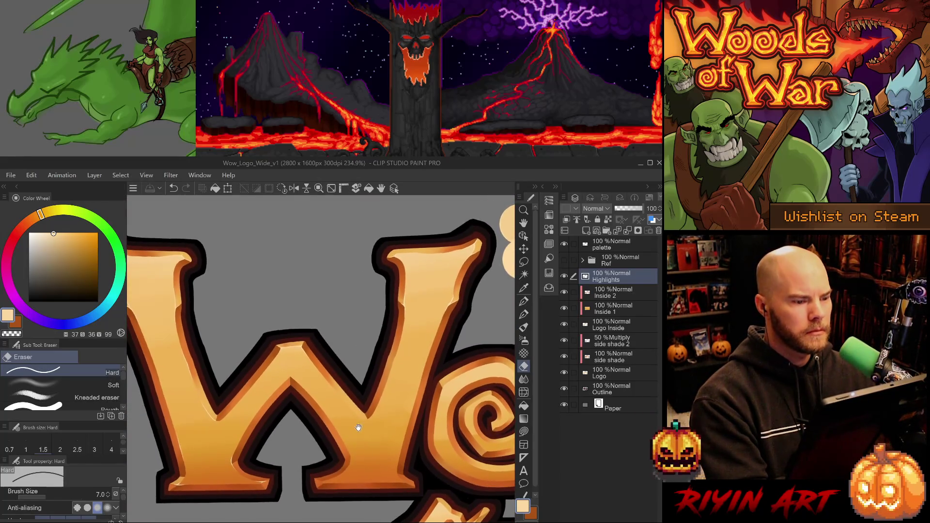
- Paint a thin highlight along the W's inner edge with the size-5 G-pen, undoing misplaced marks
key("p")
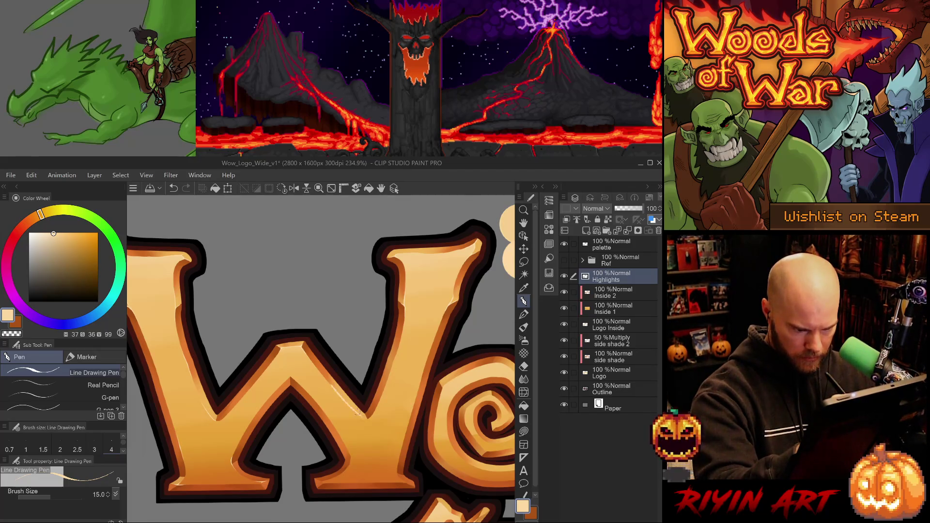
key("ctrl+z")
key("p")
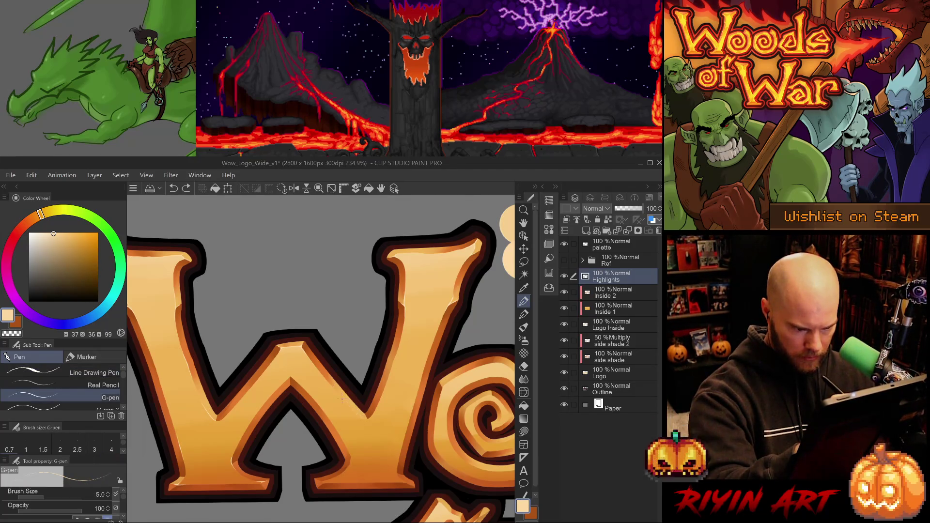
left_click_drag(355, 411, 335, 390)
key("ctrl+z")
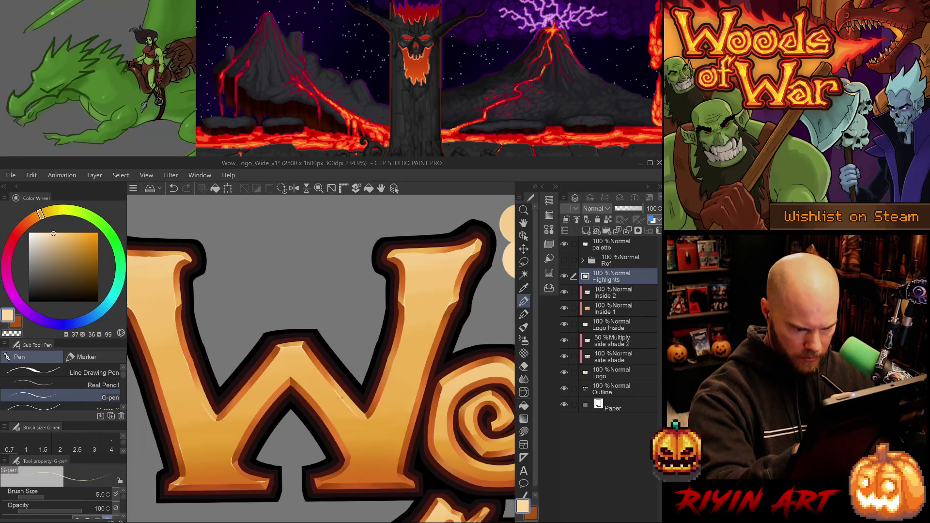
key("e")
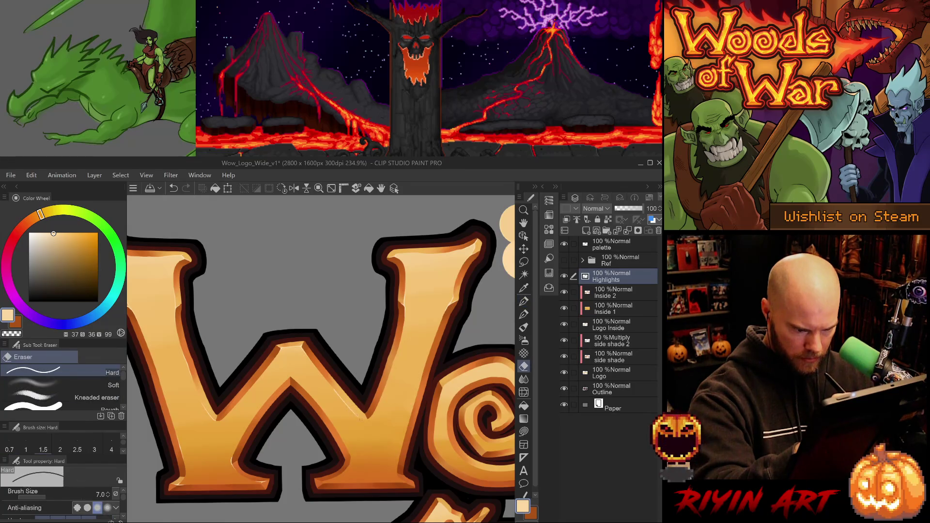
key("p")
key("p")
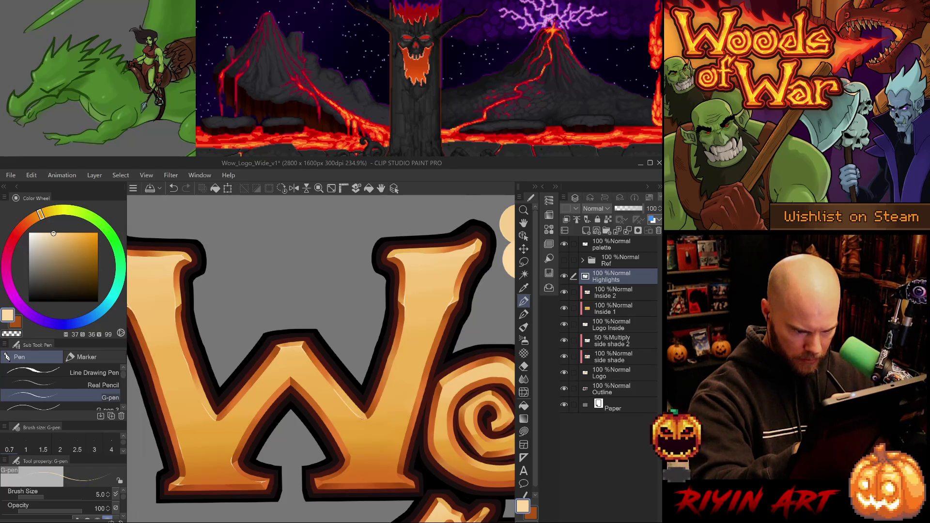
key("e")
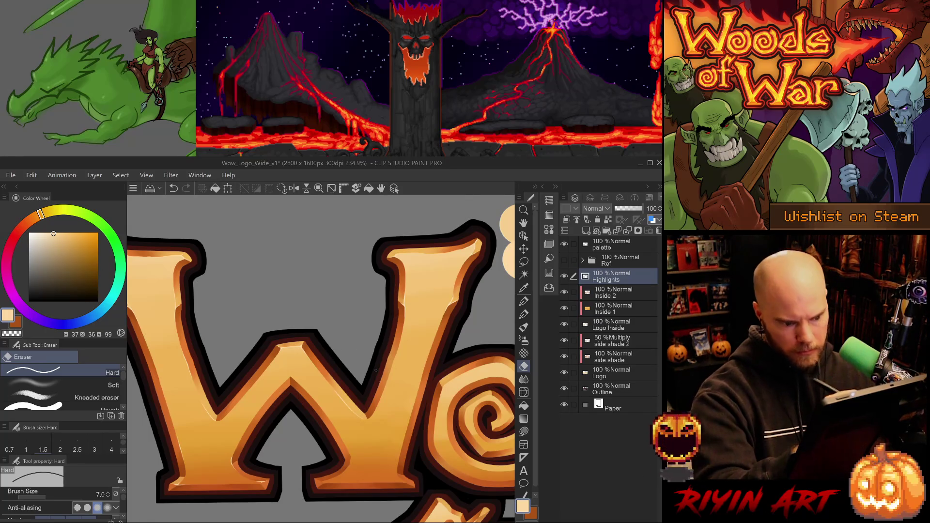
left_click_drag(383, 449, 334, 453)
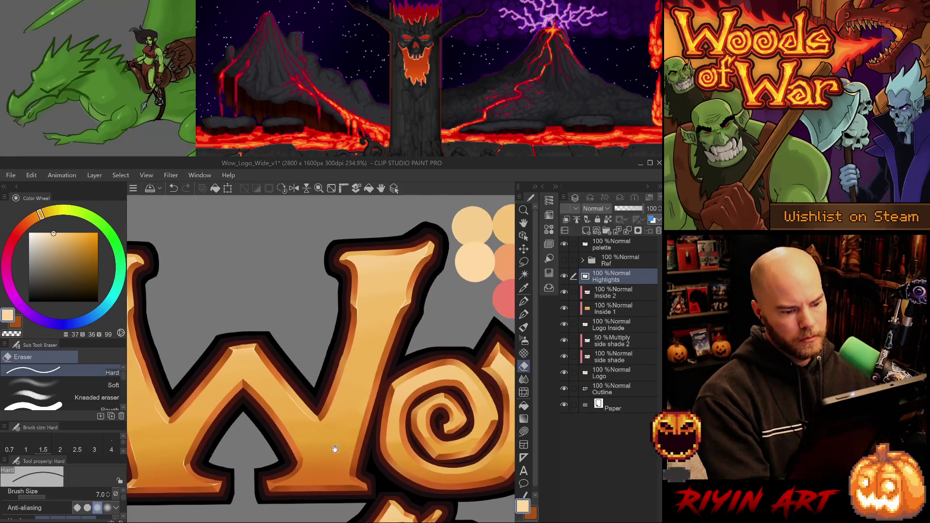
key("p")
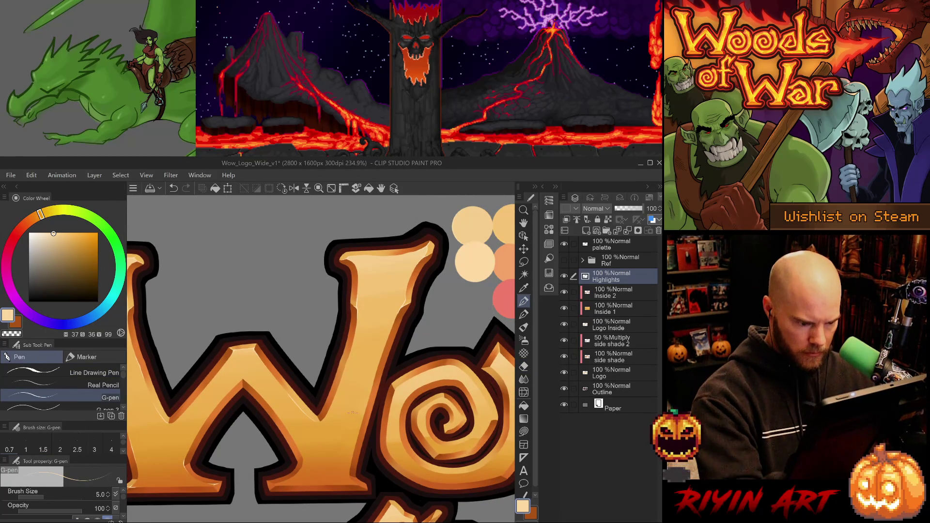
- Zoom in on the Wo letters and compare the latest highlight stroke with undo and redo
left_click_drag(347, 420, 266, 387)
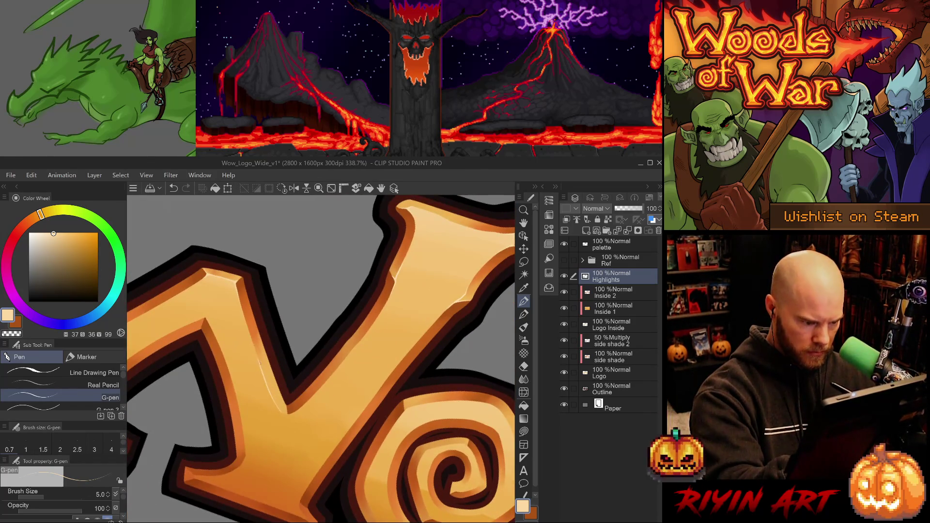
key("ctrl+z")
key("ctrl+y")
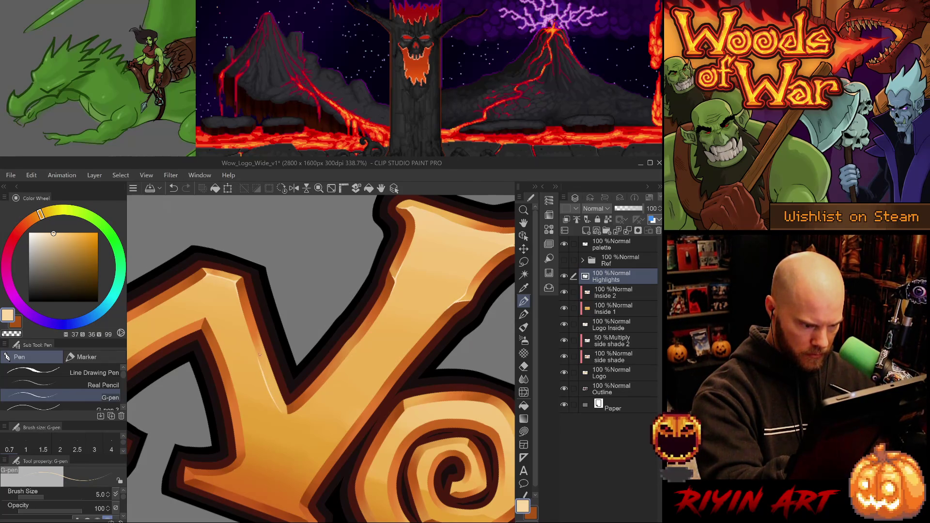
key("e")
key("ctrl+z")
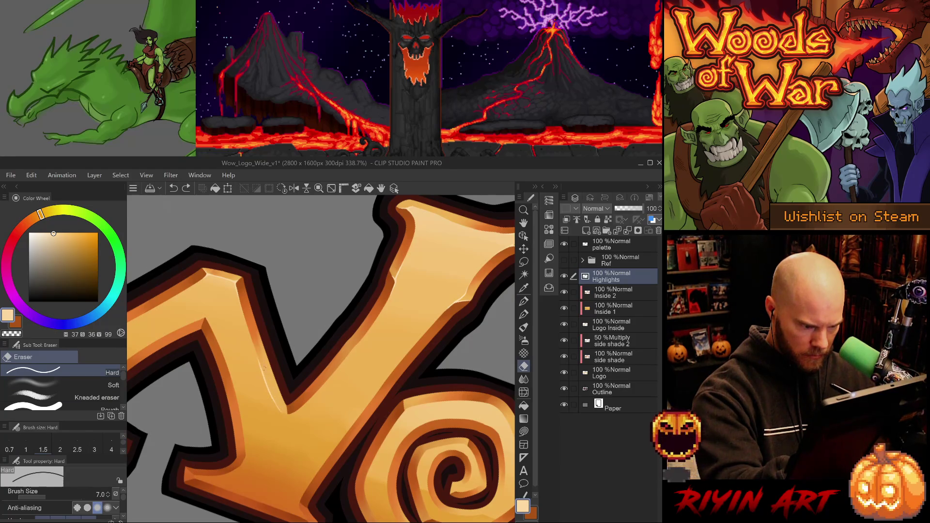
key("ctrl+y")
key("ctrl+z")
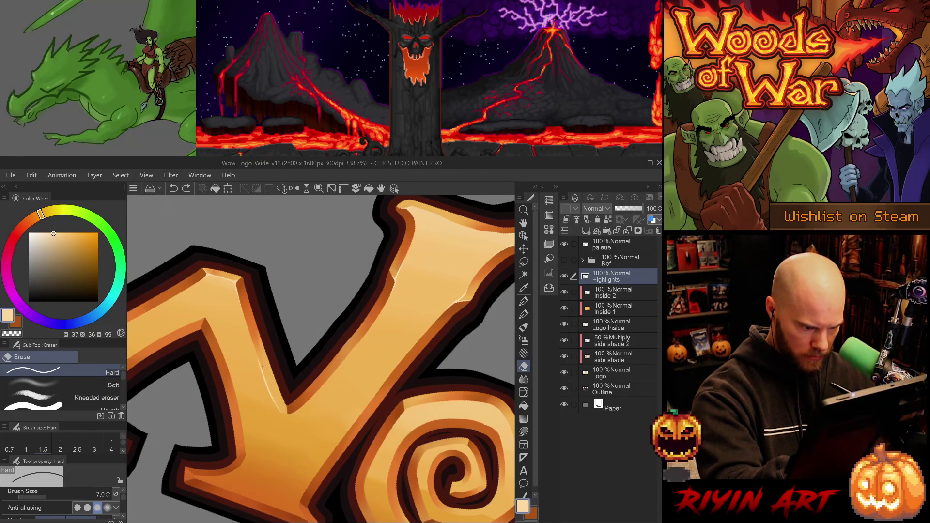
key("ctrl+y")
key("ctrl+z")
key("ctrl+y")
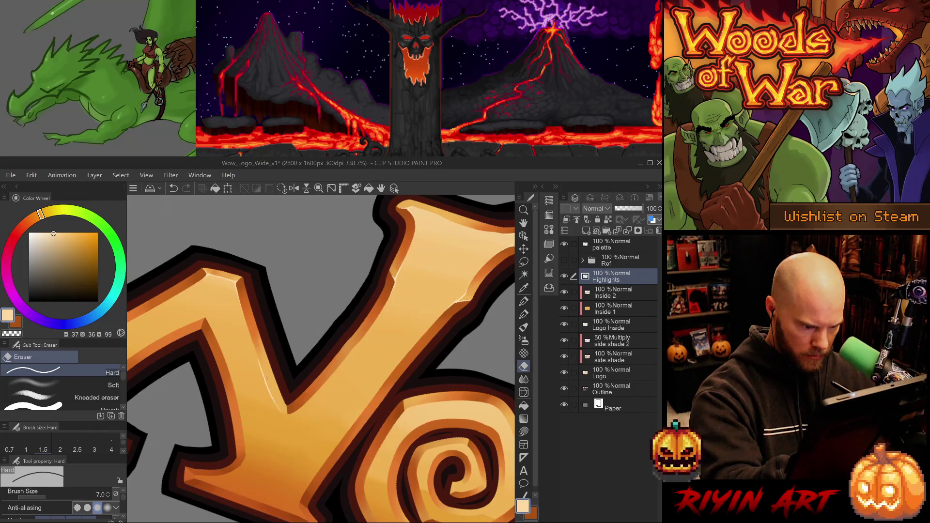
- Trial-erase part of the highlight along the letter edge, then restore it
key("p")
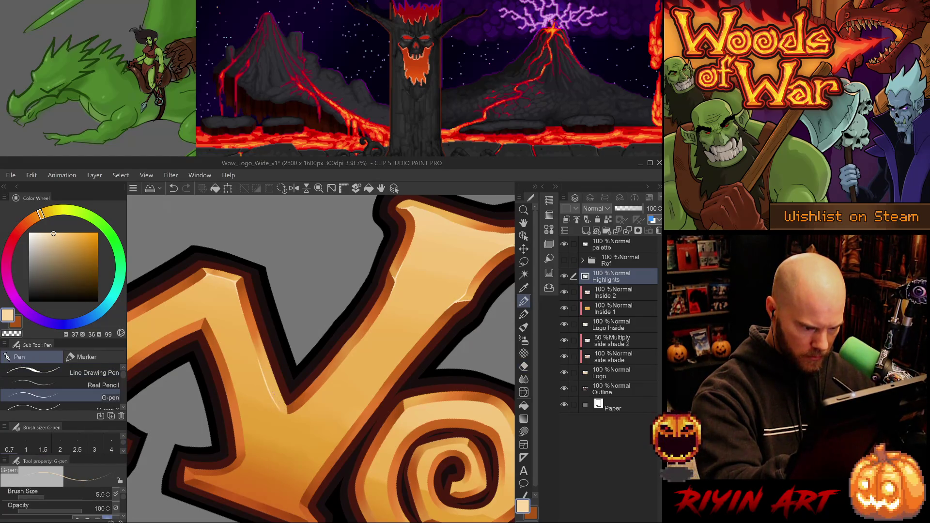
key("ctrl+z")
key("ctrl+y")
key("ctrl+z")
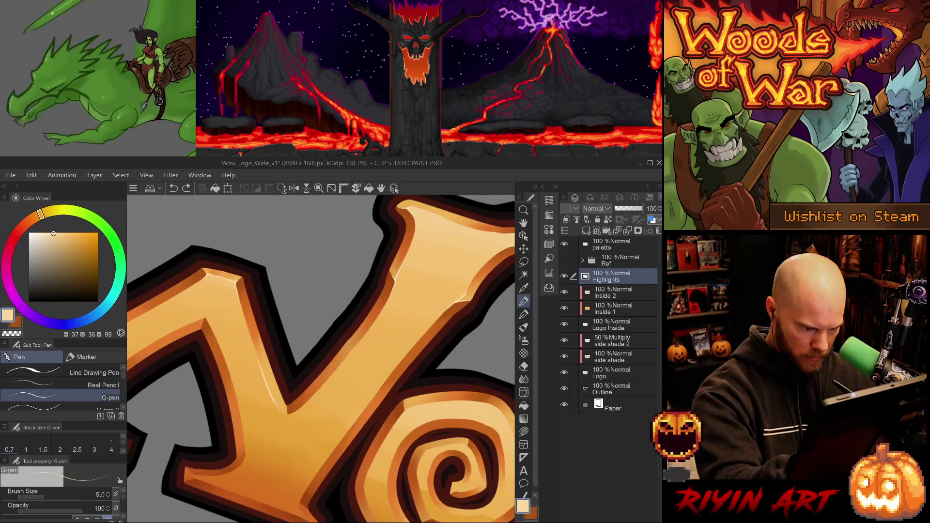
key("ctrl+y")
key("e")
key("ctrl+z")
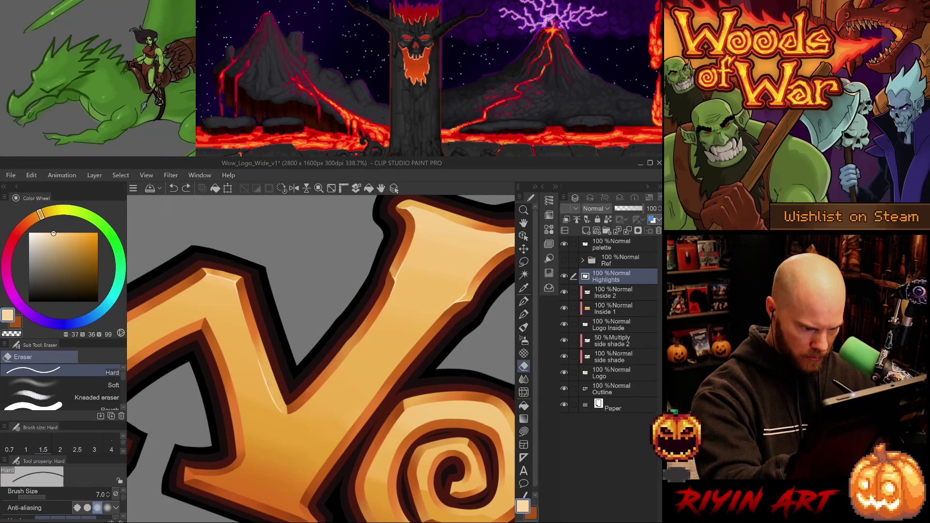
key("ctrl+y")
key("ctrl+z")
key("ctrl+y")
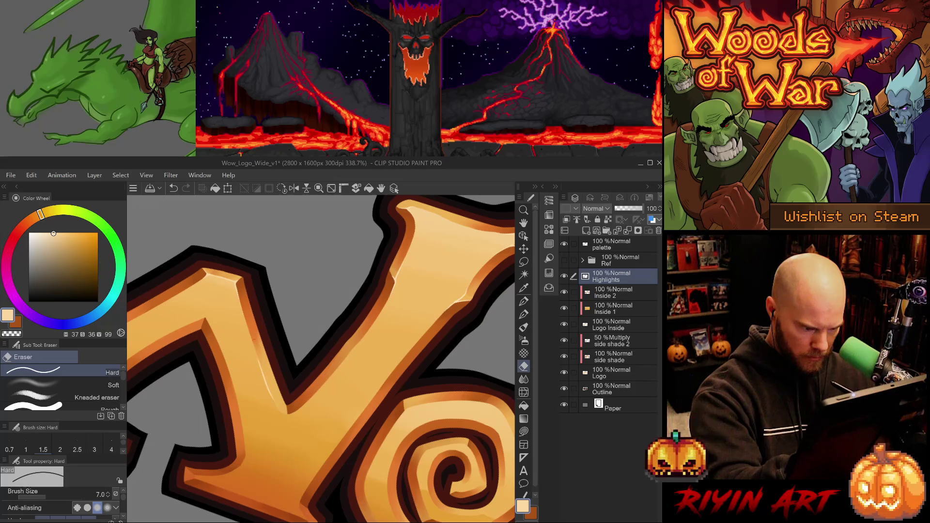
key("ctrl+z")
left_click_drag(278, 409, 266, 383)
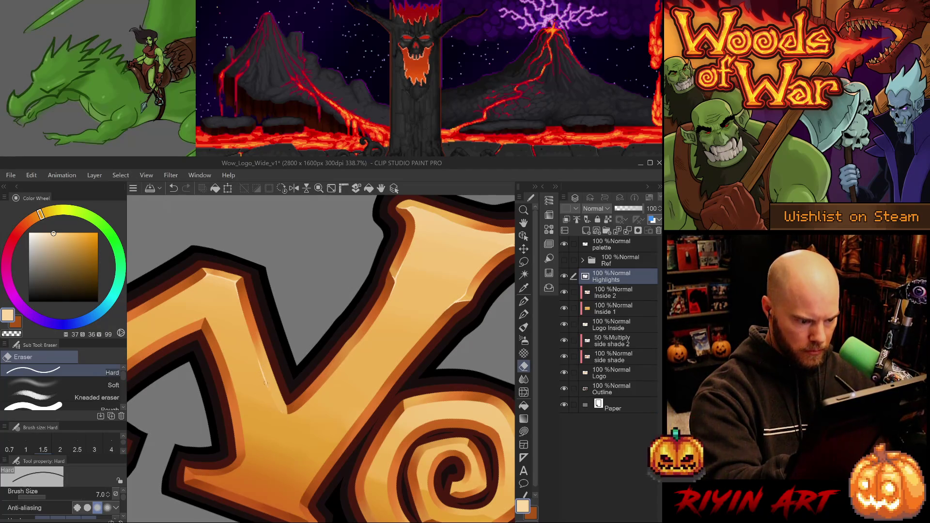
key("ctrl+z")
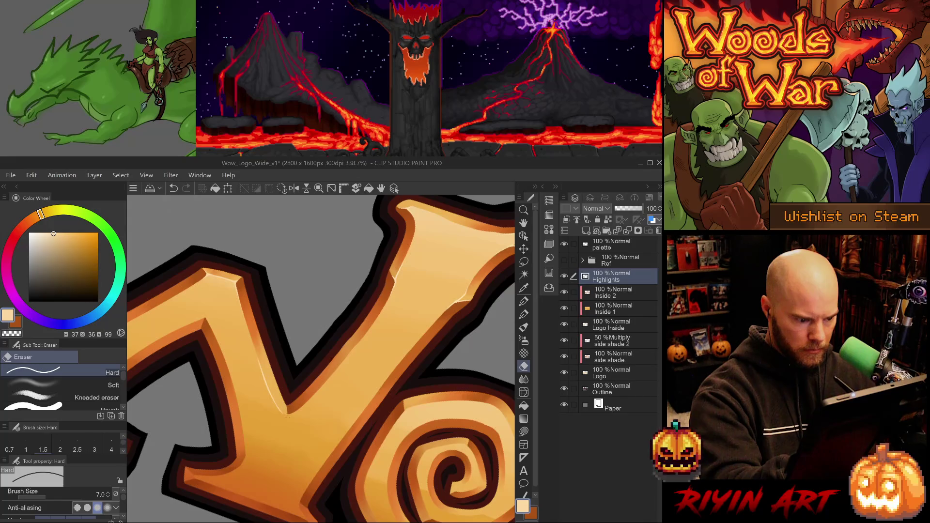
- Level the tilted view and paint a thin highlight along the W's right edge
key("p")
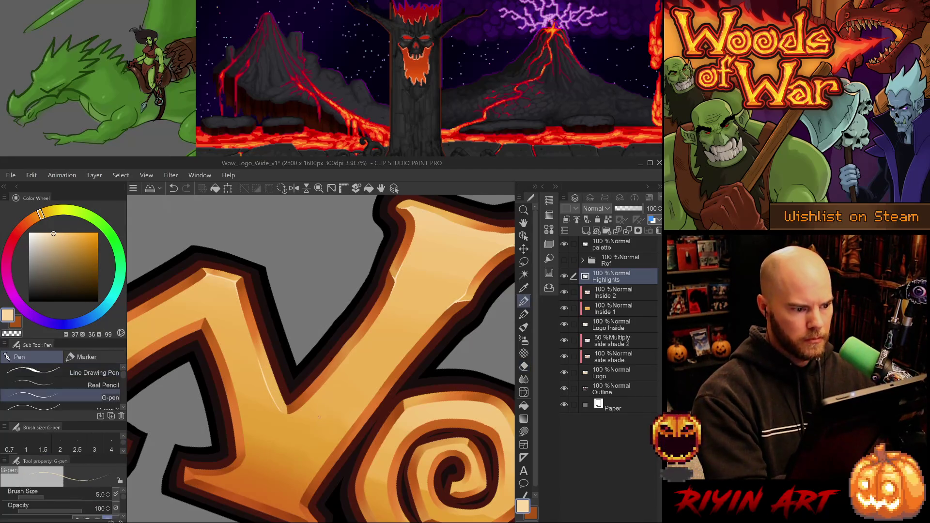
scroll(328, 433, "down", 1)
scroll(328, 433, "down", 3)
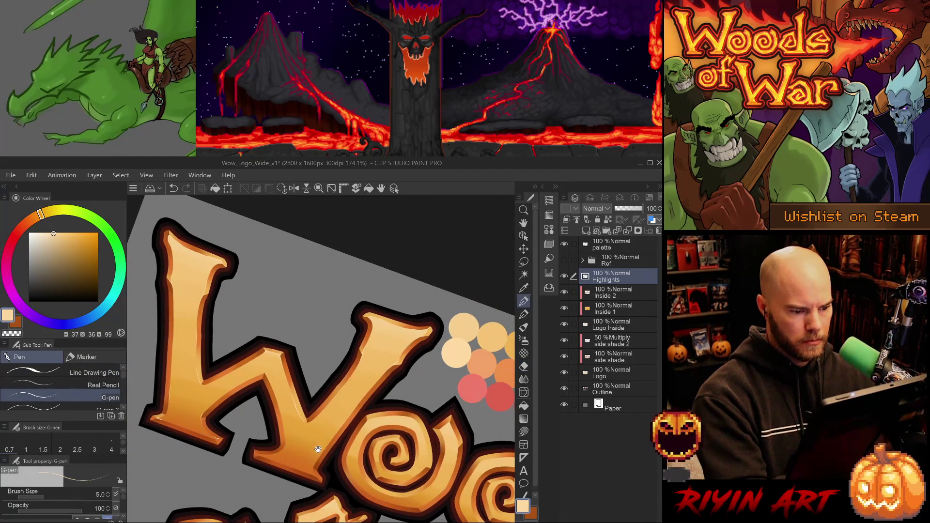
scroll(354, 426, "down", 1)
left_click_drag(354, 427, 383, 376)
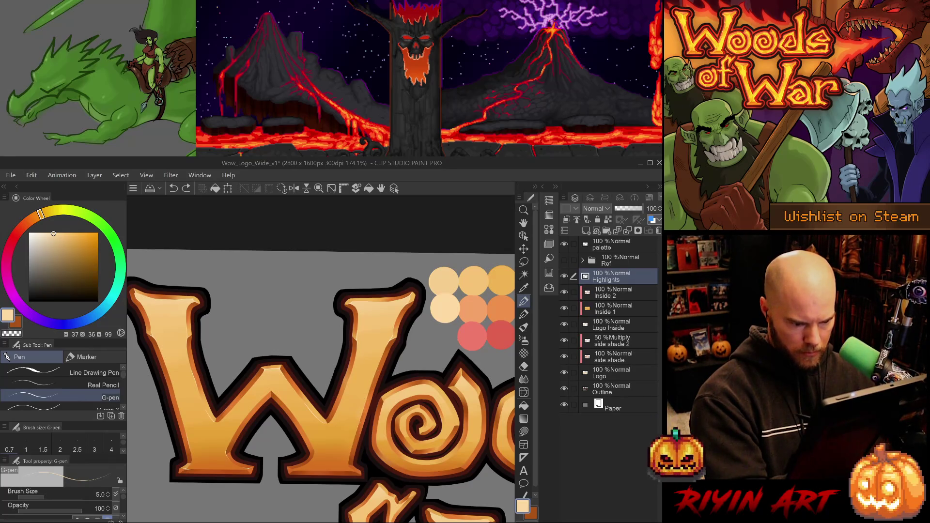
scroll(366, 412, "up", 3)
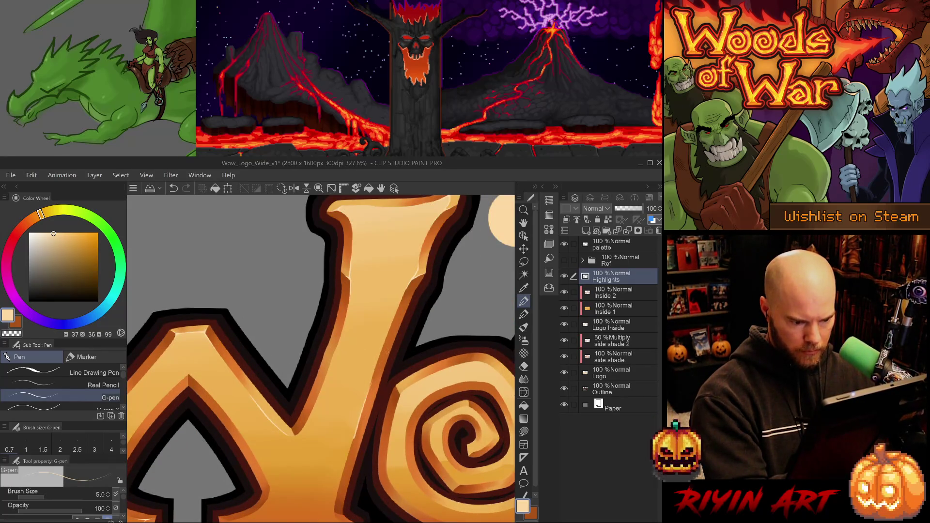
key("e")
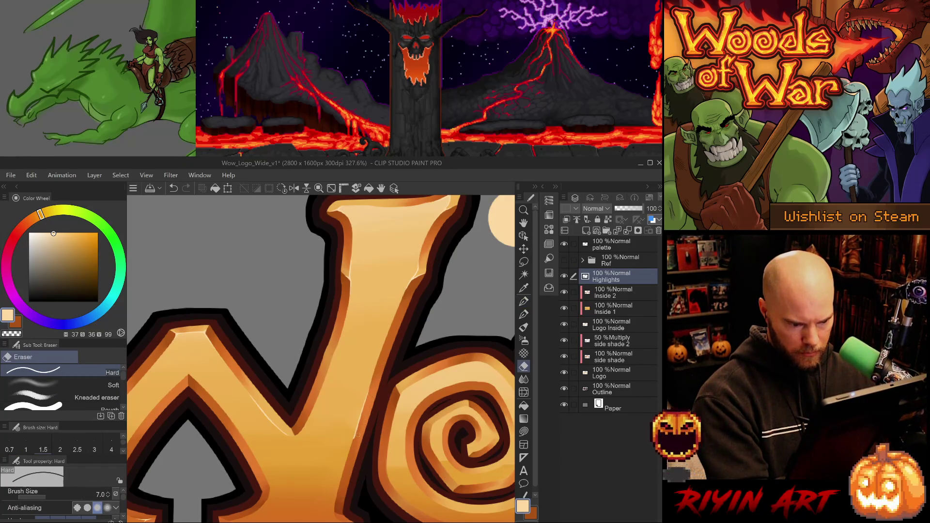
key("p")
key("p")
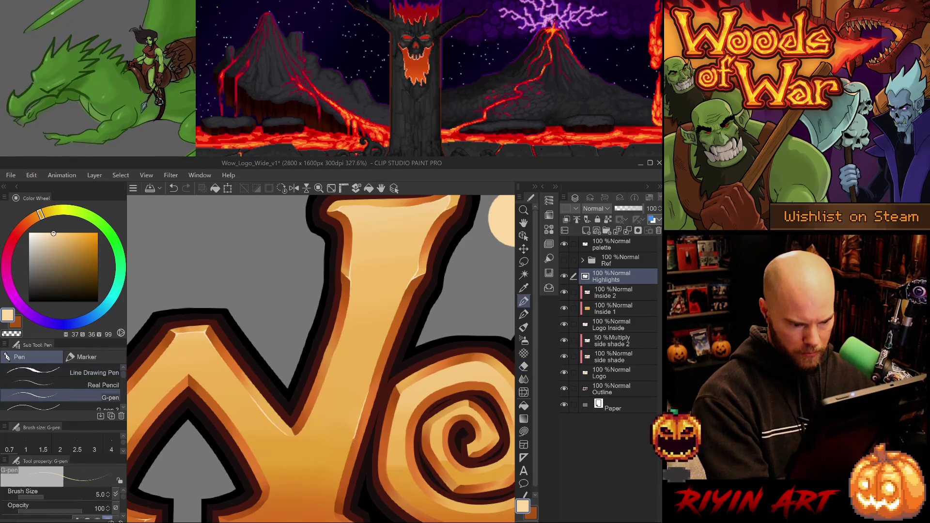
mouse_move(345, 464)
left_mouse_down()
mouse_move(355, 437)
mouse_move(347, 461)
left_mouse_up()
key("e")
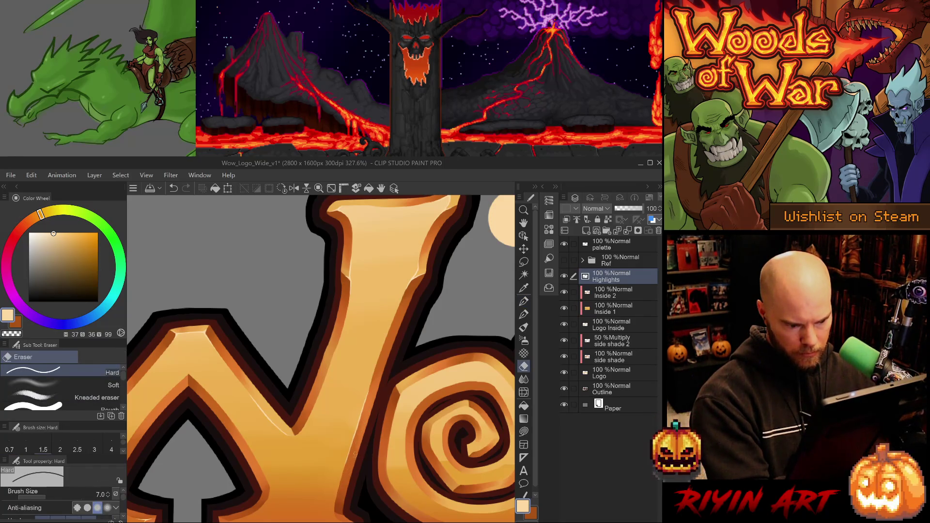
- Rotate the view so the letter stands upright and try a short edge highlight
left_click_drag(345, 481, 143, 458)
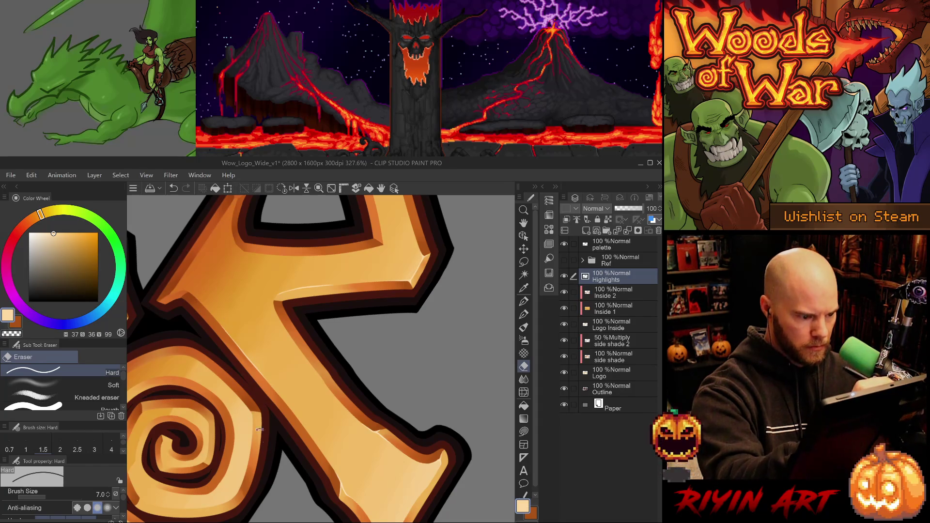
mouse_move(256, 362)
left_mouse_down()
mouse_move(447, 379)
mouse_move(417, 436)
mouse_move(391, 421)
left_mouse_up()
key("p")
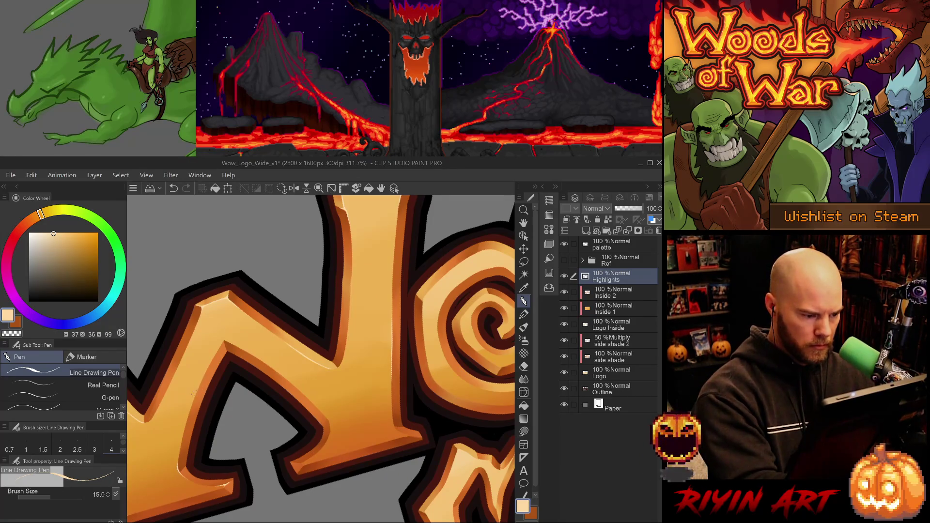
left_click_drag(196, 398, 204, 374)
key("ctrl+z")
- Compare size 3 and size 5 pens, keeping a short edge highlight drawn at size 5
left_click(97, 398)
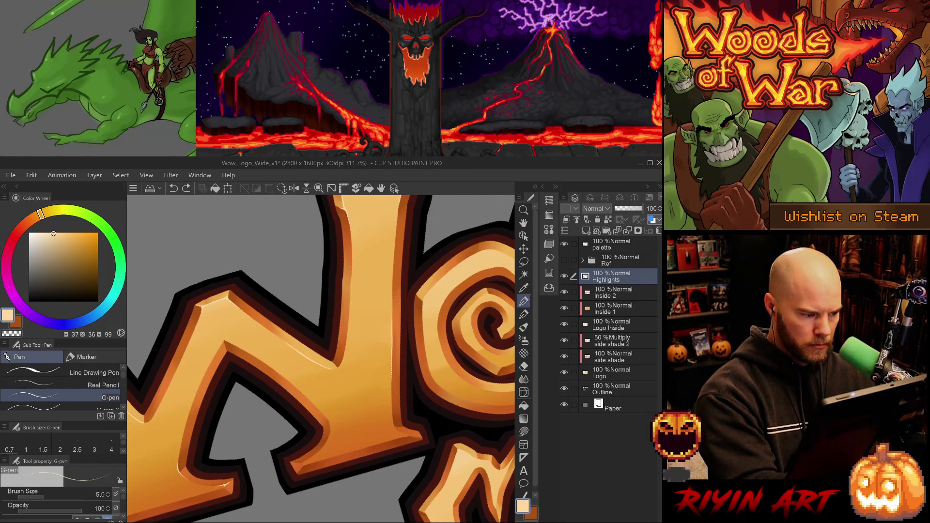
left_click(97, 408)
left_click_drag(191, 405, 198, 384)
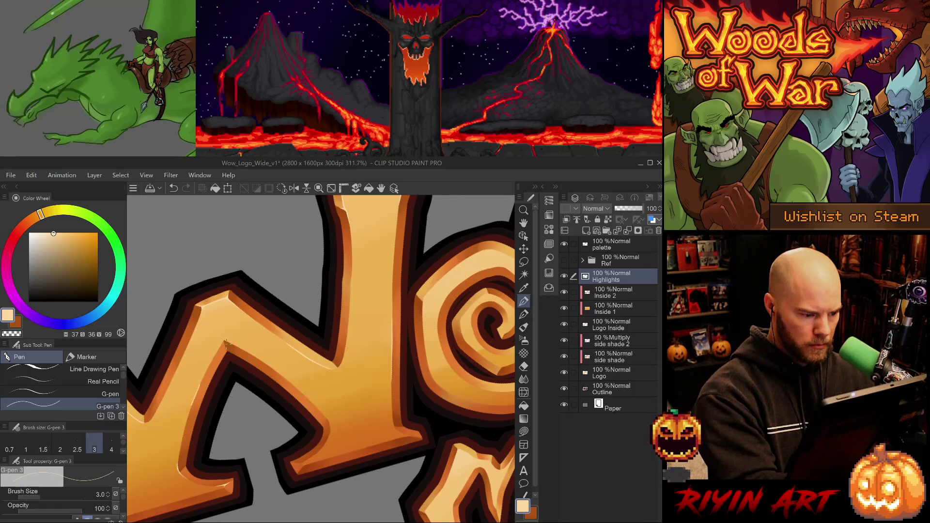
key("ctrl+z")
left_click(102, 398)
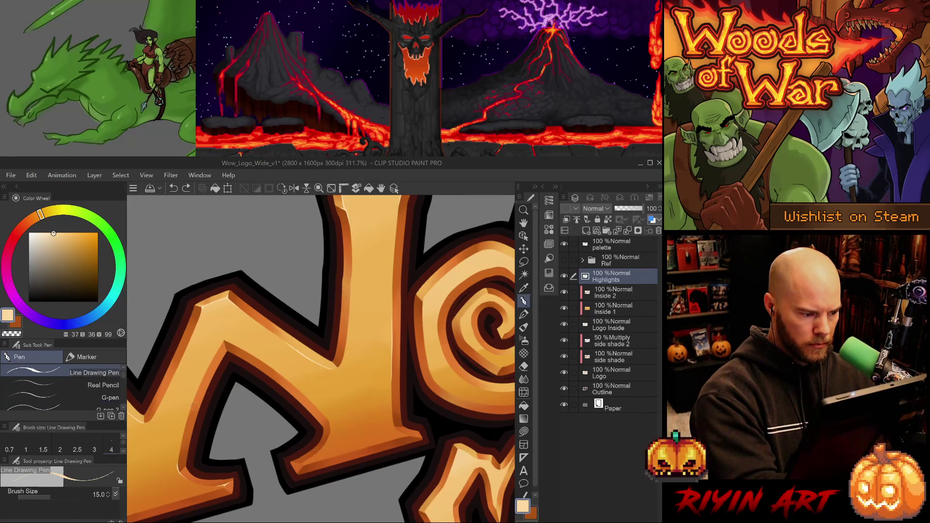
left_click_drag(191, 404, 199, 384)
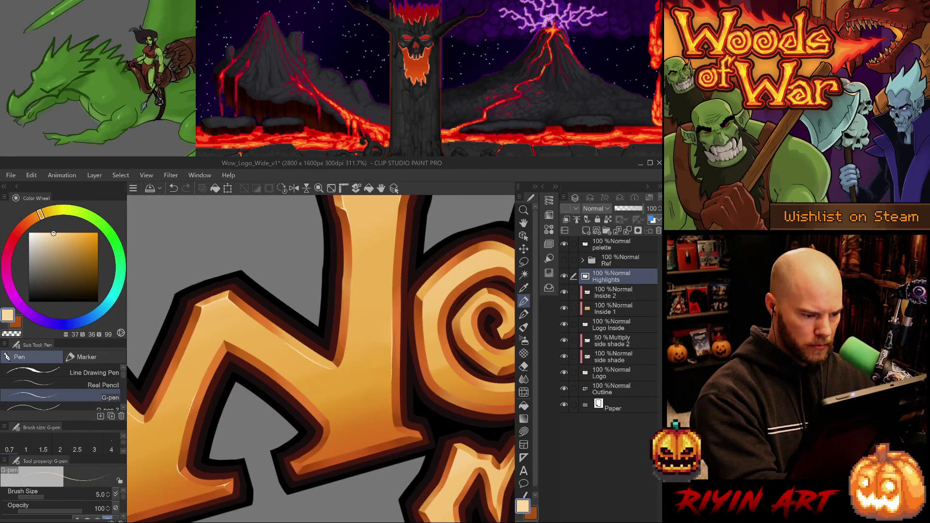
key("e")
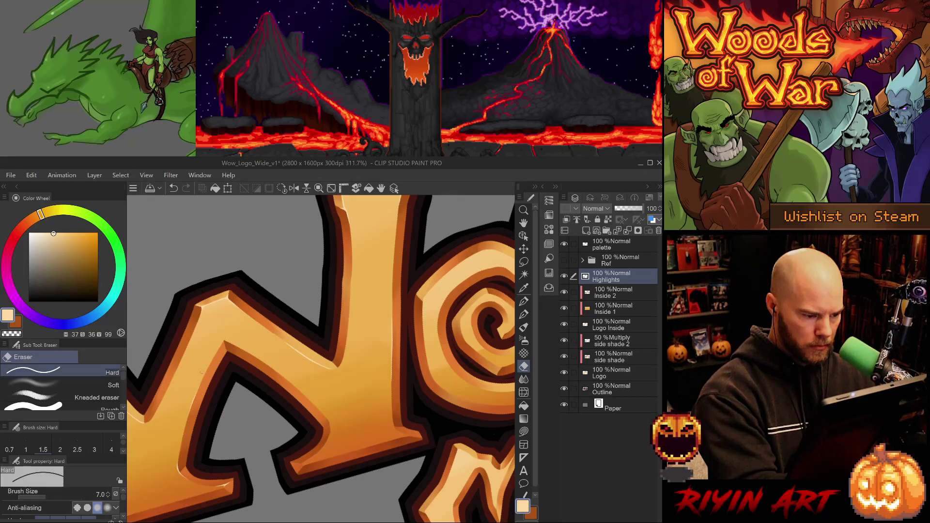
mouse_move(339, 339)
left_mouse_down()
mouse_move(352, 423)
mouse_move(404, 436)
left_mouse_up()
scroll(354, 425, "down", 3)
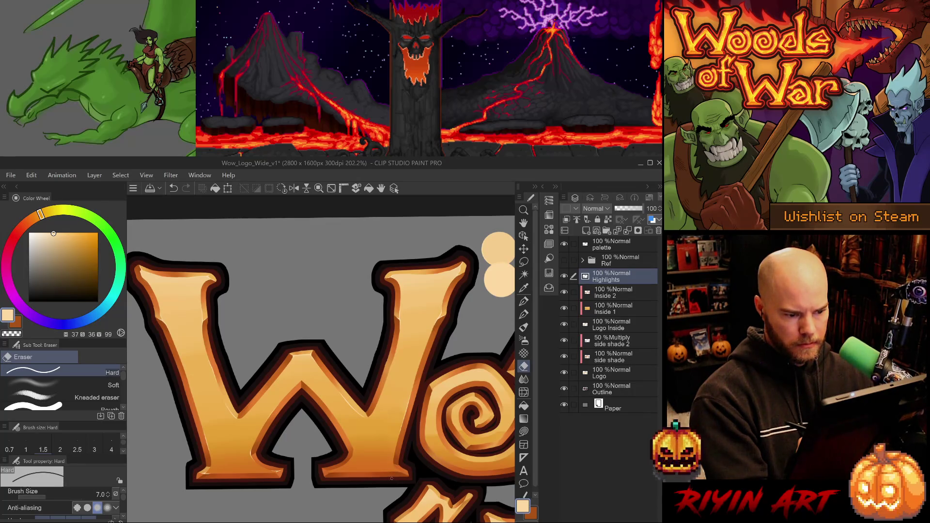
- Paint a light highlight along the letter edge with the size-5 pen and save the file
key("p")
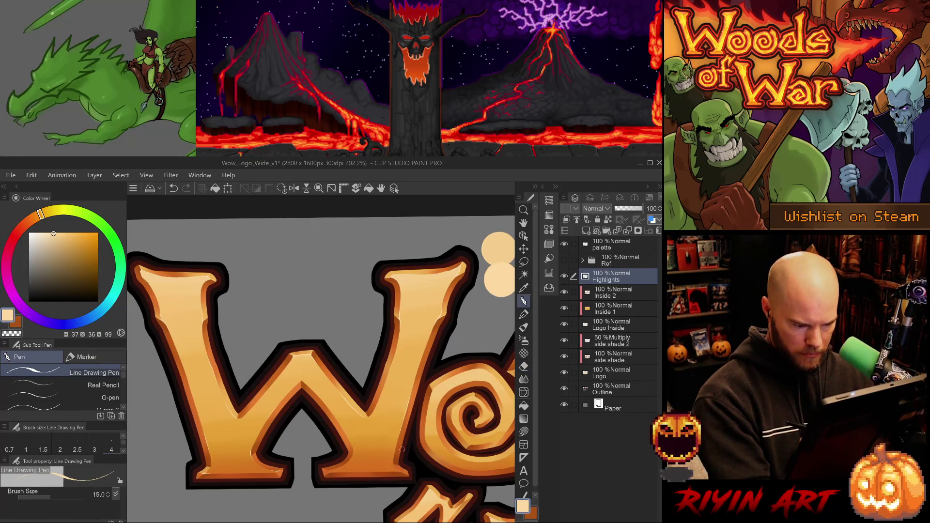
scroll(402, 450, "up", 3)
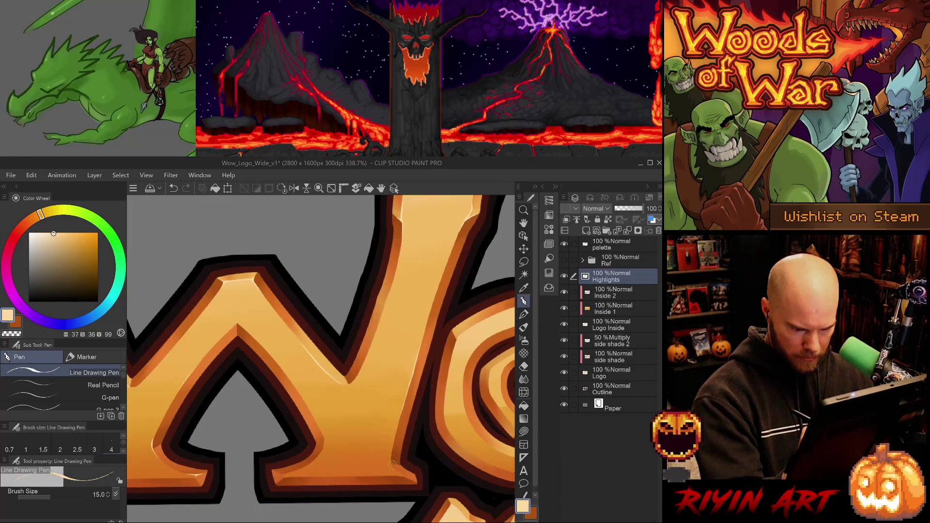
key("period")
key("period")
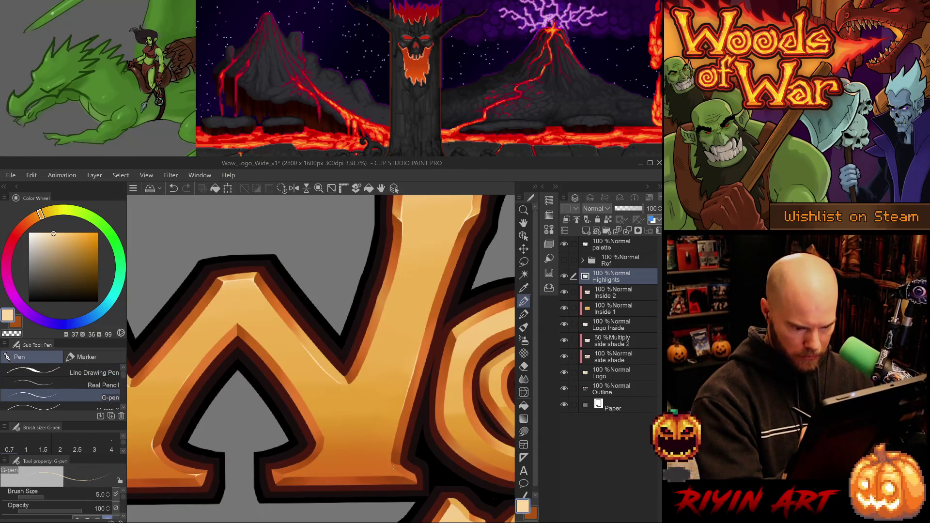
key("ctrl+z")
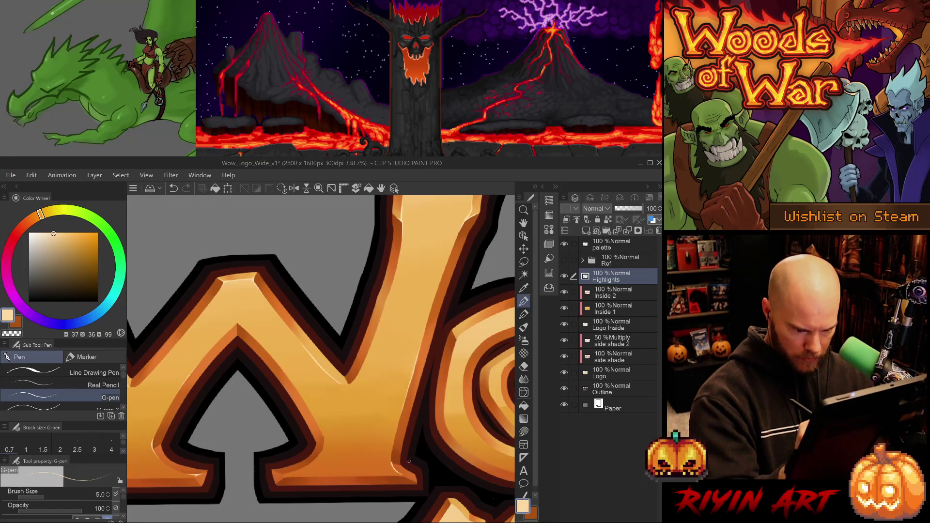
scroll(321, 395, "up", 2)
scroll(350, 408, "up", 1)
key("asciicircum")
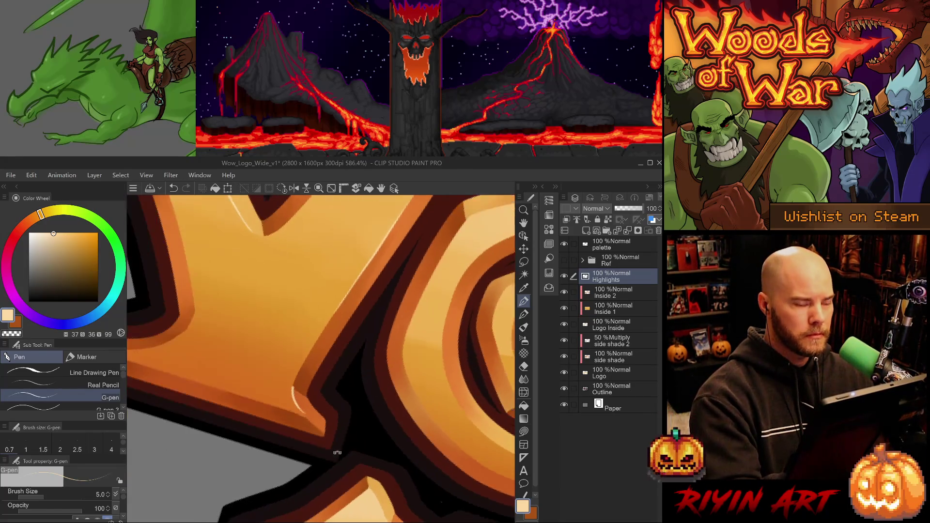
key("period")
key("comma")
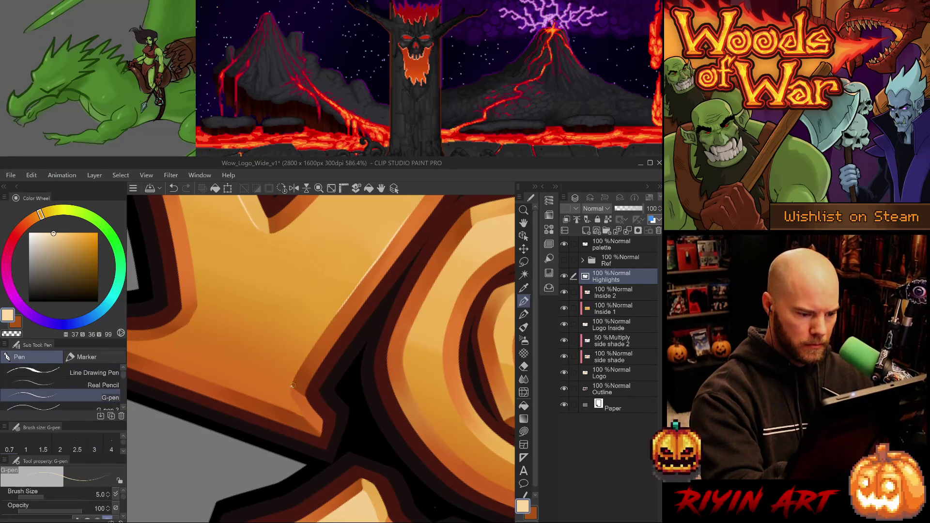
left_click_drag(292, 386, 304, 412)
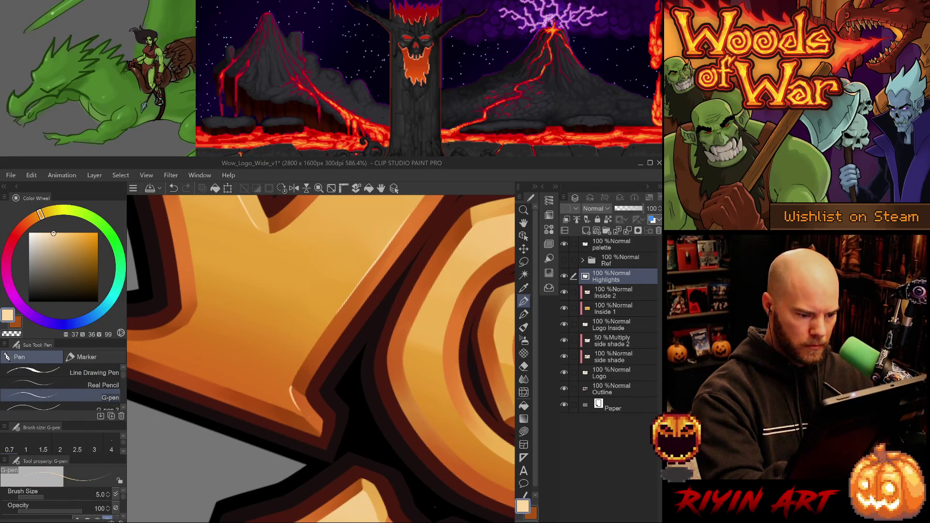
key("ctrl+s")
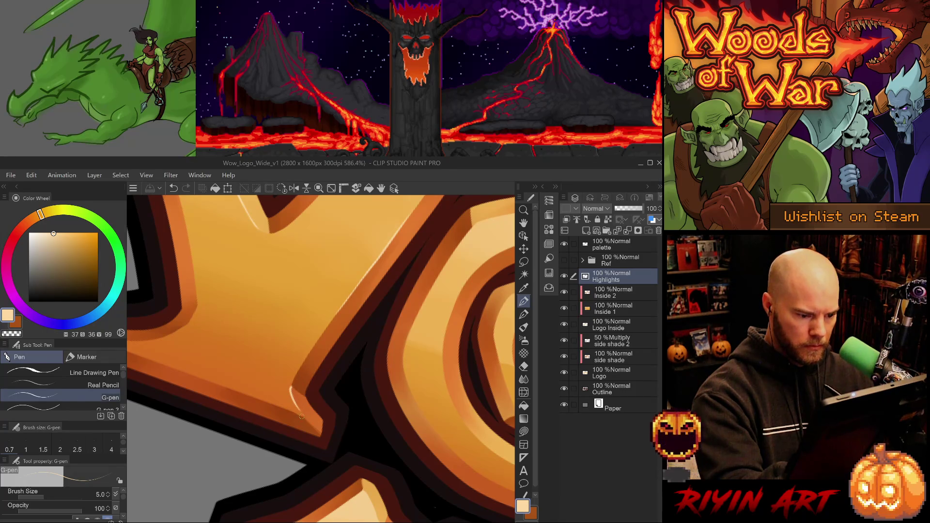
- Add highlight strokes at the lower corner crossed by a short diagonal glint
left_click_drag(333, 442, 394, 339)
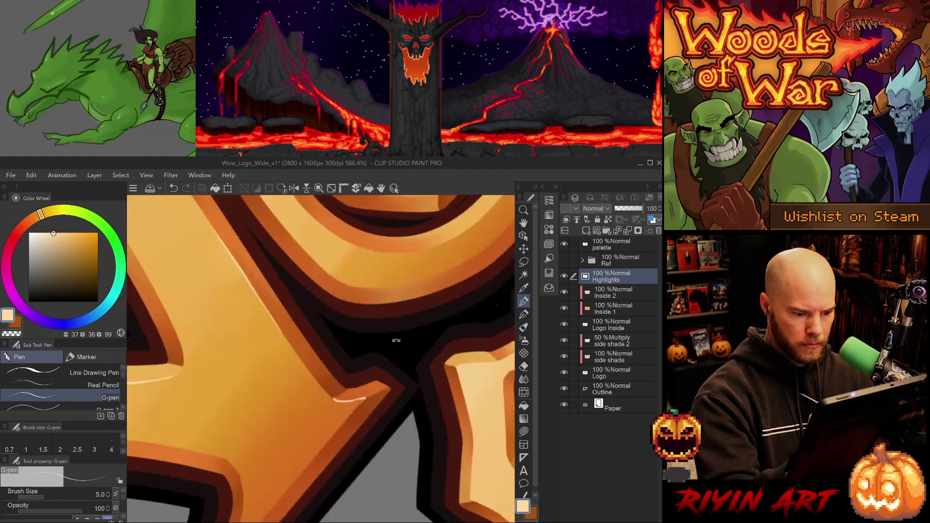
mouse_move(345, 393)
left_mouse_down()
mouse_move(377, 382)
mouse_move(372, 364)
left_mouse_up()
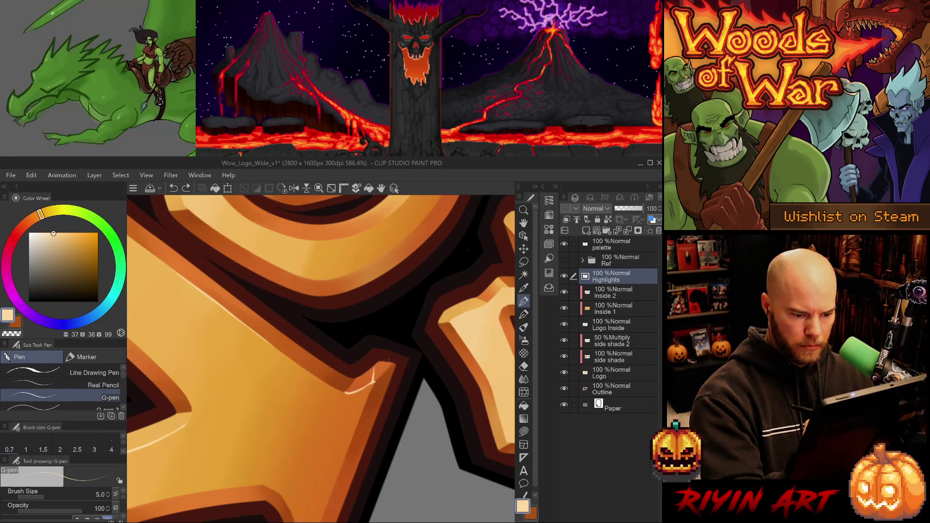
scroll(397, 372, "down", 3)
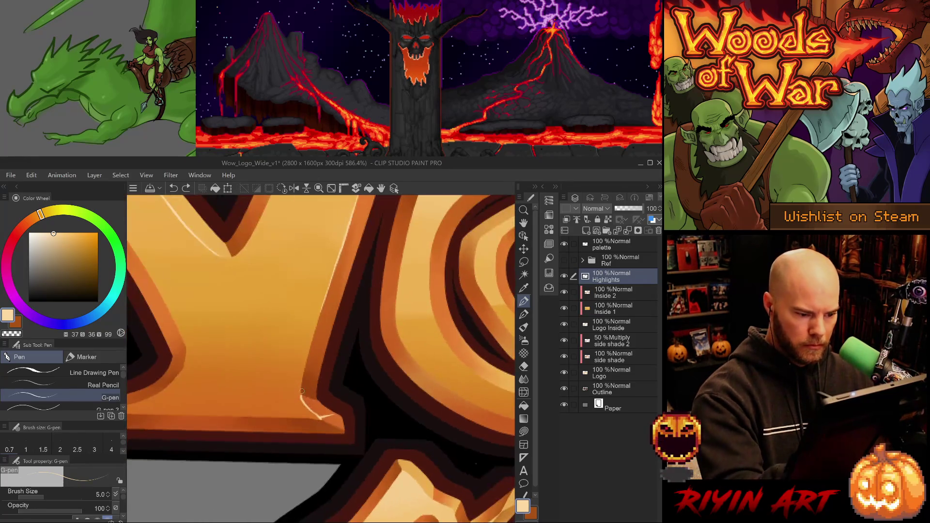
scroll(397, 371, "up", 3)
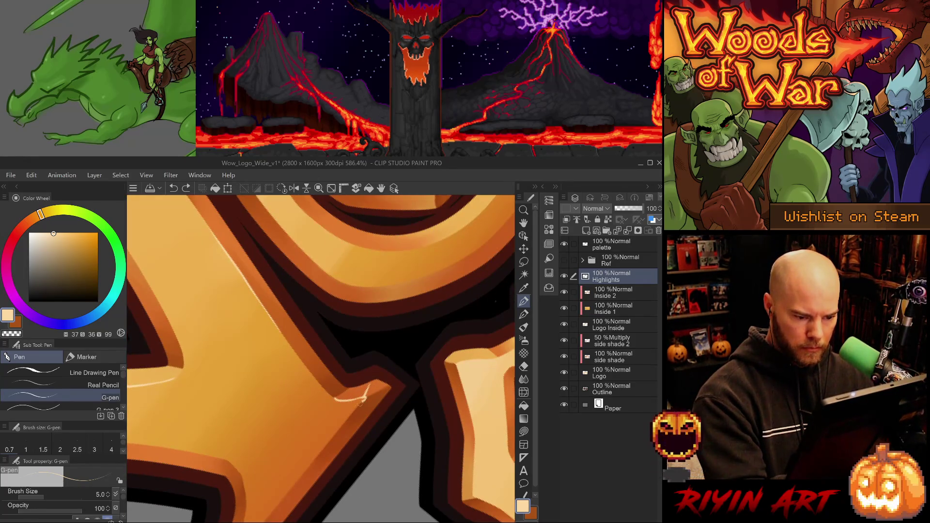
left_click_drag(359, 404, 377, 391)
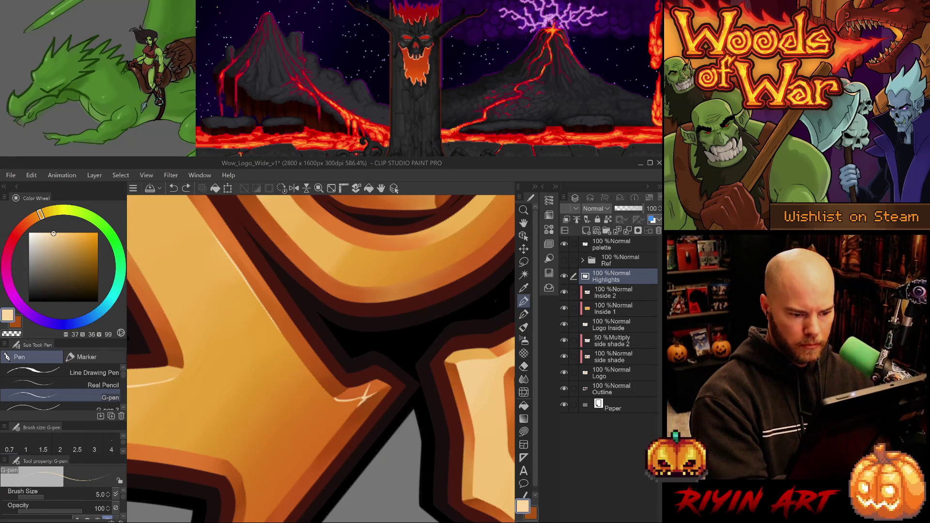
- Rotate the view and redraw the corner highlight stroke after a trial trim
key("e")
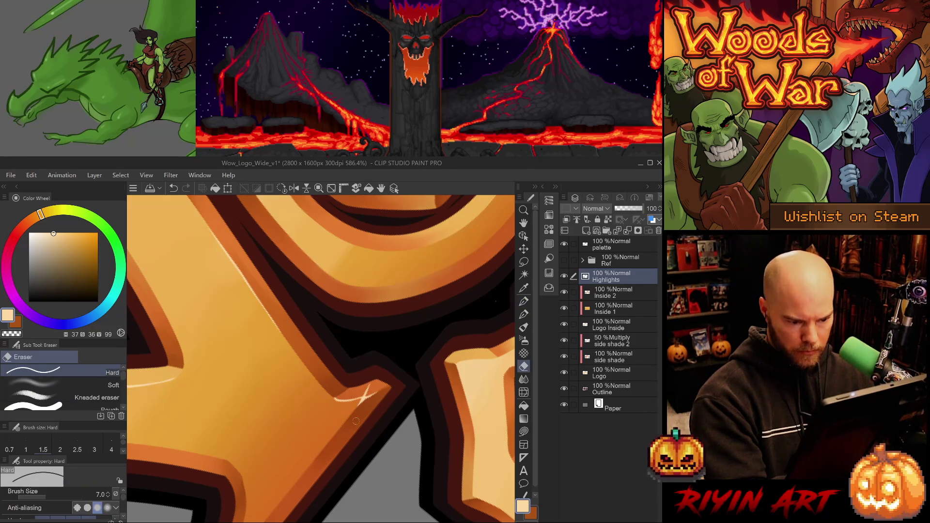
left_click_drag(356, 421, 291, 422)
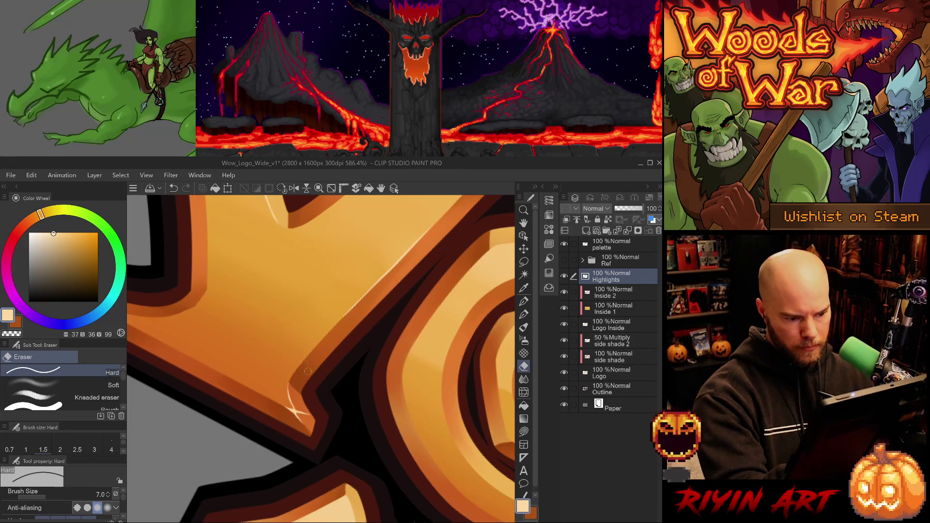
left_click_drag(308, 372, 270, 395)
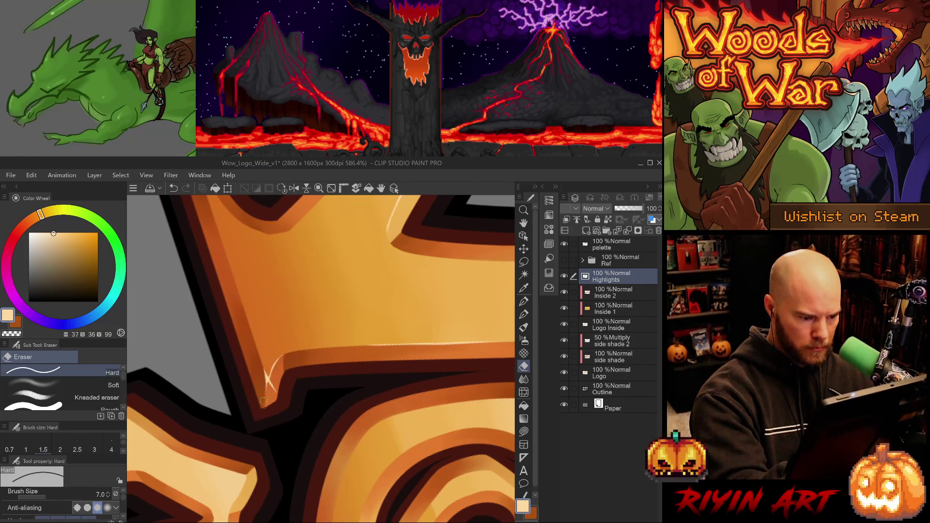
left_click_drag(270, 383, 275, 392)
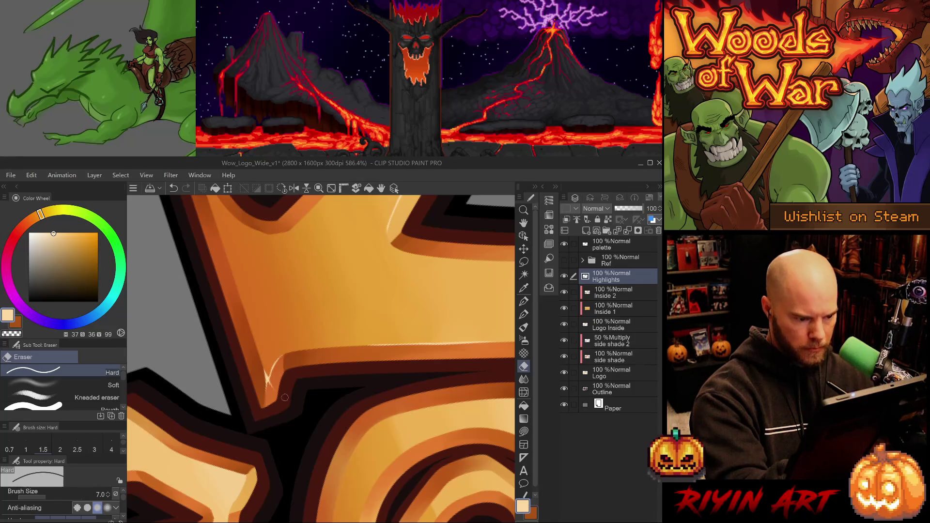
key("ctrl+z")
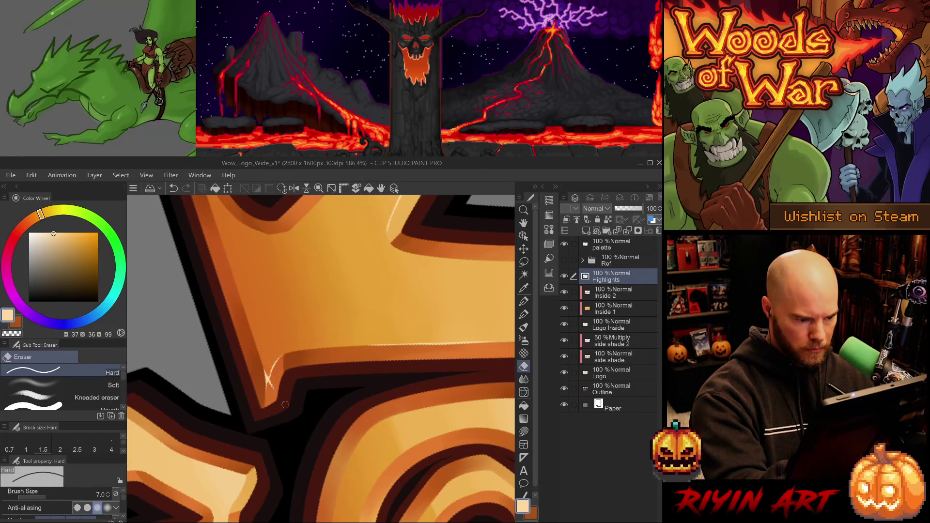
key("p")
left_click_drag(271, 384, 281, 407)
key("ctrl+z")
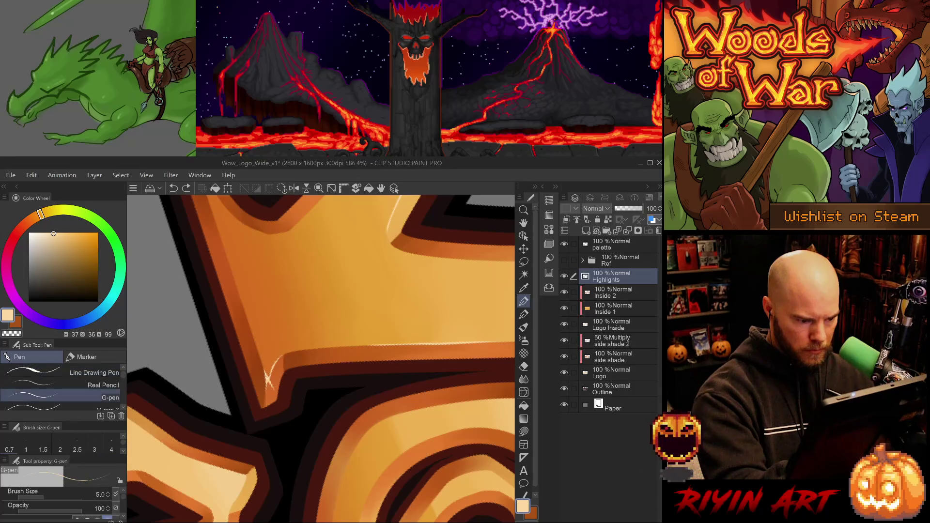
key("ctrl+y")
- Erase the faint upper part of the highlight and bring the next W corner into view
key("e")
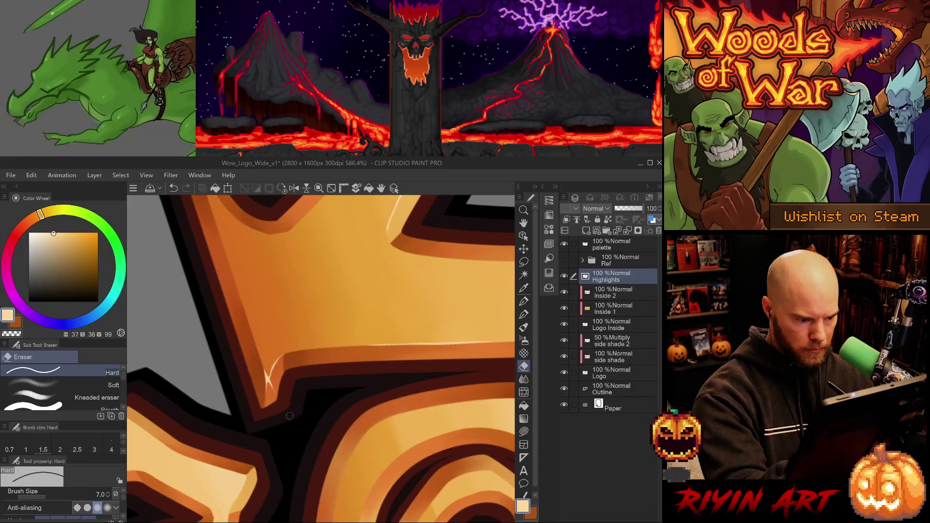
key("ctrl+z")
left_click_drag(284, 355, 274, 366)
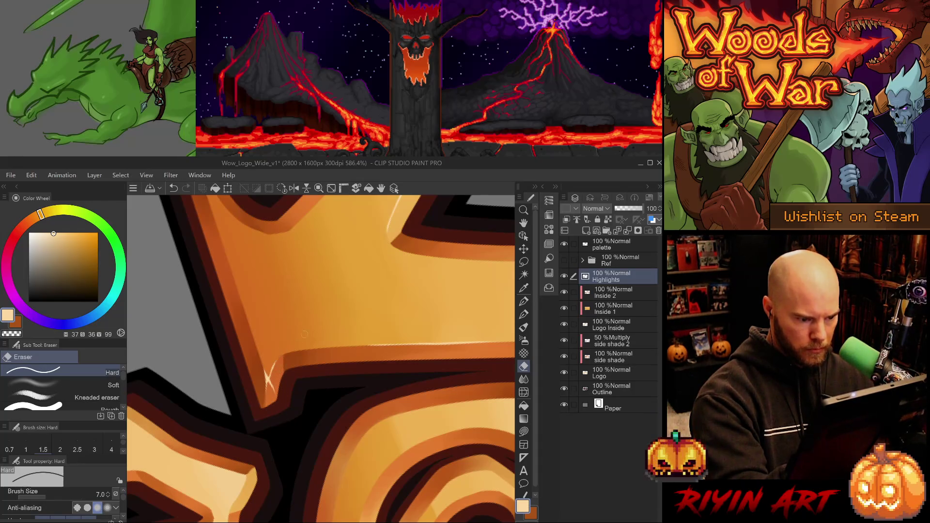
key("p")
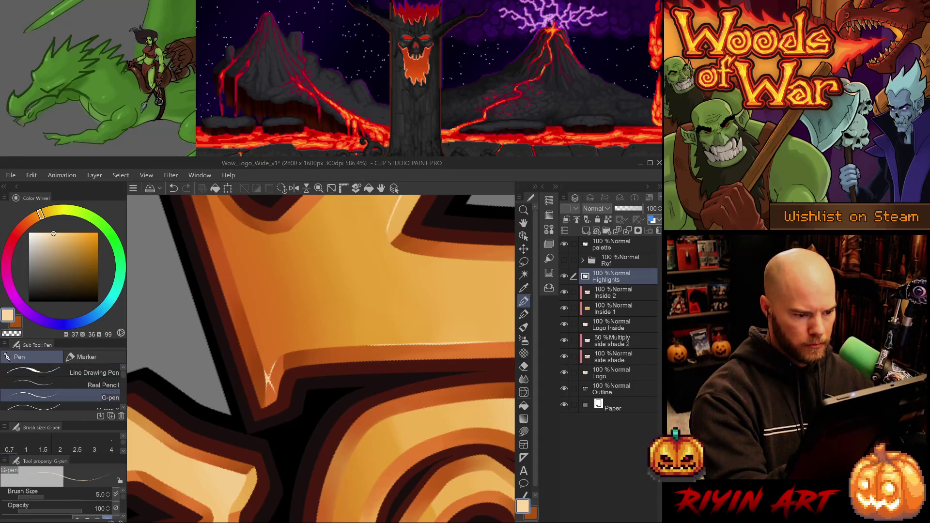
key("e")
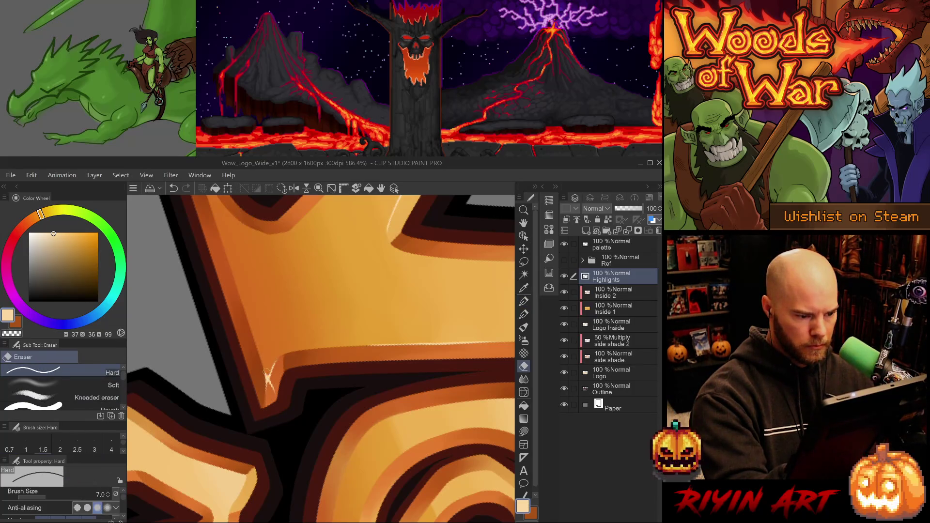
left_click_drag(264, 374, 378, 392)
key("p")
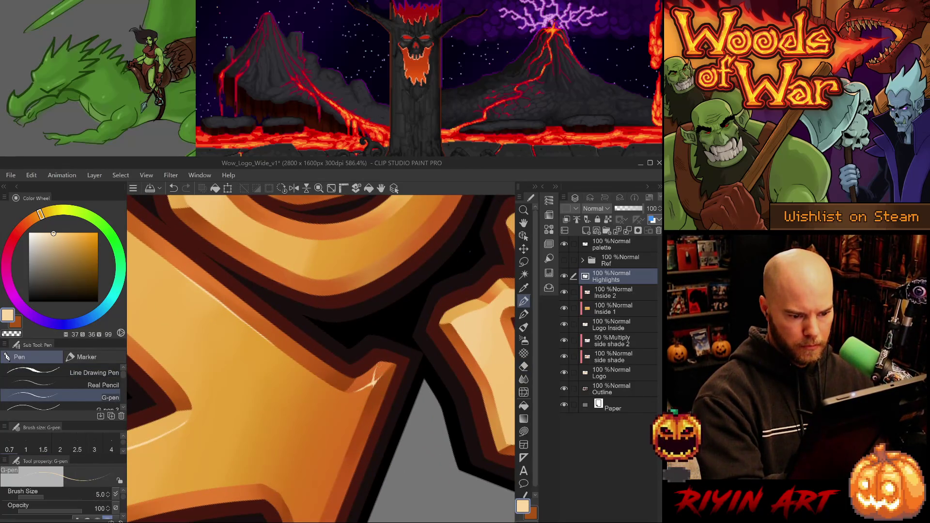
mouse_move(377, 392)
left_mouse_down()
mouse_move(370, 412)
mouse_move(382, 432)
left_mouse_up()
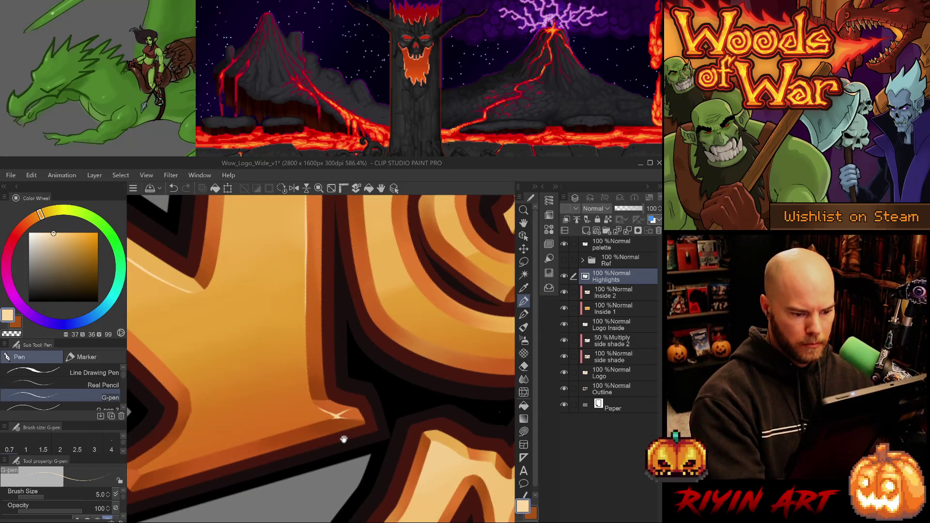
- Try a short glint on the orange edge of the W corner, undoing it to compare
scroll(344, 439, "down", 5)
scroll(371, 444, "up", 2)
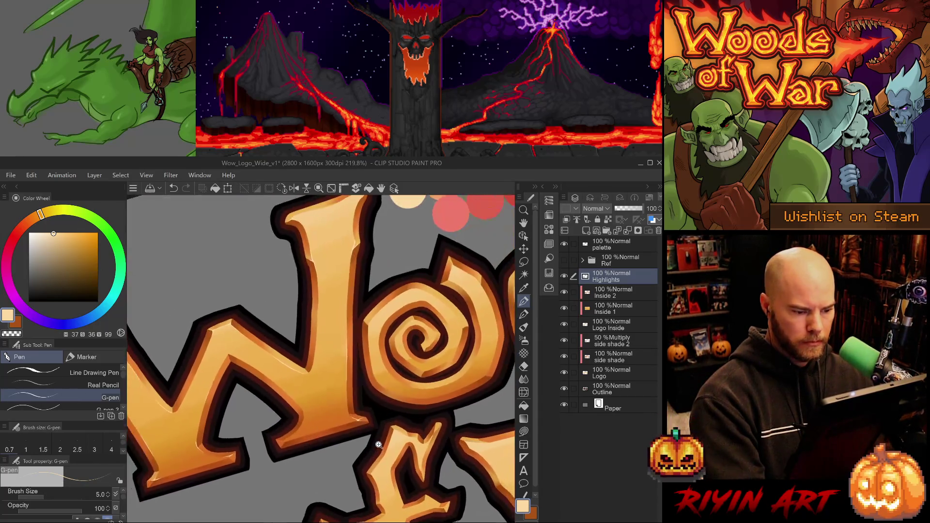
scroll(286, 444, "down", 1)
scroll(307, 444, "up", 4)
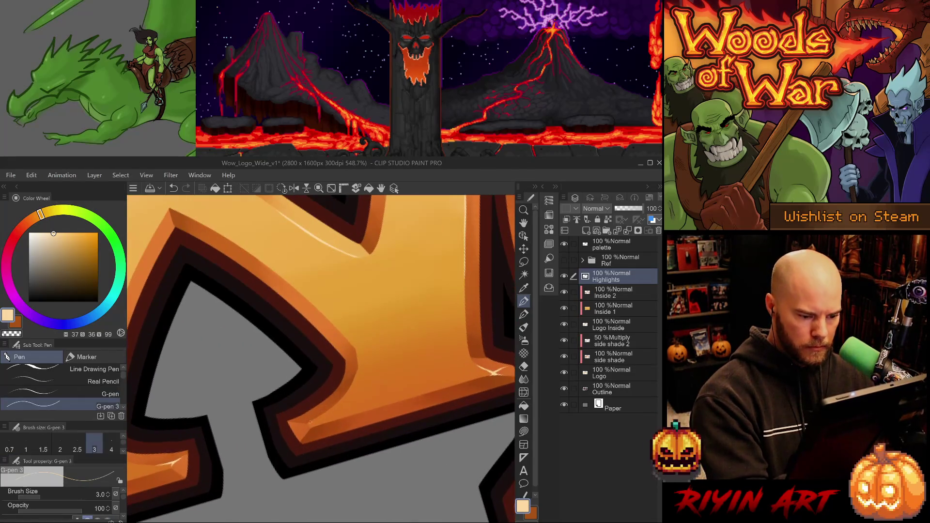
key("p")
key("p")
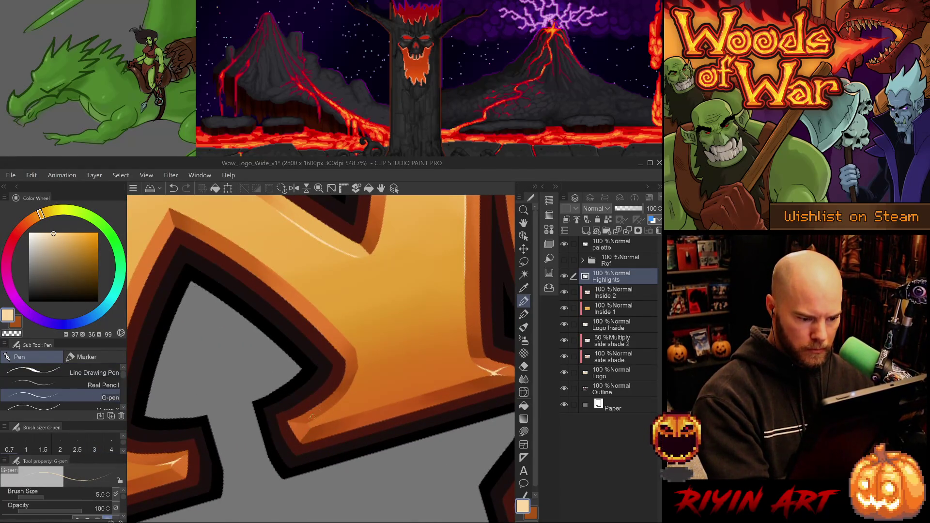
mouse_move(307, 424)
left_mouse_down()
mouse_move(377, 393)
mouse_move(371, 398)
left_mouse_up()
key("ctrl+z")
key("ctrl+z")
key("ctrl+z")
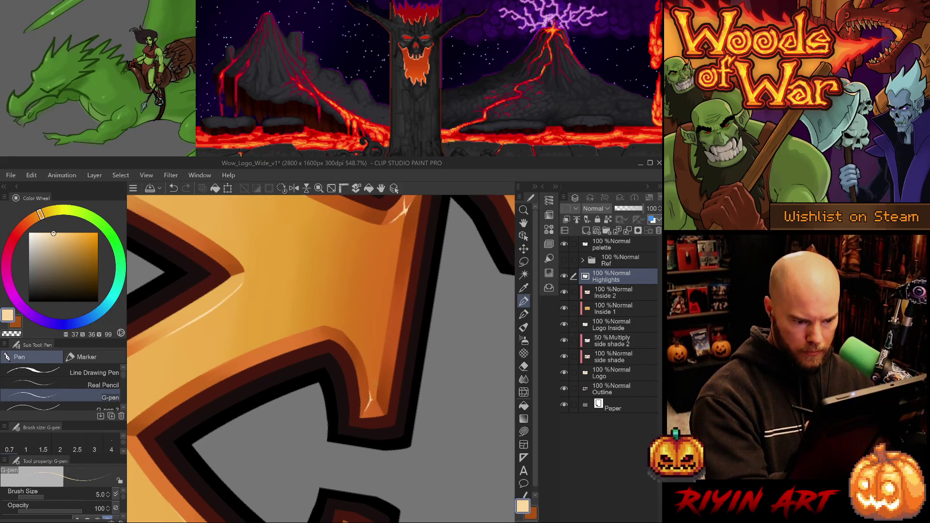
key("ctrl+z")
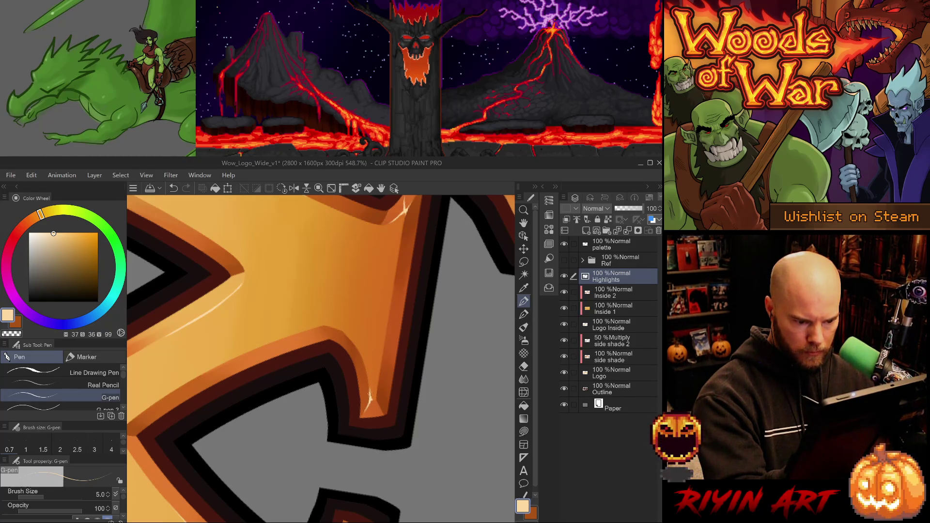
- Zoom out, rotate the canvas back to level, and save the logo file
key("e")
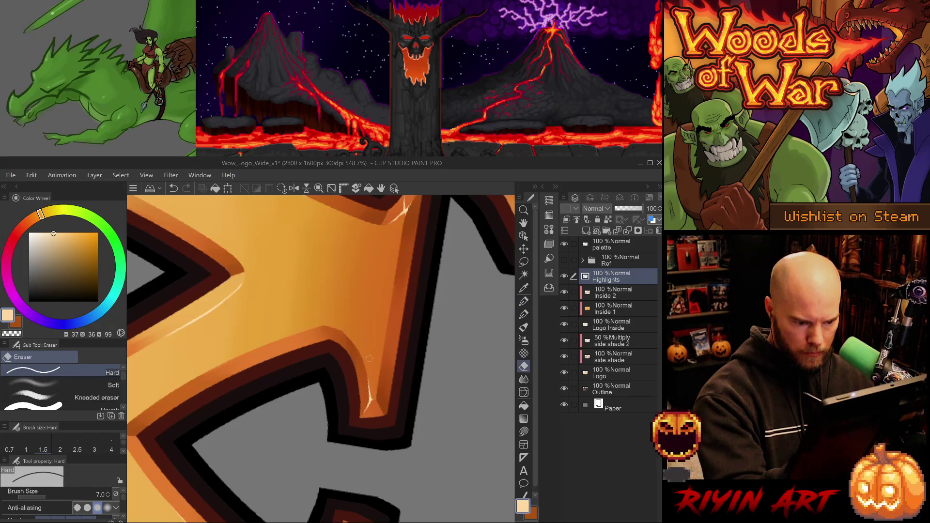
scroll(370, 350, "down", 3)
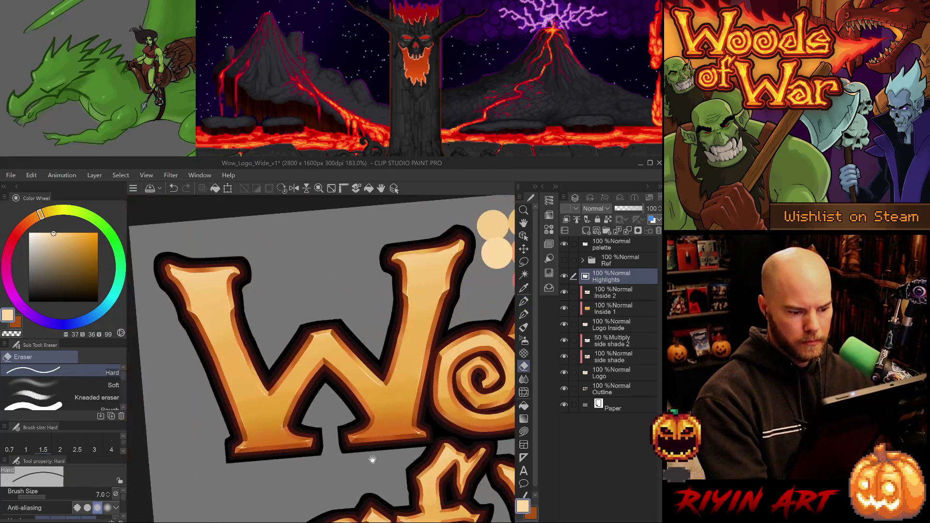
scroll(381, 431, "up", 2)
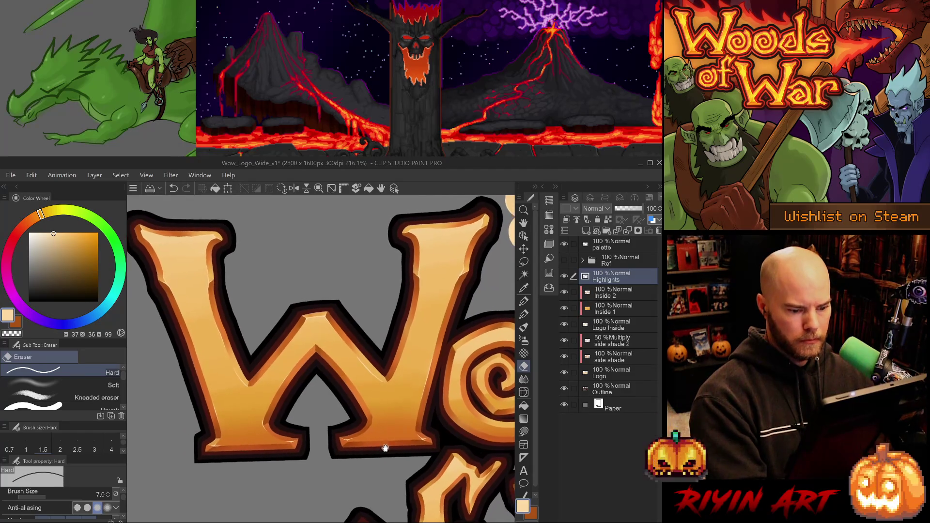
scroll(382, 485, "down", 2)
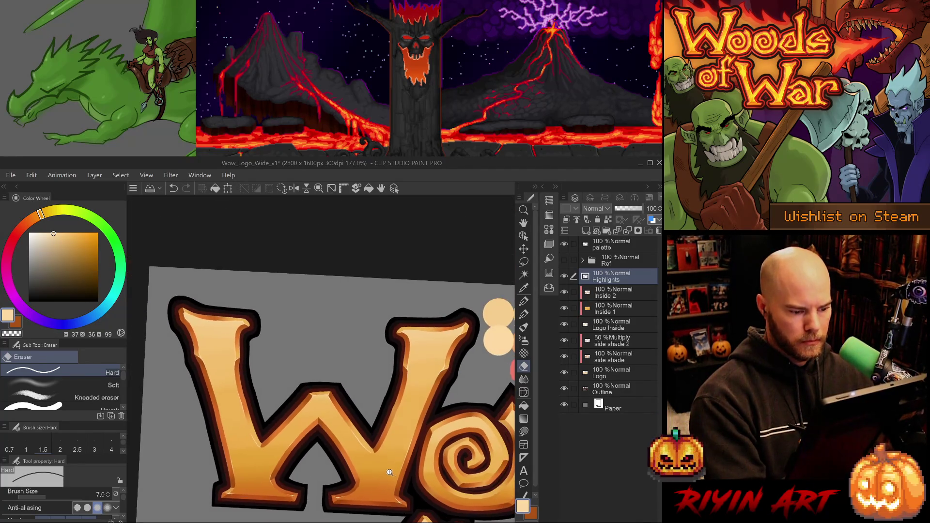
left_click_drag(388, 469, 376, 462)
key("ctrl+s")
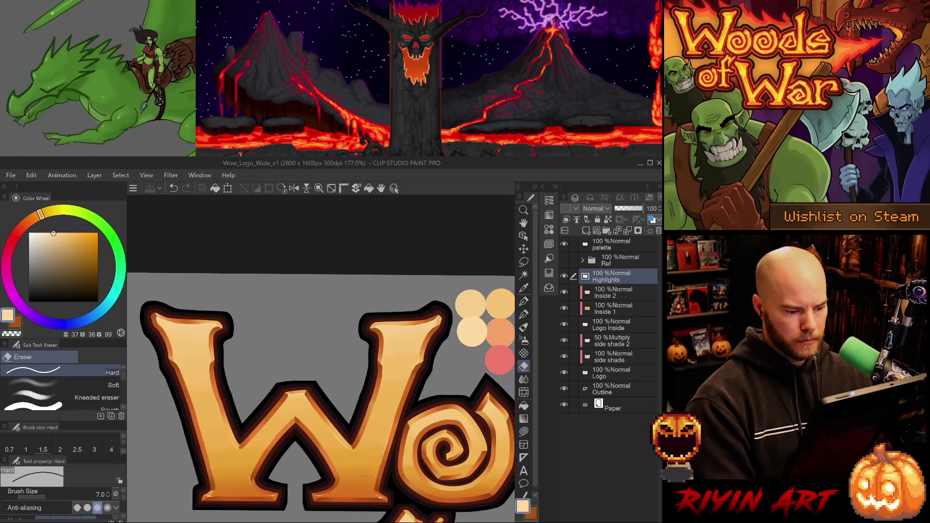
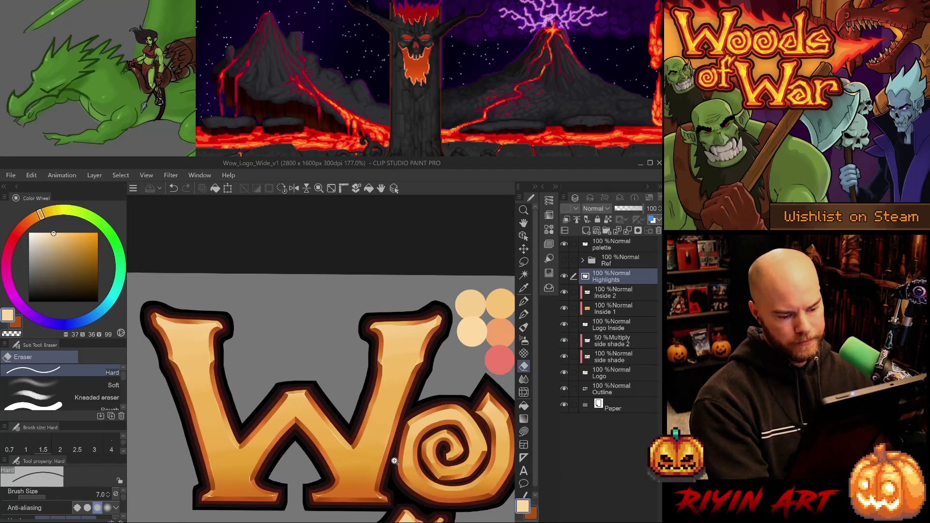
- Try a crisp-pen highlight along the o spiral's upper edge, then undo it
scroll(395, 460, "down", 2)
mouse_move(465, 469)
left_mouse_down()
mouse_move(405, 430)
mouse_move(400, 410)
left_mouse_up()
scroll(404, 430, "up", 2)
key("p")
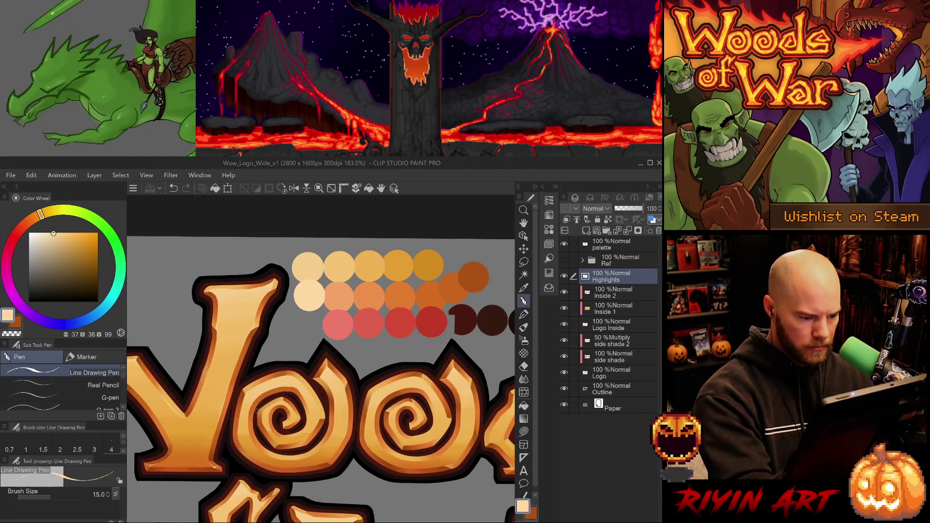
key("period")
key("period")
scroll(258, 412, "up", 3)
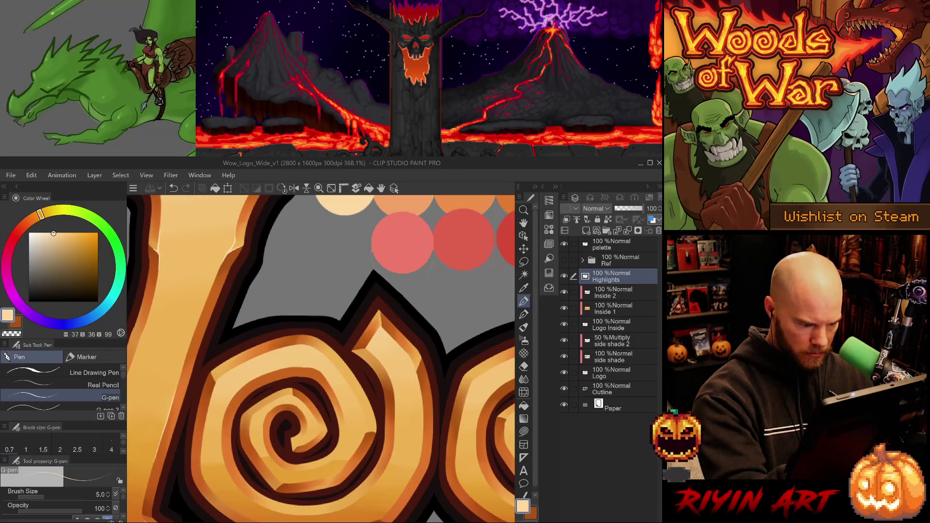
left_click_drag(216, 376, 281, 354)
key("ctrl+z")
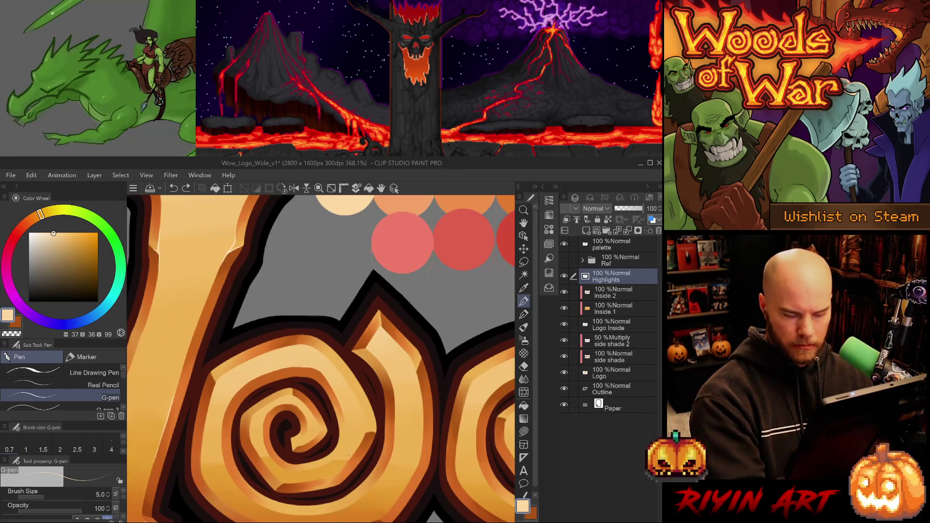
- On the Inside 1 layer, blend the shading inside the o spiral with the Blend tool
left_click(616, 293)
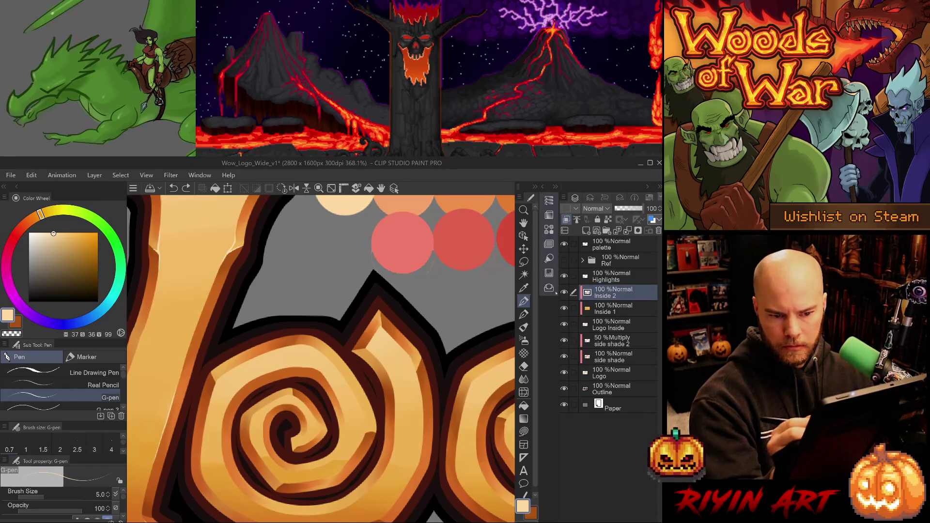
left_click(623, 311)
key("j")
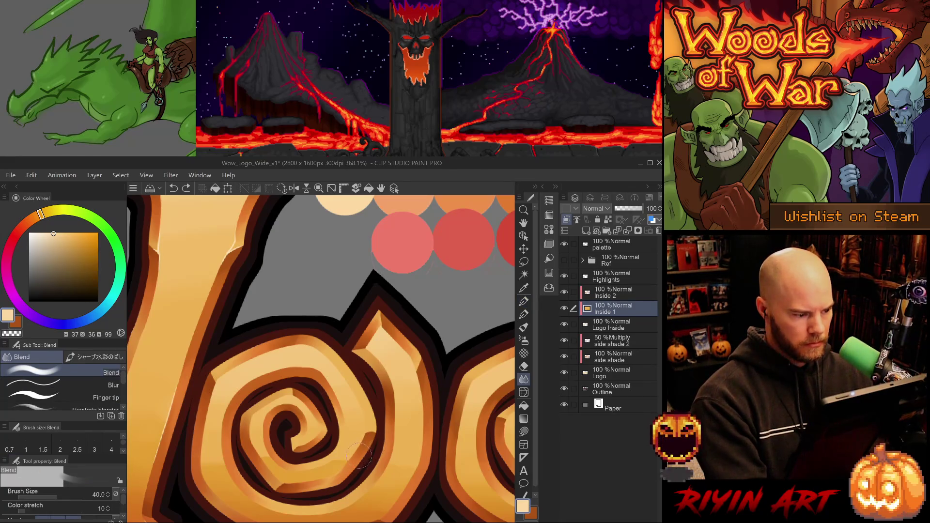
left_click_drag(368, 458, 415, 431)
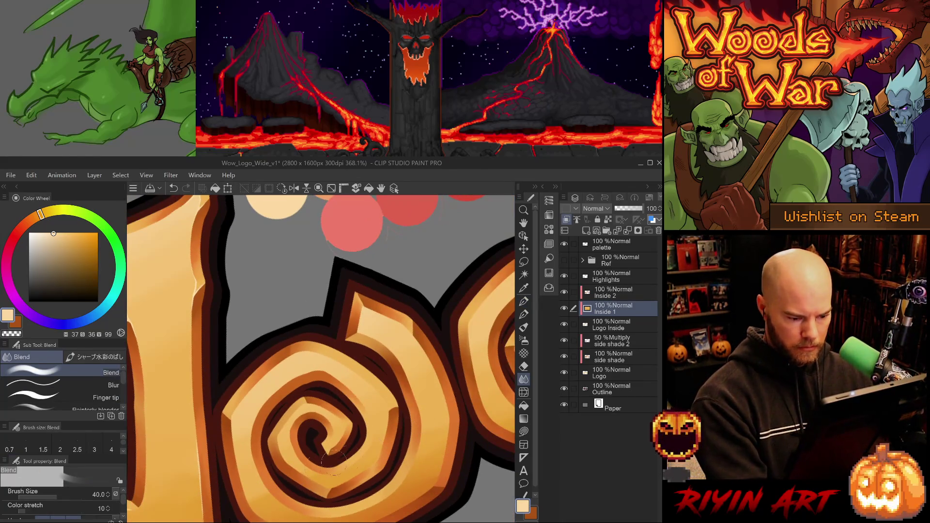
- Blend the shading across the next spirals, the s of Woods and the Y-shaped letter
left_click_drag(447, 435, 326, 391)
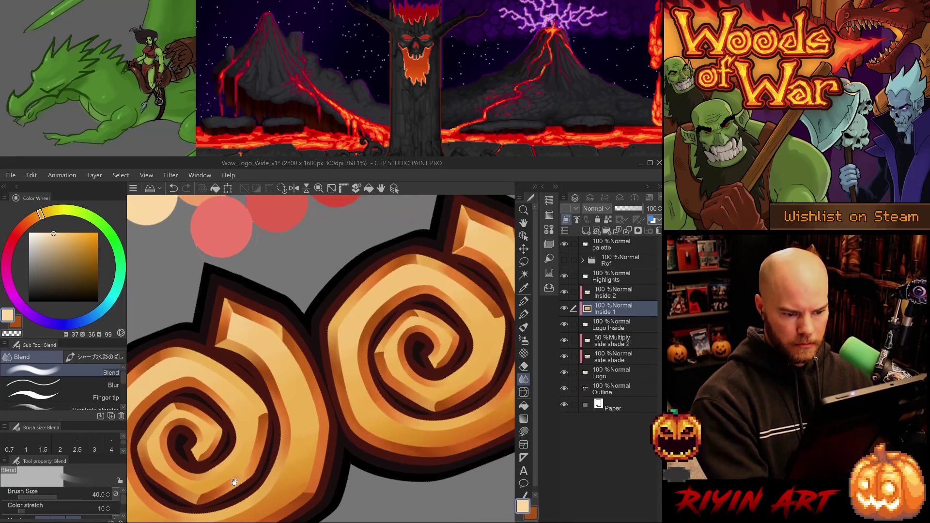
left_click_drag(237, 504, 234, 486)
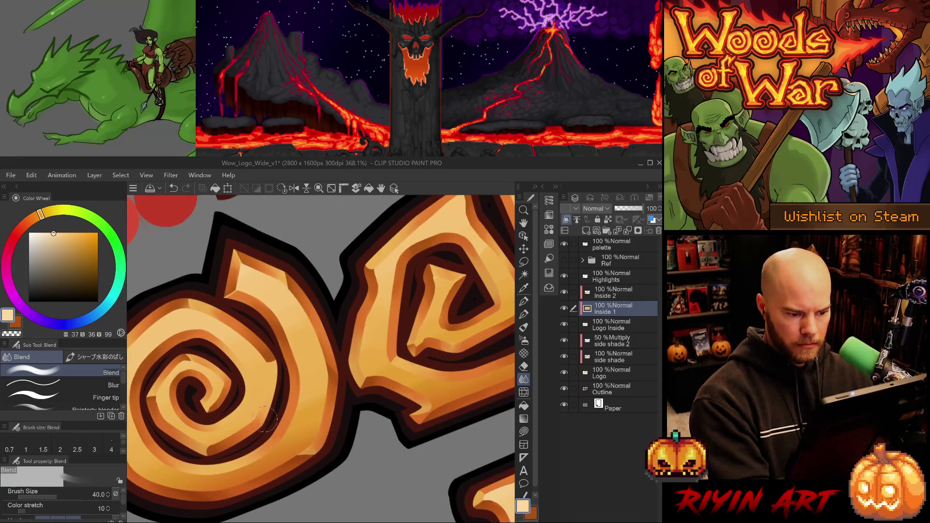
mouse_move(365, 359)
left_mouse_down()
mouse_move(412, 334)
mouse_move(415, 363)
mouse_move(374, 279)
left_mouse_up()
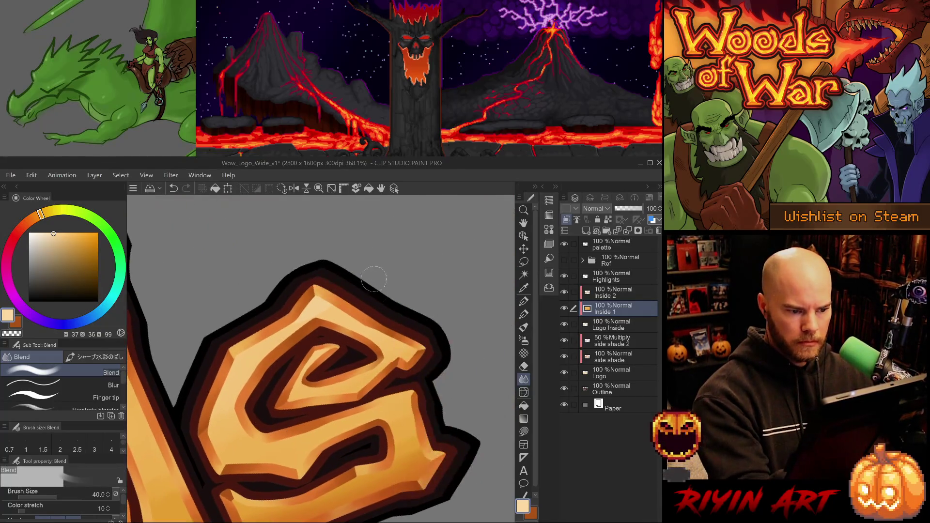
mouse_move(493, 306)
left_mouse_down()
mouse_move(461, 322)
mouse_move(334, 452)
mouse_move(375, 394)
mouse_move(386, 466)
mouse_move(298, 429)
left_mouse_up()
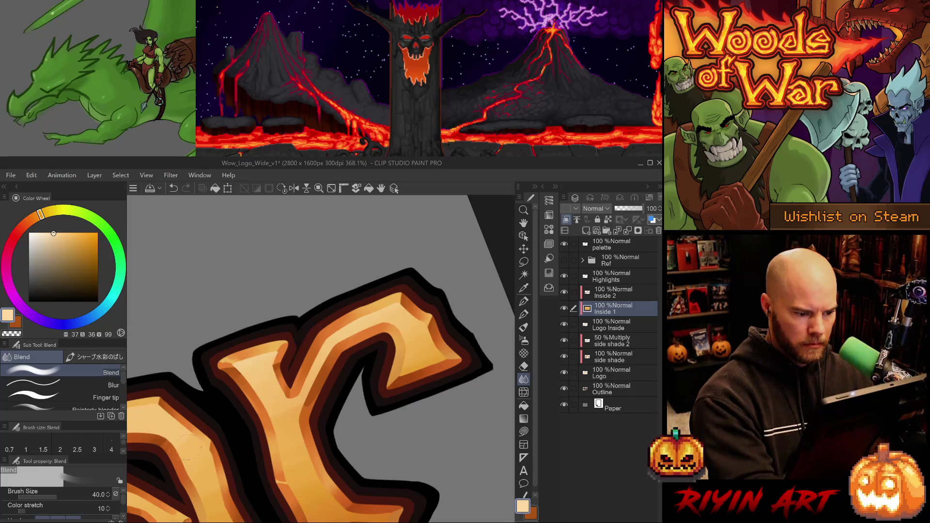
mouse_move(381, 413)
left_mouse_down()
mouse_move(415, 348)
mouse_move(493, 288)
left_mouse_up()
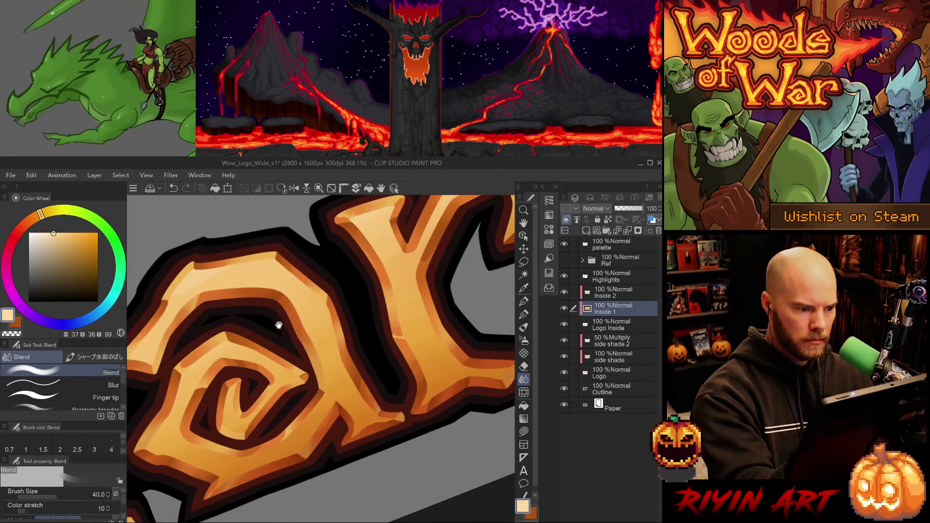
left_click_drag(281, 321, 359, 341)
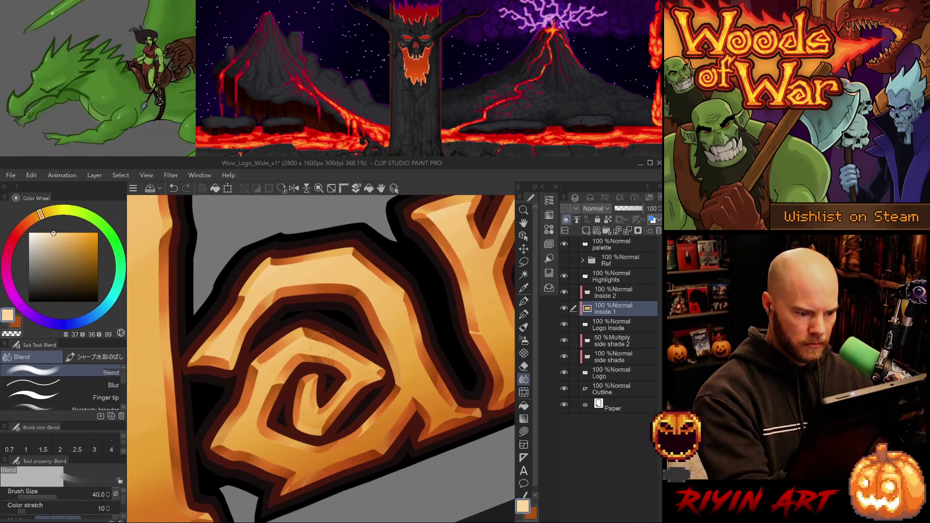
mouse_move(333, 446)
left_mouse_down()
mouse_move(407, 404)
mouse_move(383, 403)
left_mouse_up()
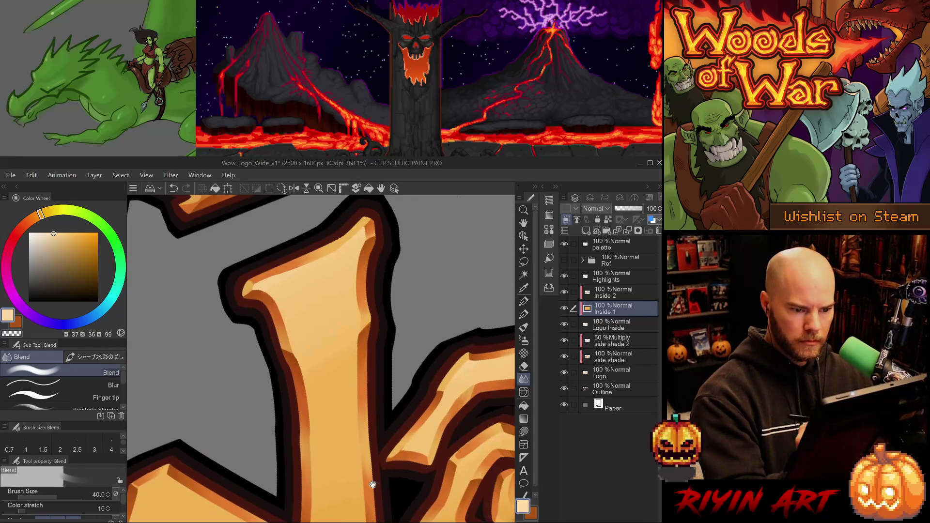
- Smooth the shading along the letter stems, the W's V-shape and the word 'of'
left_click_drag(397, 208, 399, 426)
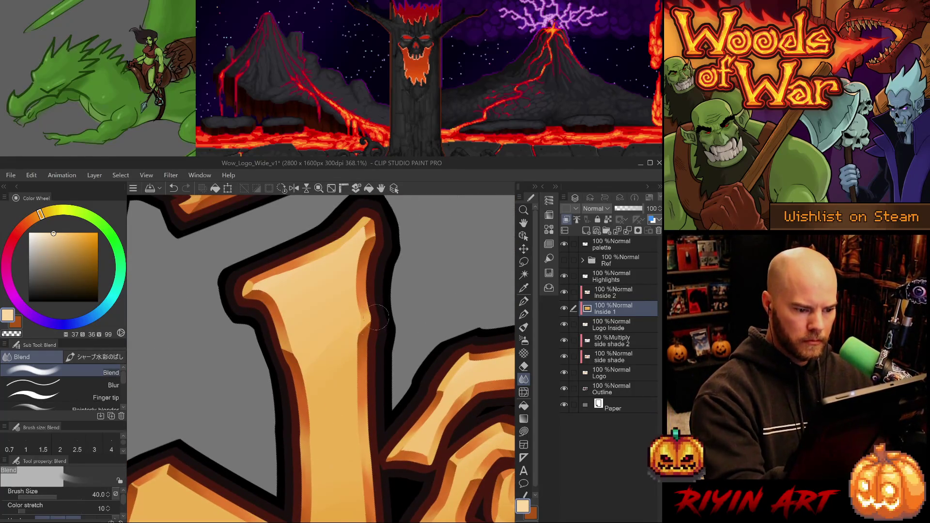
mouse_move(358, 345)
left_mouse_down()
mouse_move(401, 332)
mouse_move(341, 361)
left_mouse_up()
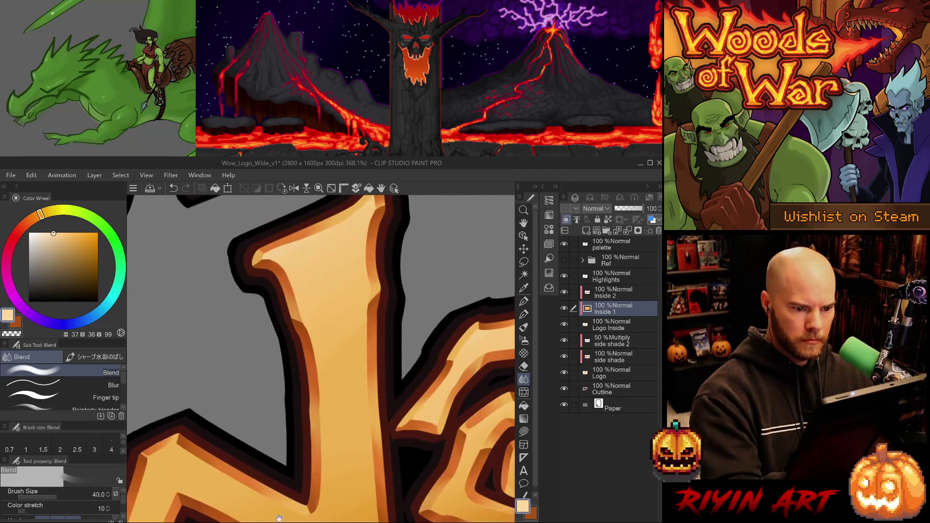
left_click_drag(408, 316, 452, 297)
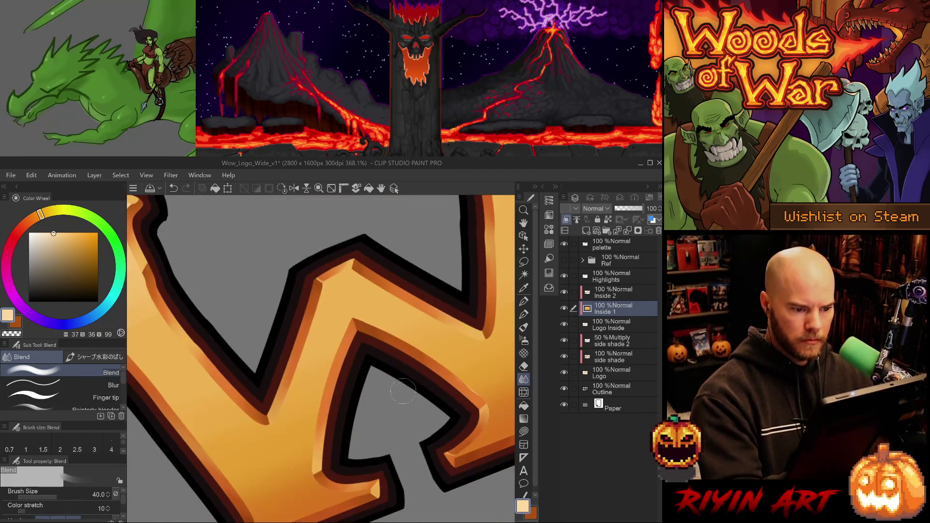
mouse_move(394, 431)
left_mouse_down()
mouse_move(426, 378)
mouse_move(325, 341)
left_mouse_up()
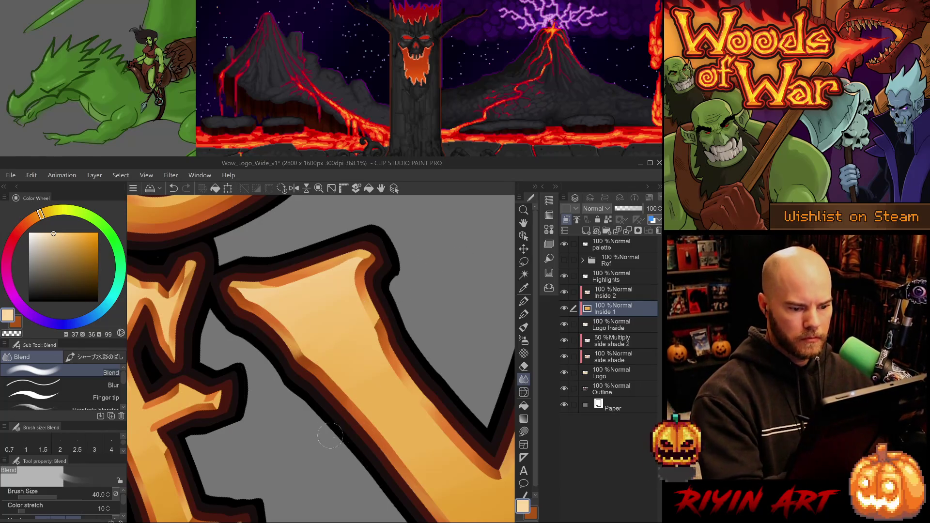
left_click_drag(271, 451, 425, 381)
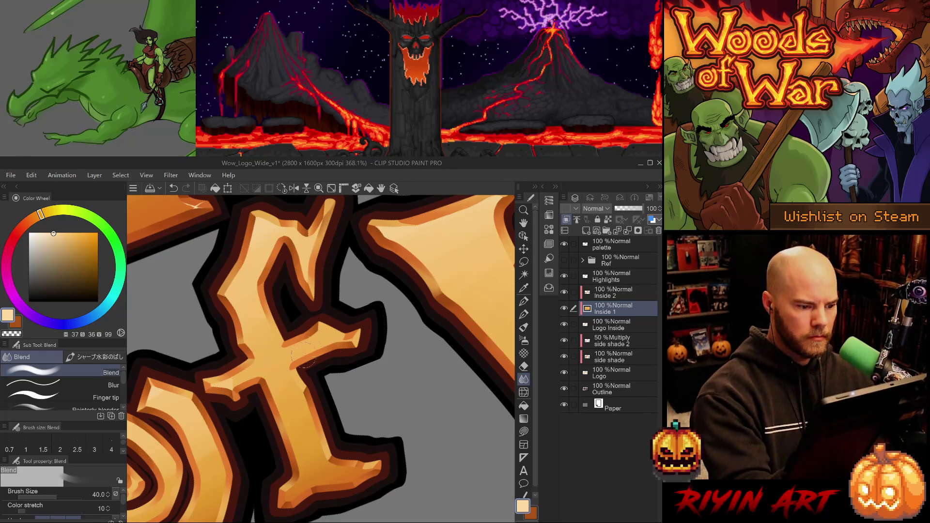
left_click_drag(344, 376, 381, 423)
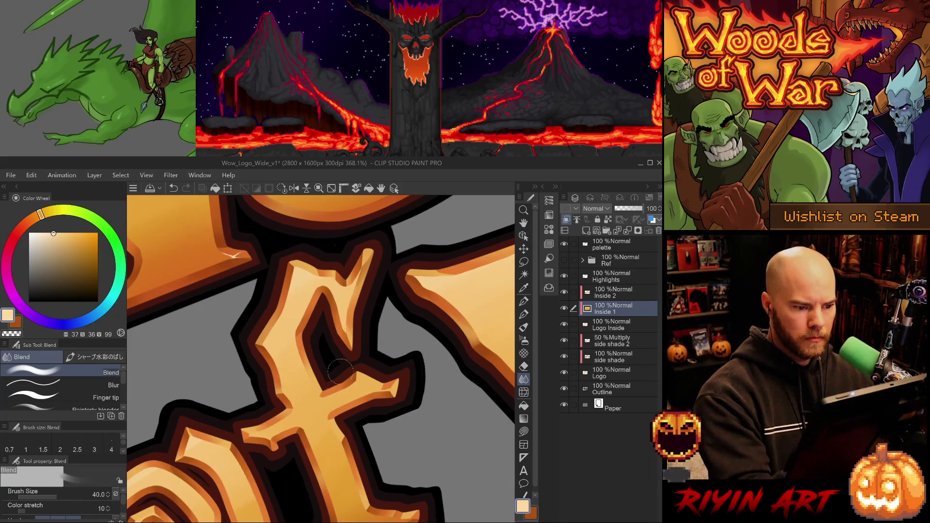
left_click_drag(340, 372, 471, 275)
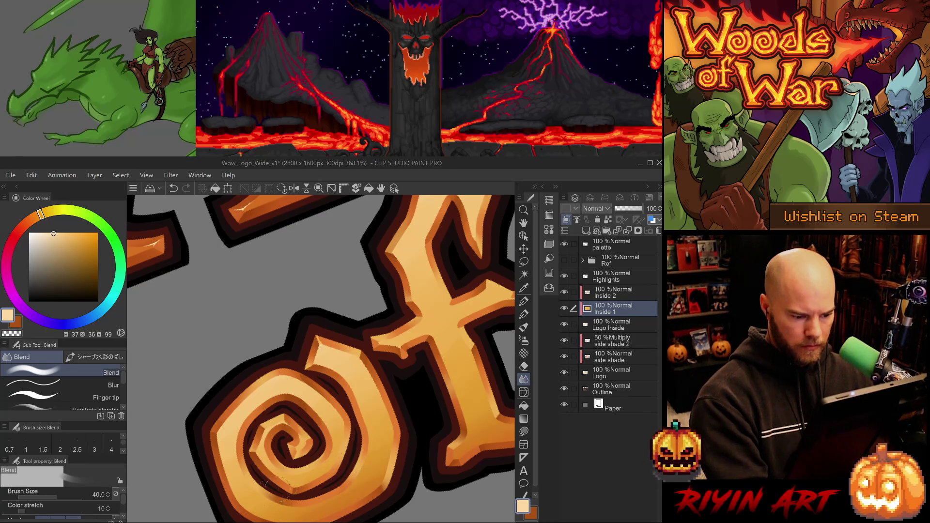
scroll(396, 450, "down", 5)
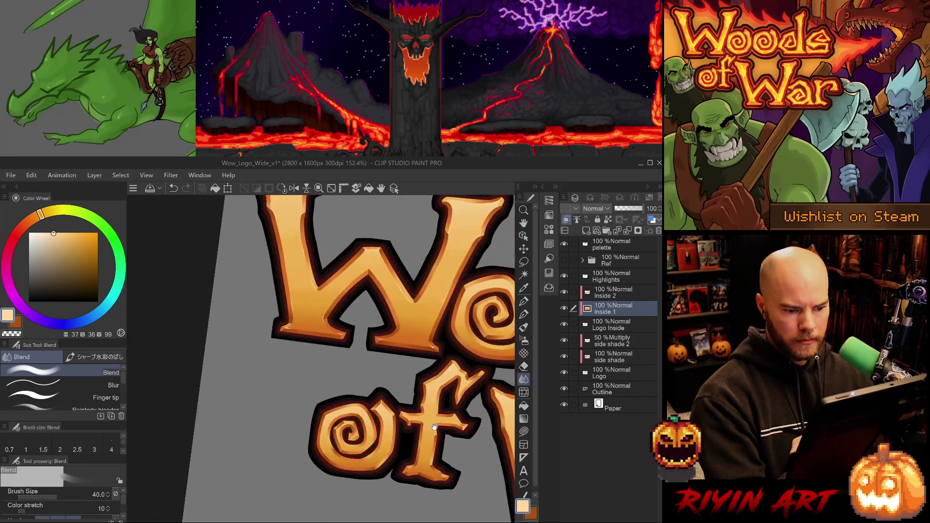
- Zoom out, tilt the canvas counter-clockwise, and hide the Inside 2 layer
left_click_drag(411, 447, 309, 409)
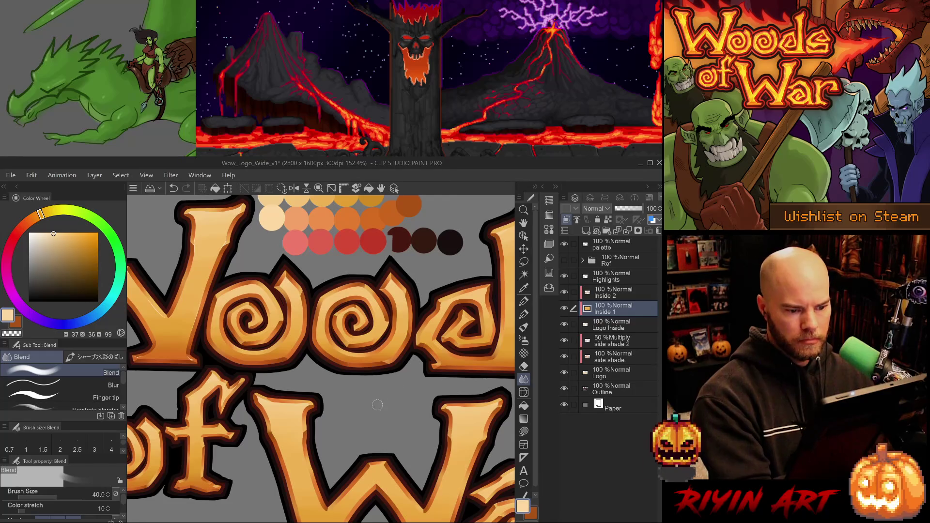
left_click_drag(378, 405, 400, 408)
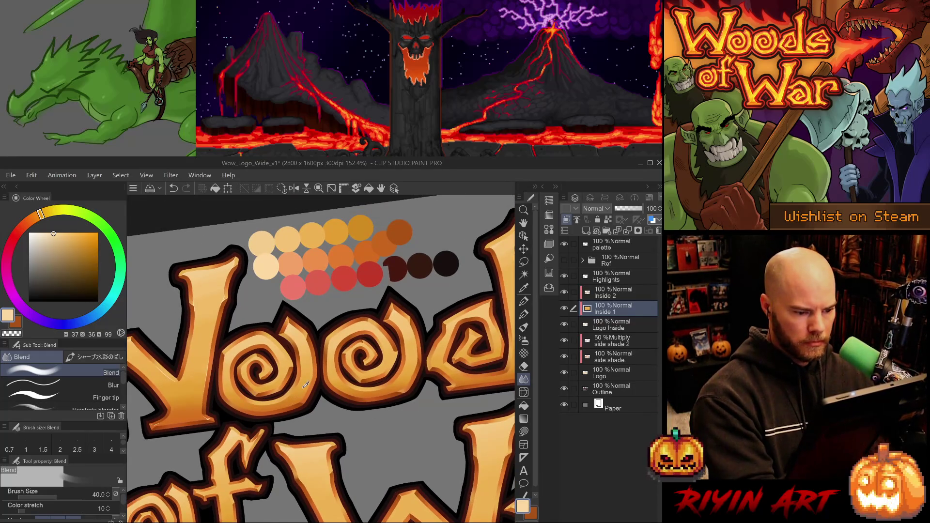
key("alt")
left_click(564, 292)
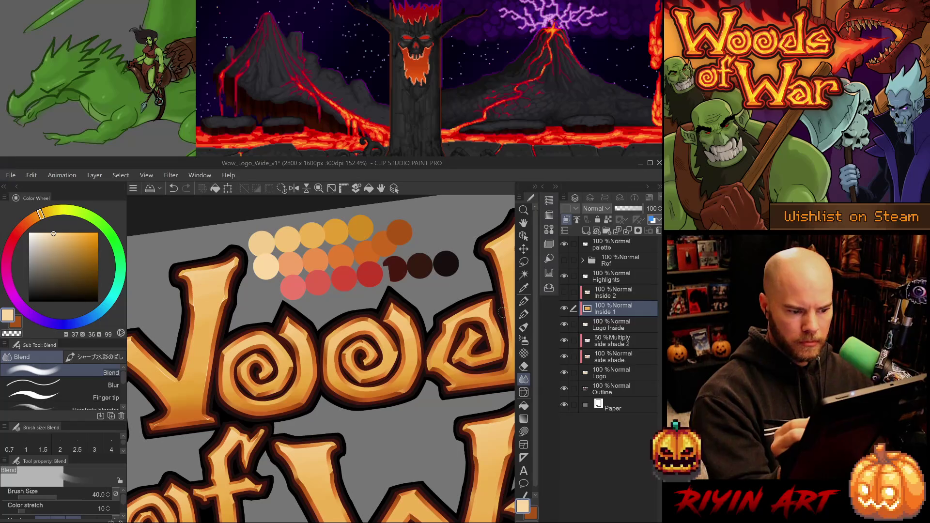
- Shade with a deeper orange and an enlarged Airbrush Soft brush, working toward the word War
left_click(82, 240)
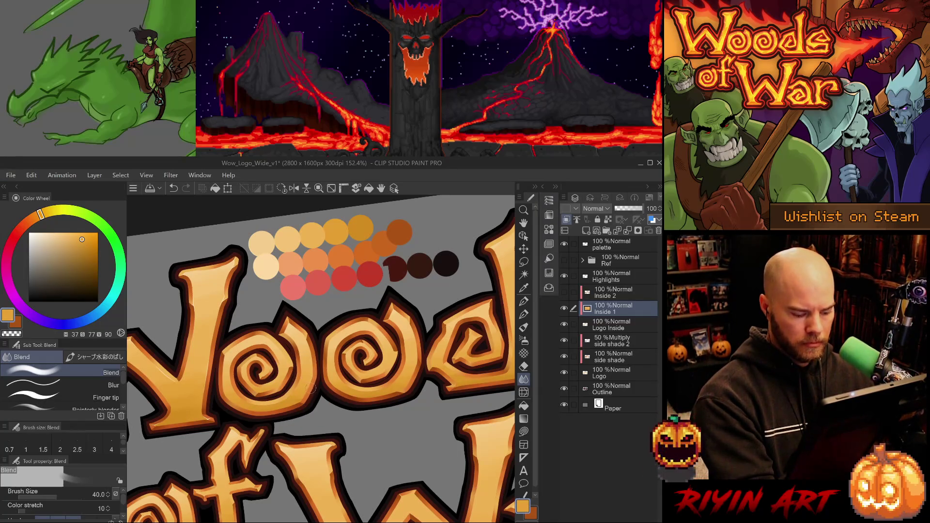
key("b")
key("b")
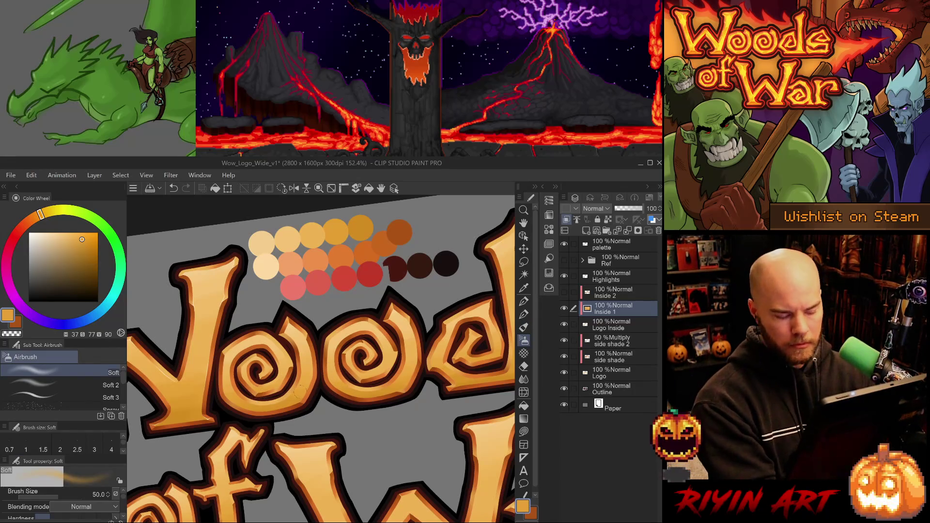
key("bracketright")
key("bracketright")
key("bracketright")
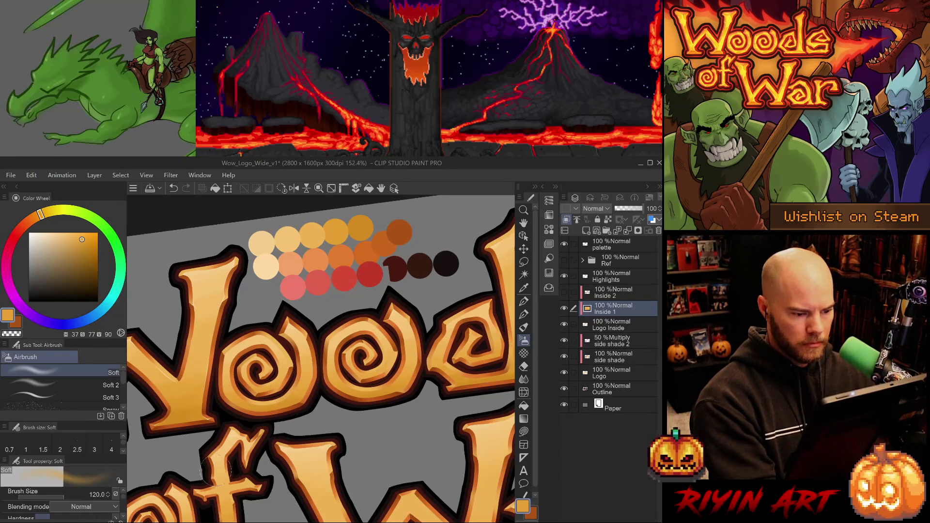
left_click_drag(468, 351, 312, 390)
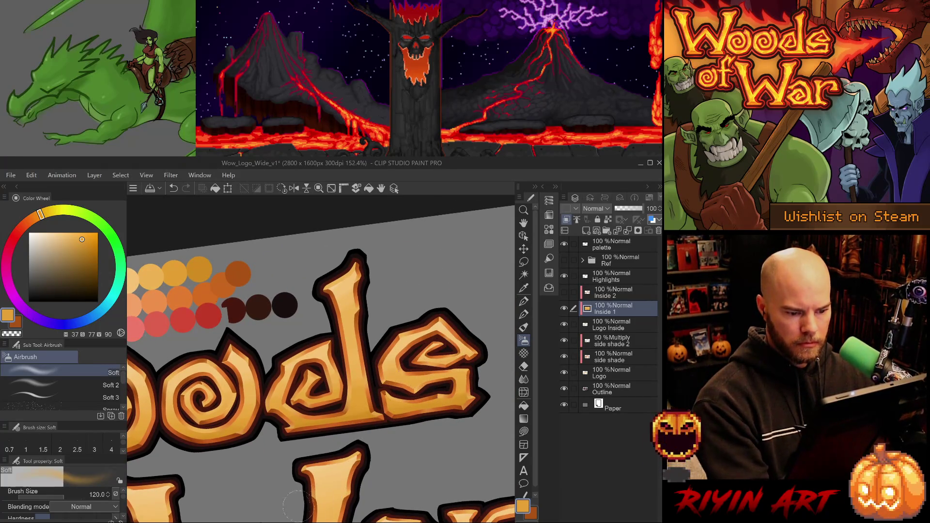
mouse_move(301, 474)
left_mouse_down()
mouse_move(426, 399)
mouse_move(413, 322)
left_mouse_up()
mouse_move(441, 391)
left_mouse_down()
mouse_move(224, 435)
mouse_move(232, 457)
mouse_move(338, 399)
mouse_move(357, 436)
mouse_move(342, 458)
left_mouse_up()
key("j")
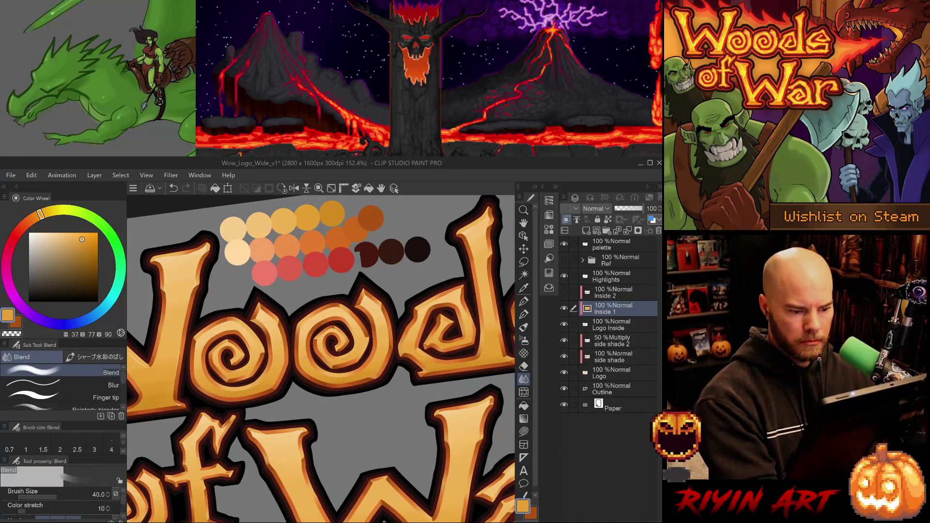
- Reframe 'oods' and 'War', save the file, and pick light cream on the Highlights layer
left_click_drag(186, 385, 289, 381)
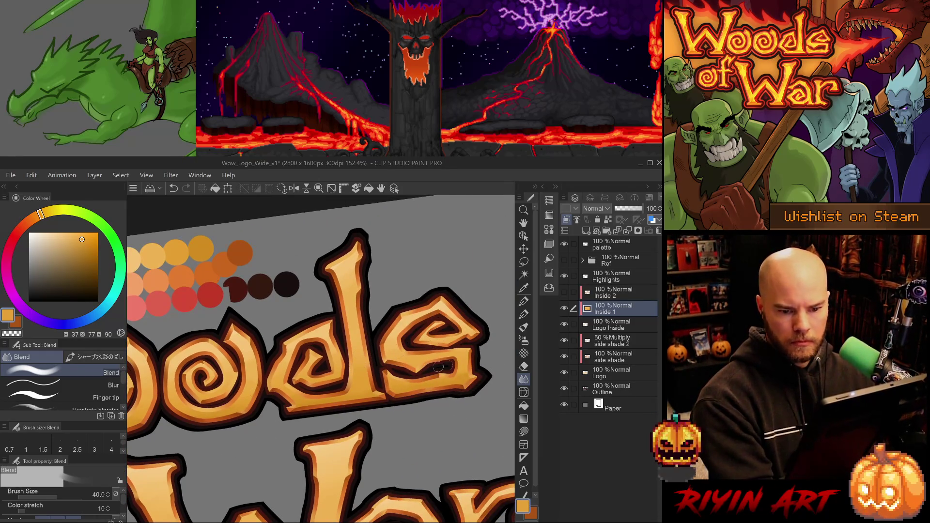
scroll(350, 425, "down", 3)
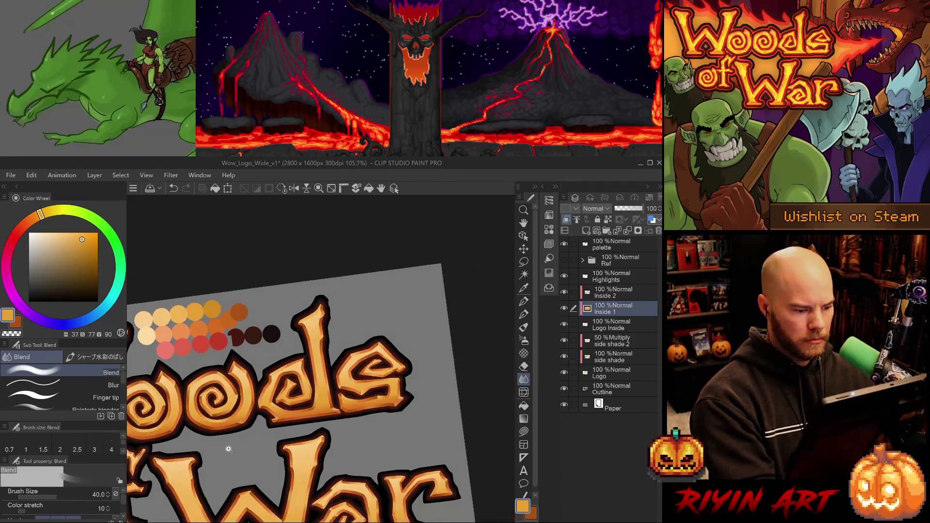
left_click_drag(350, 425, 348, 436)
scroll(348, 436, "up", 3)
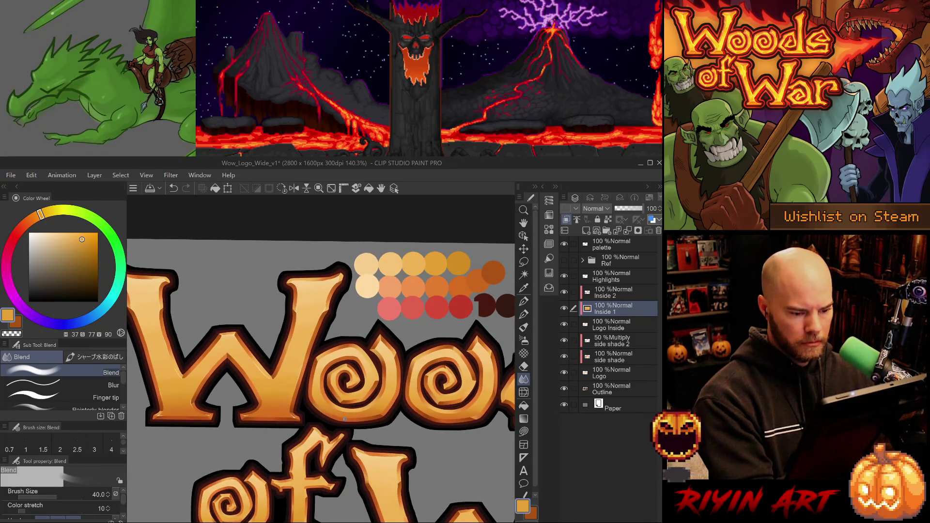
key("ctrl+s")
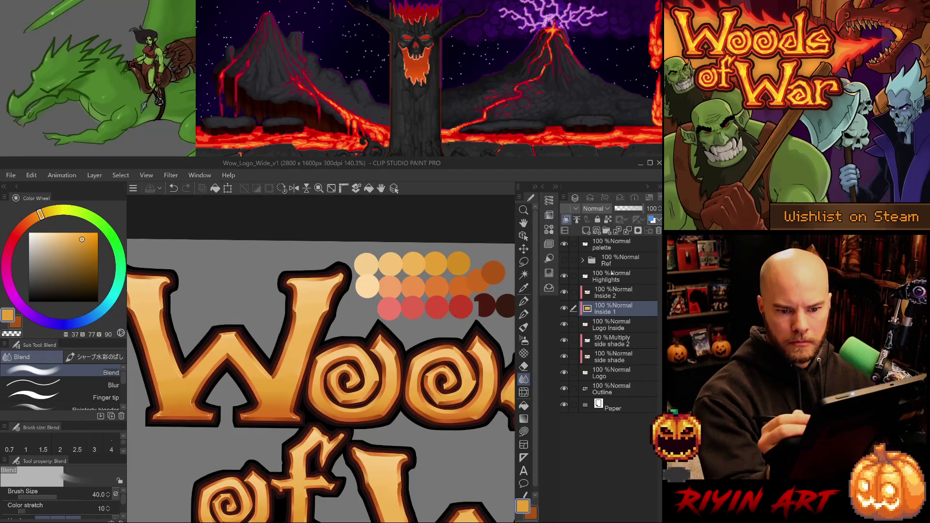
key("alt+bracketright")
key("alt+bracketright")
left_click(369, 286, "alt")
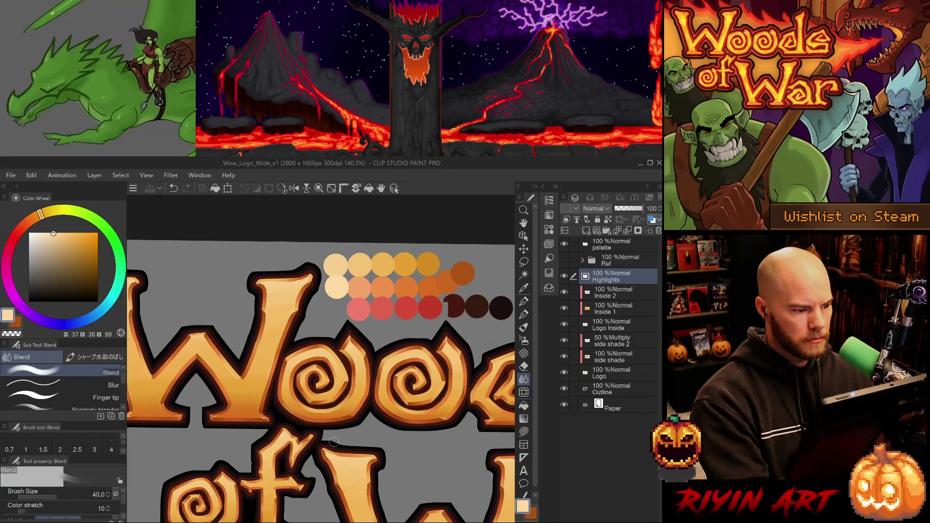
- With the G-pen, try small highlights at the first o's spike tip, undoing each
key("Tab")
key("Tab")
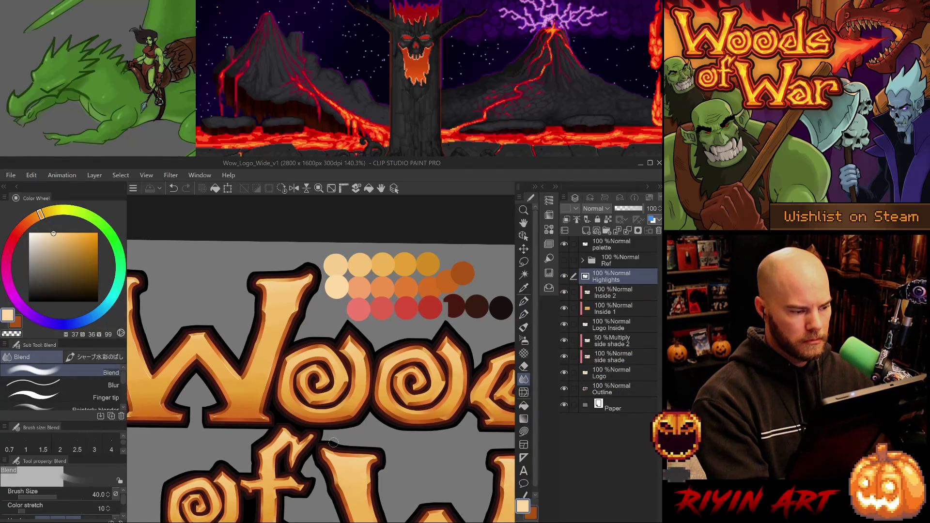
key("p")
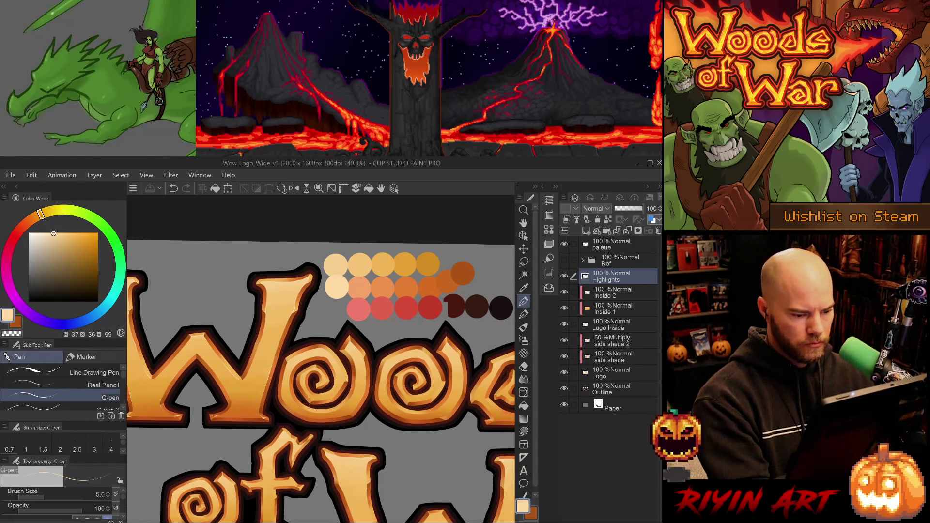
scroll(299, 394, "up", 3)
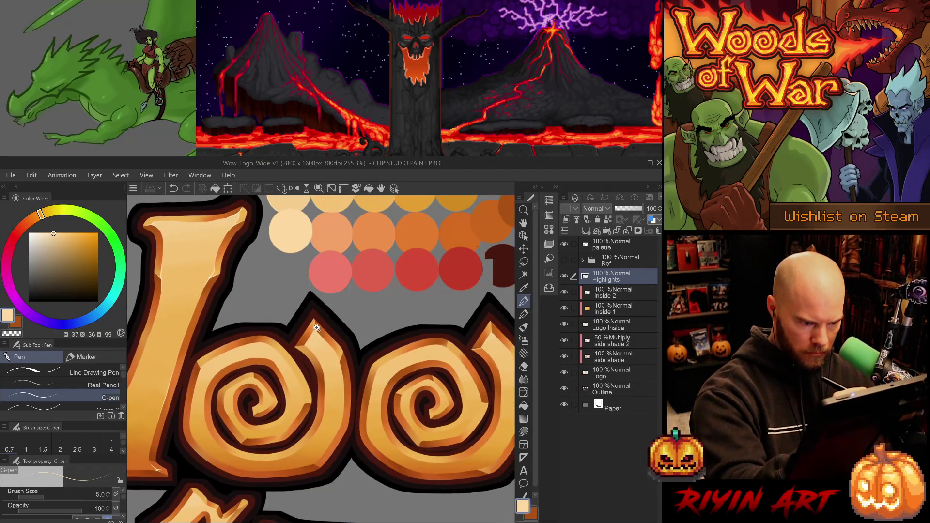
scroll(314, 339, "up", 3)
mouse_move(313, 315)
left_mouse_down()
mouse_move(301, 350)
mouse_move(330, 350)
left_mouse_up()
key("ctrl+z")
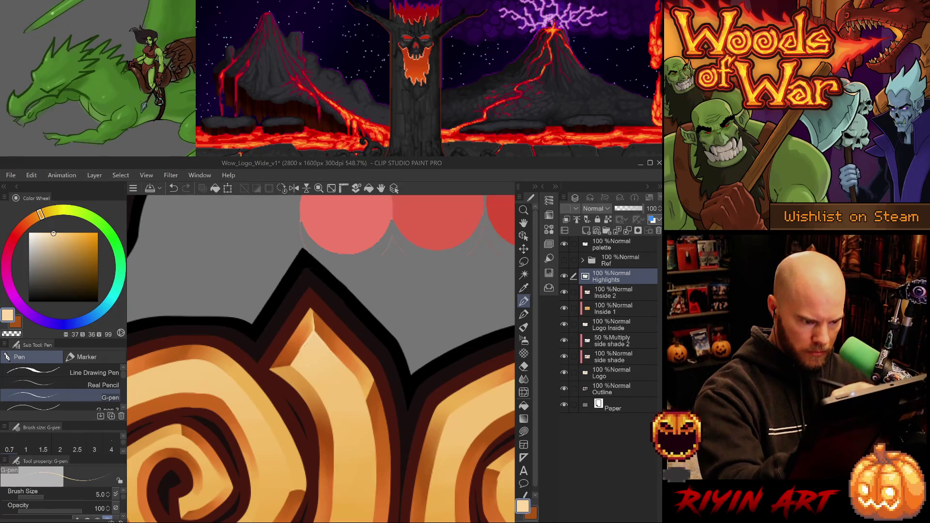
key("e")
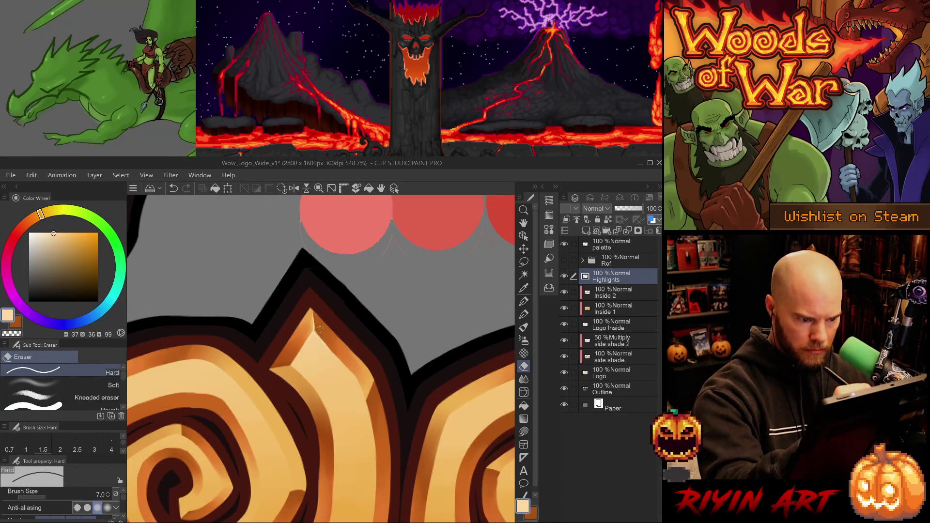
key("p")
left_click_drag(313, 334, 311, 310)
key("ctrl+z")
key("p")
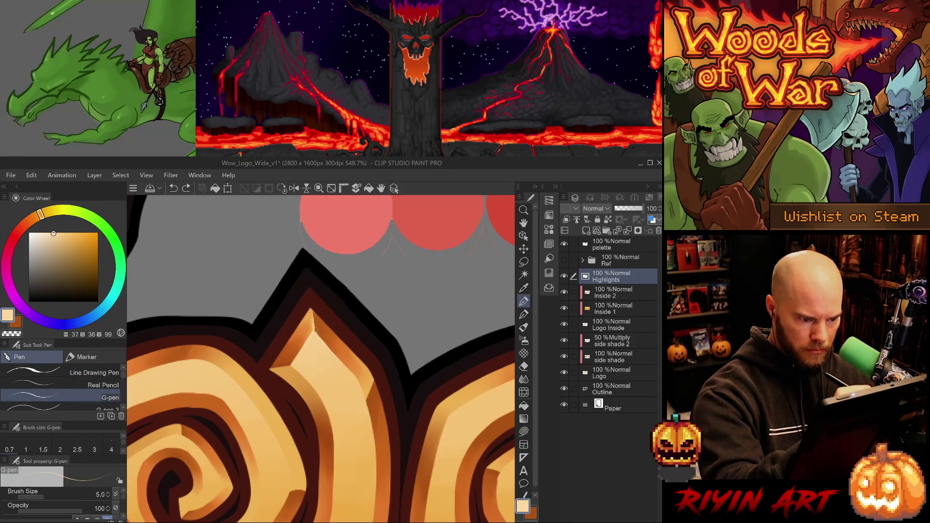
key("ctrl+z")
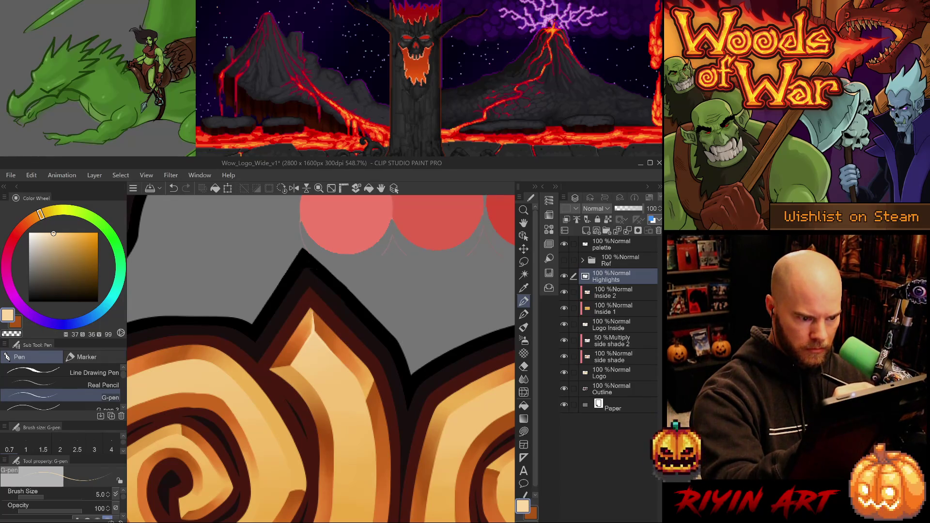
- Paint a cream highlight along the spike's edge, rotating the view and redrawing it
left_click_drag(368, 391, 371, 404)
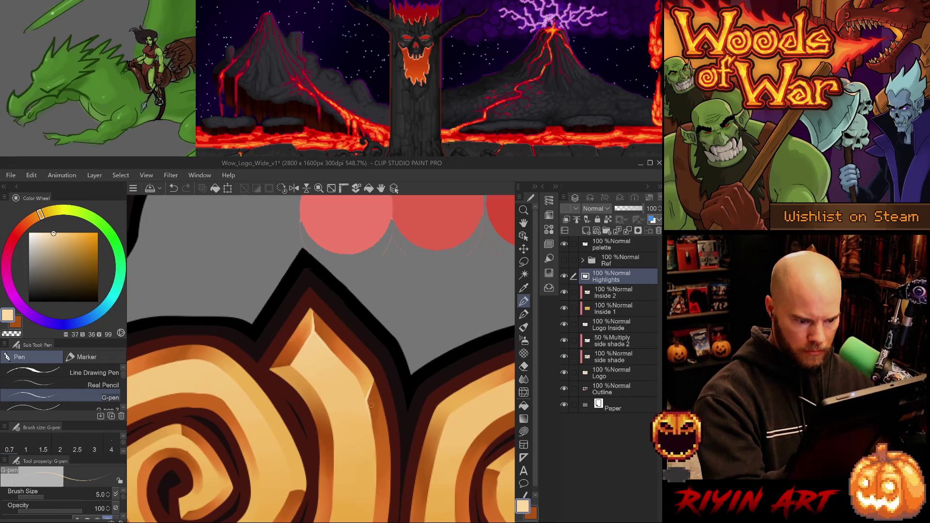
mouse_move(375, 370)
left_mouse_down()
mouse_move(294, 317)
mouse_move(297, 355)
left_mouse_up()
key("ctrl+z")
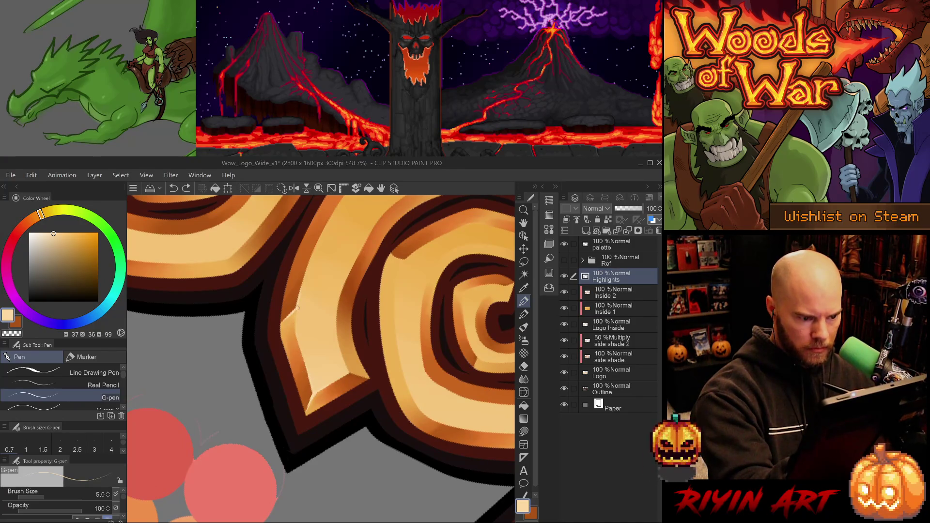
mouse_move(297, 307)
left_mouse_down()
mouse_move(303, 349)
mouse_move(297, 289)
left_mouse_up()
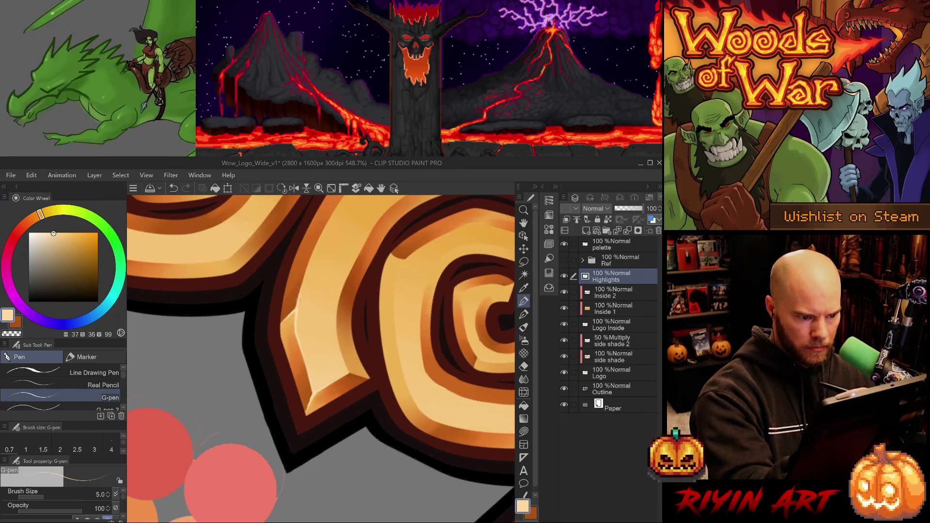
key("ctrl+z")
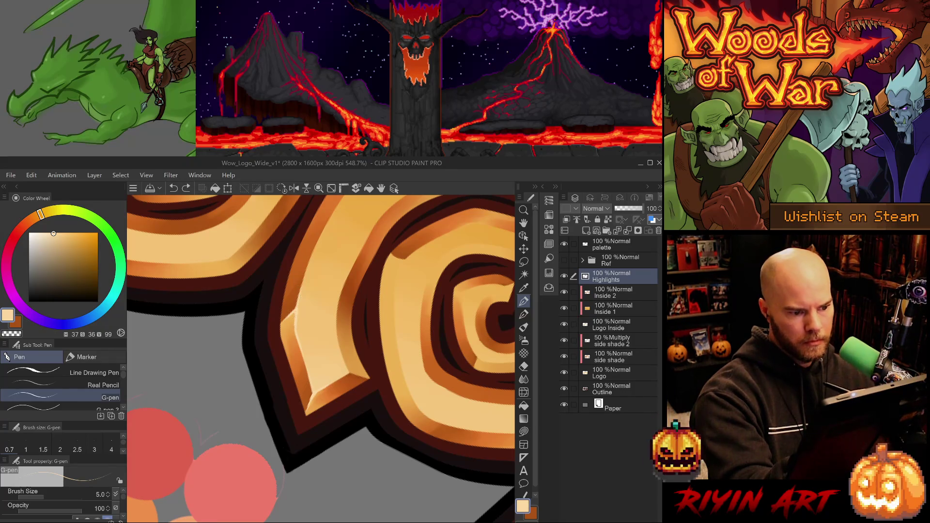
key("e")
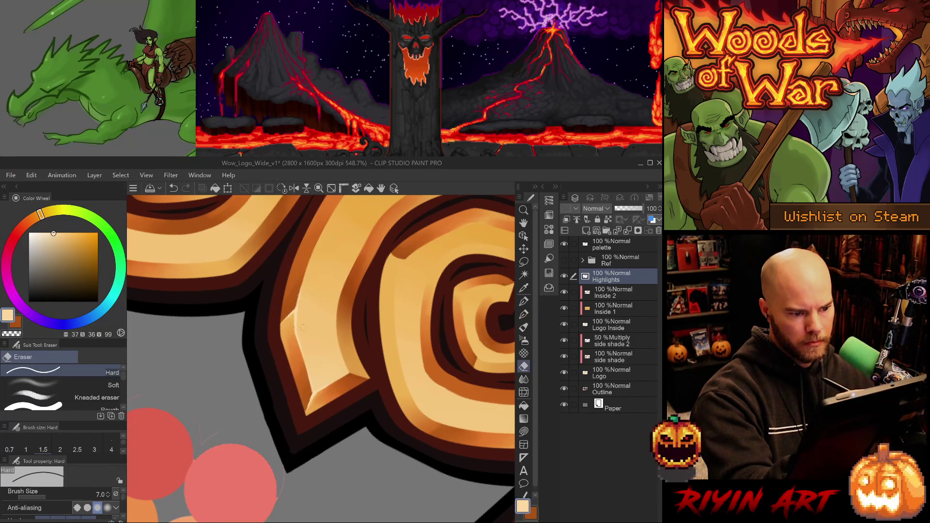
key("p")
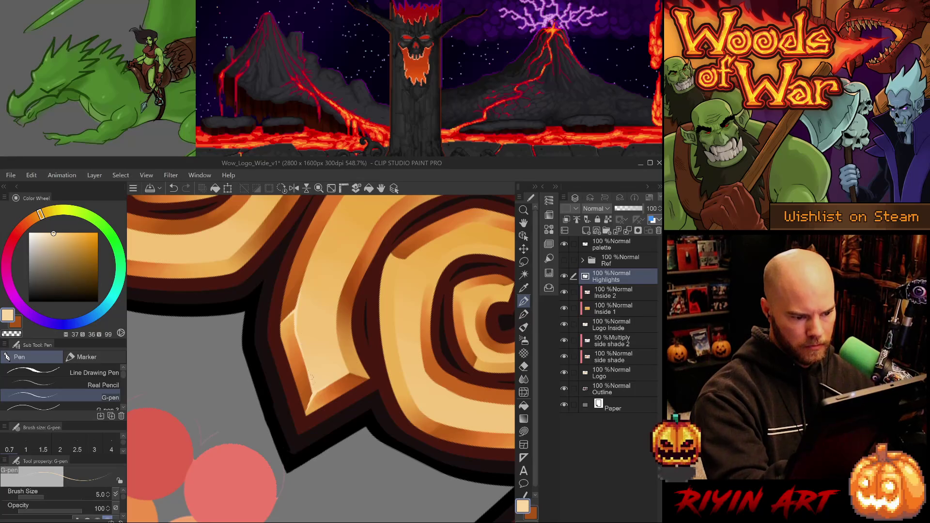
mouse_move(321, 392)
left_mouse_down()
mouse_move(347, 375)
mouse_move(333, 408)
mouse_move(347, 366)
left_mouse_up()
- Add a bright highlight on the diagonal edge, rotating the canvas in quarter turns
key("asciicircum")
key("ctrl+z")
key("ctrl+z")
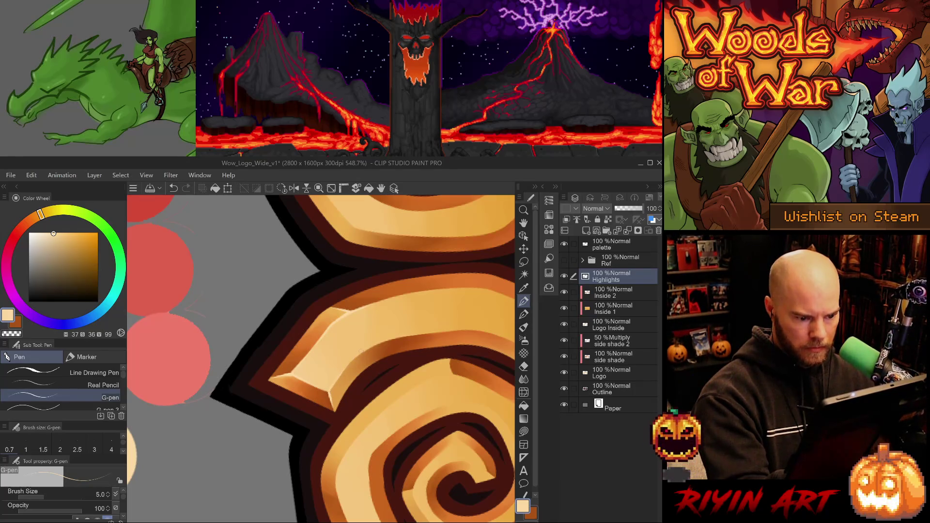
key("ctrl+at")
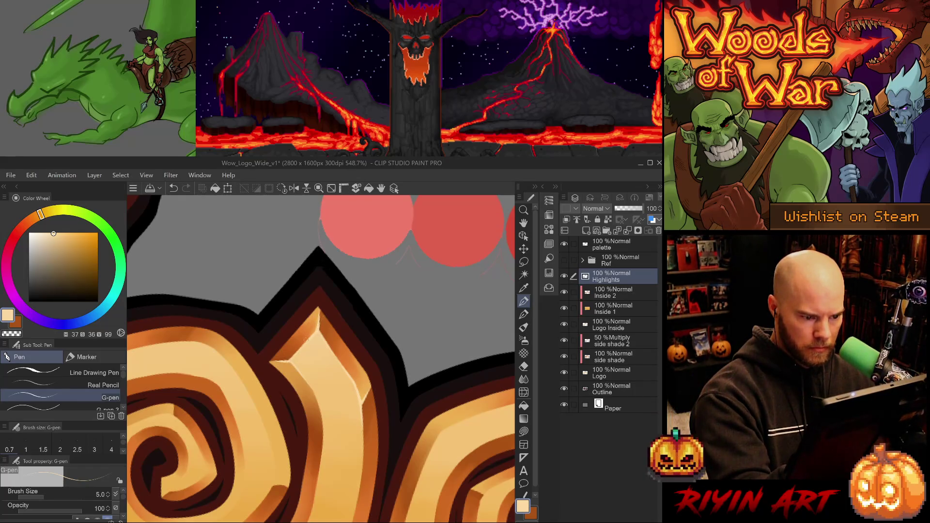
key("ctrl+z")
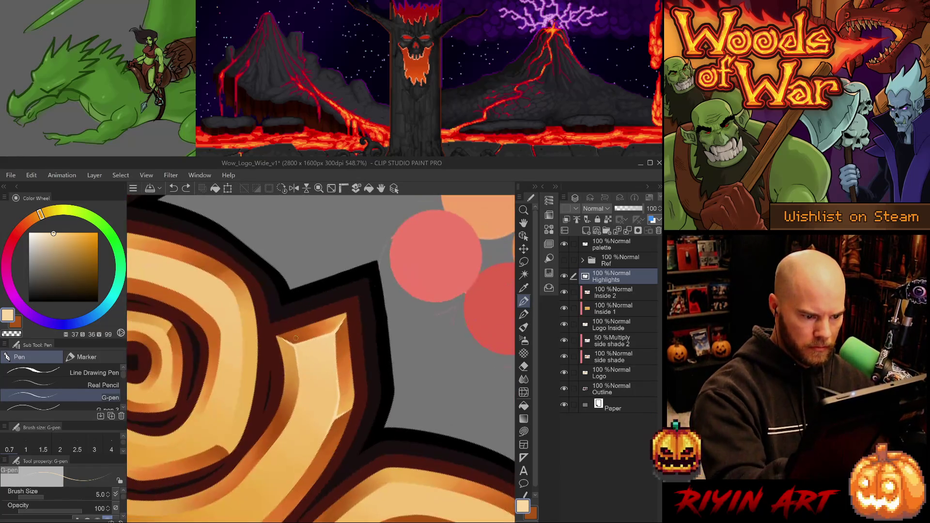
key("minus")
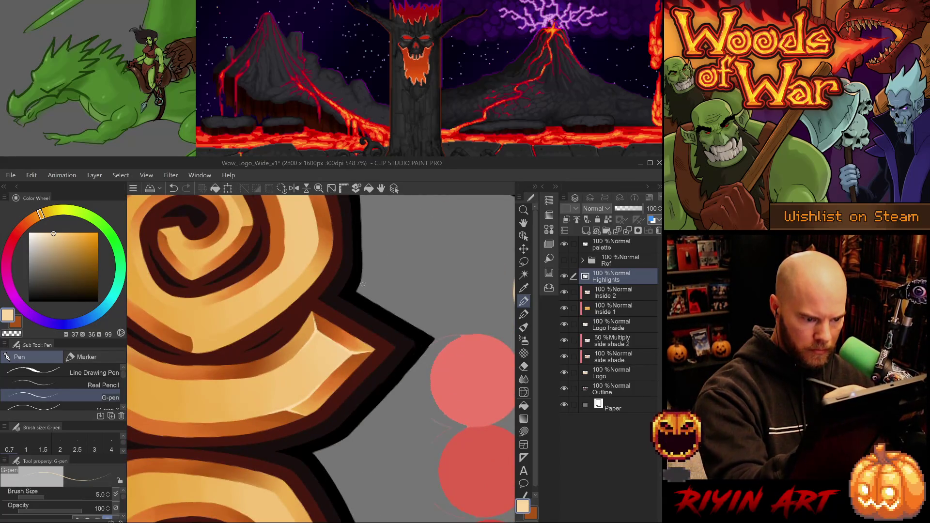
key("minus")
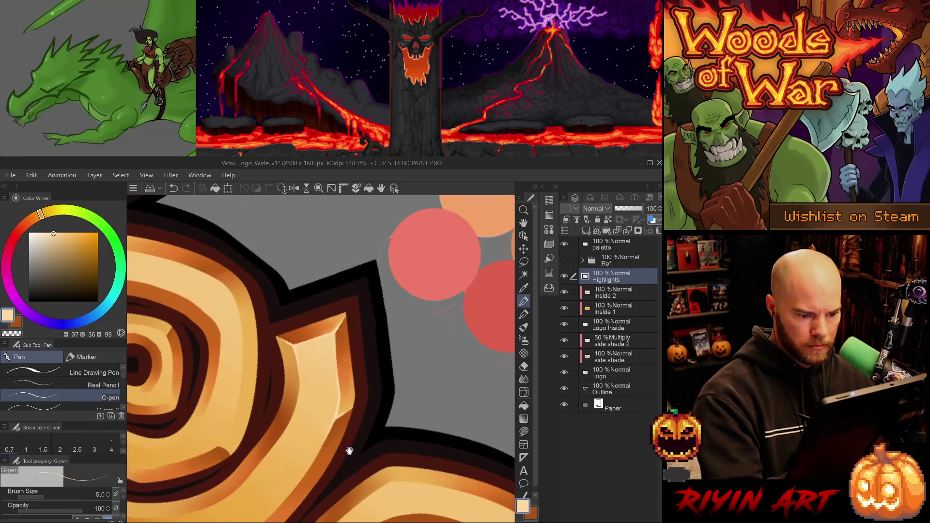
key("e")
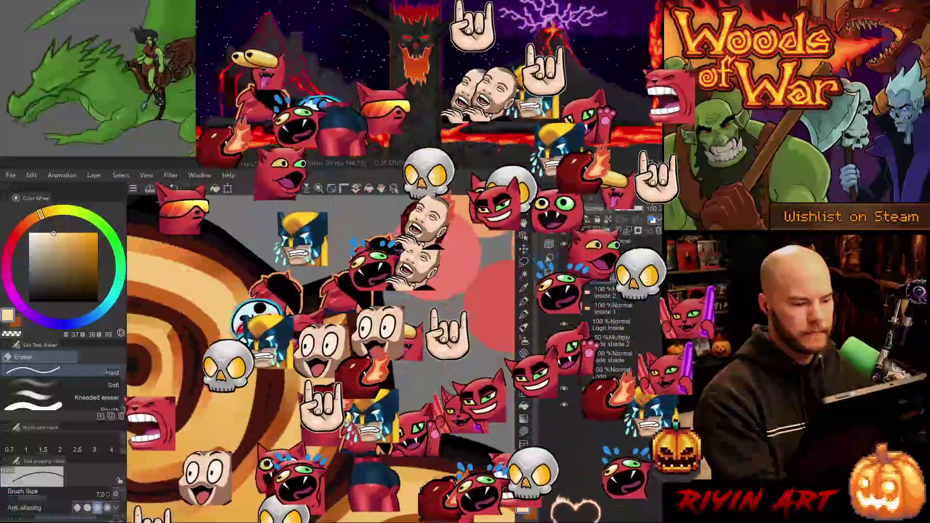
- Save the logo file and zoom the rotated view onto the next spiral with the G-pen
scroll(357, 438, "down", 5)
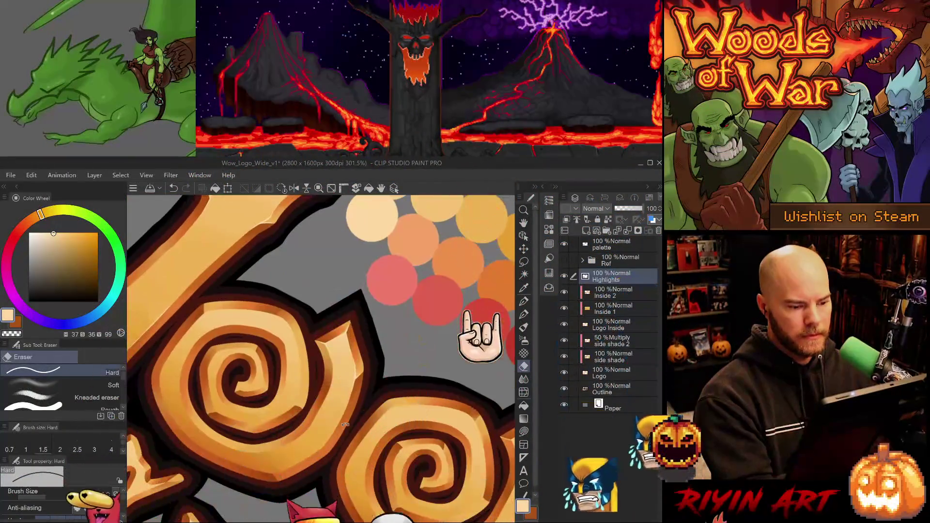
scroll(312, 382, "up", 2)
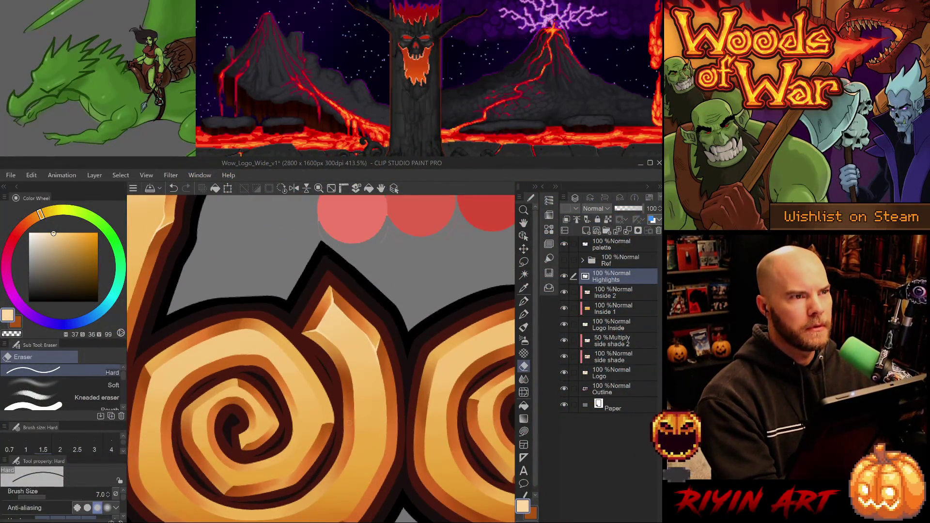
key("ctrl+s")
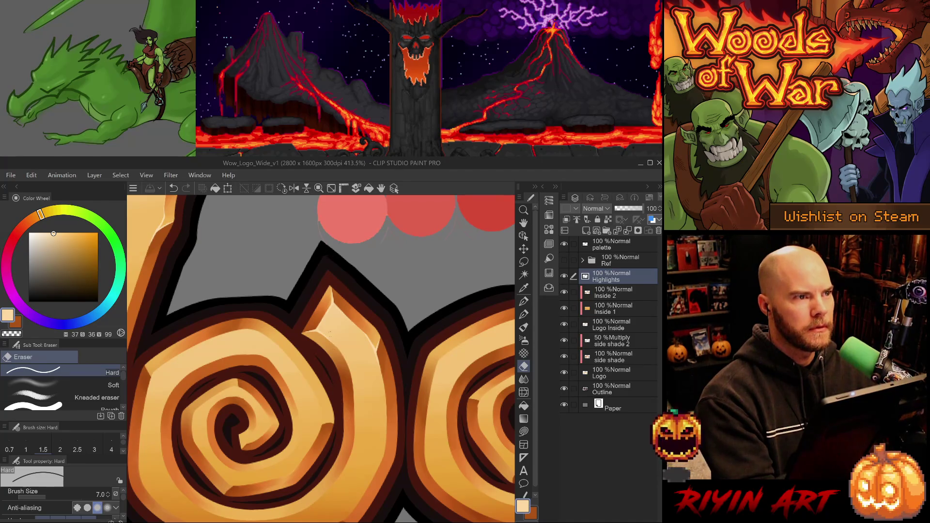
key("p")
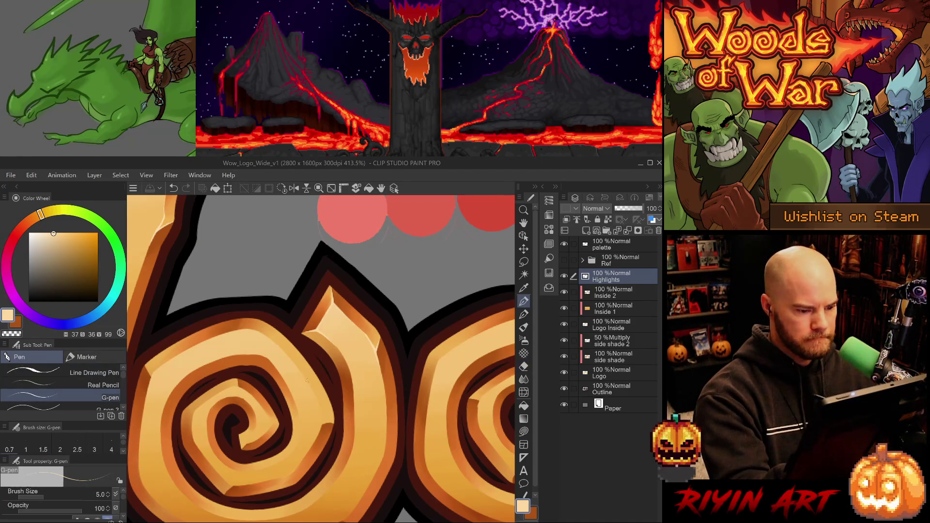
left_click_drag(369, 465, 437, 346)
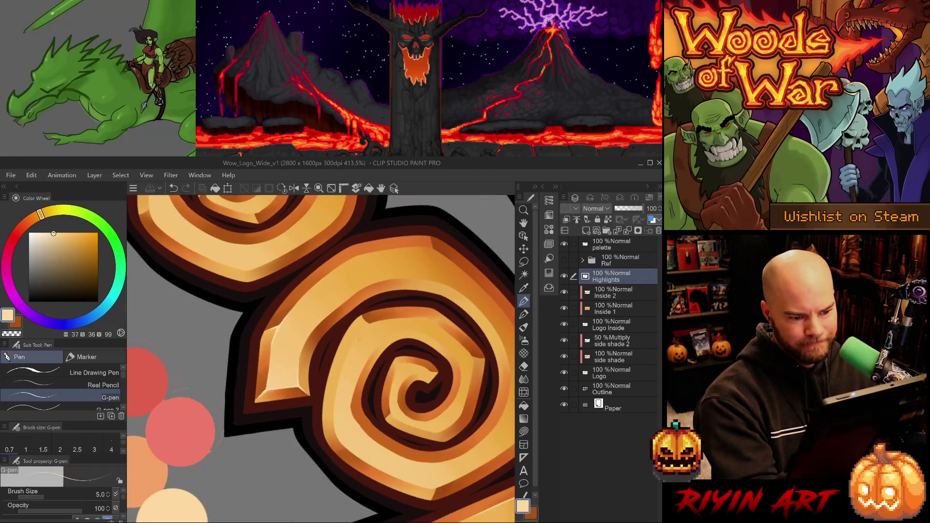
- Paint cream highlights on the spiral's spike and along its edge, undoing short misses
left_click_drag(360, 331, 353, 343)
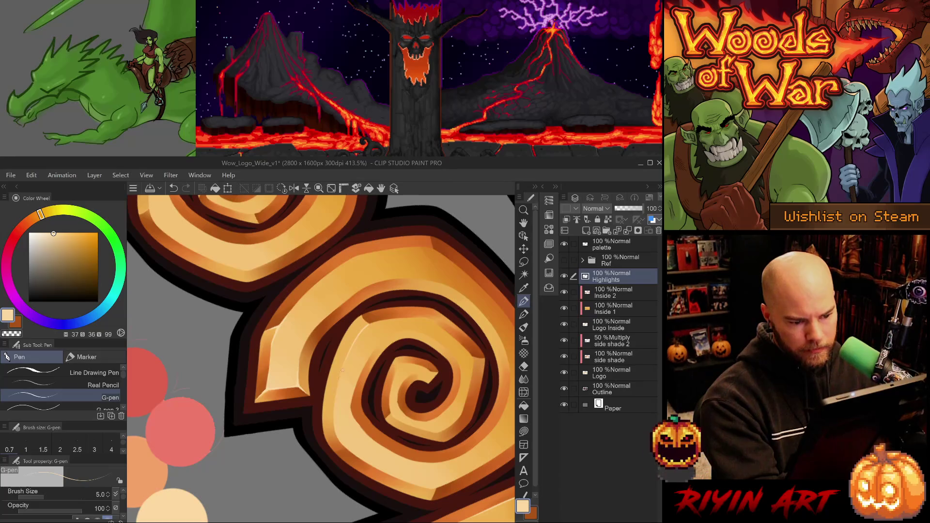
mouse_move(339, 414)
left_mouse_down()
mouse_move(333, 448)
mouse_move(337, 418)
left_mouse_up()
key("ctrl+z")
key("ctrl+z")
key("ctrl+z")
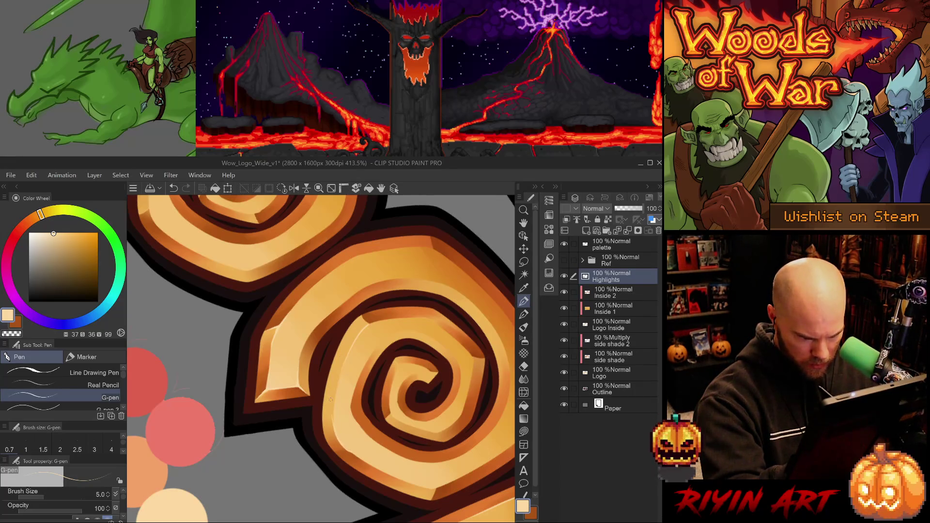
key("ctrl+z")
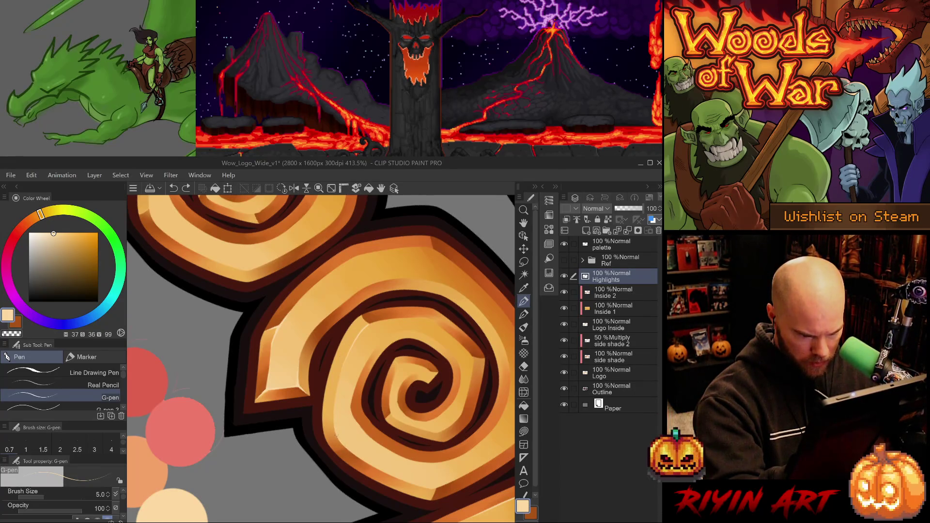
left_click_drag(337, 435, 333, 407)
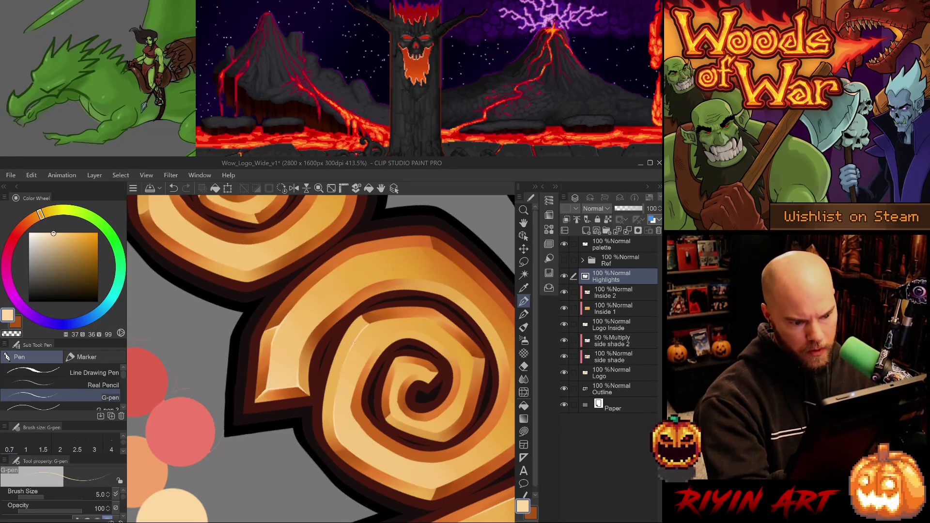
key("e")
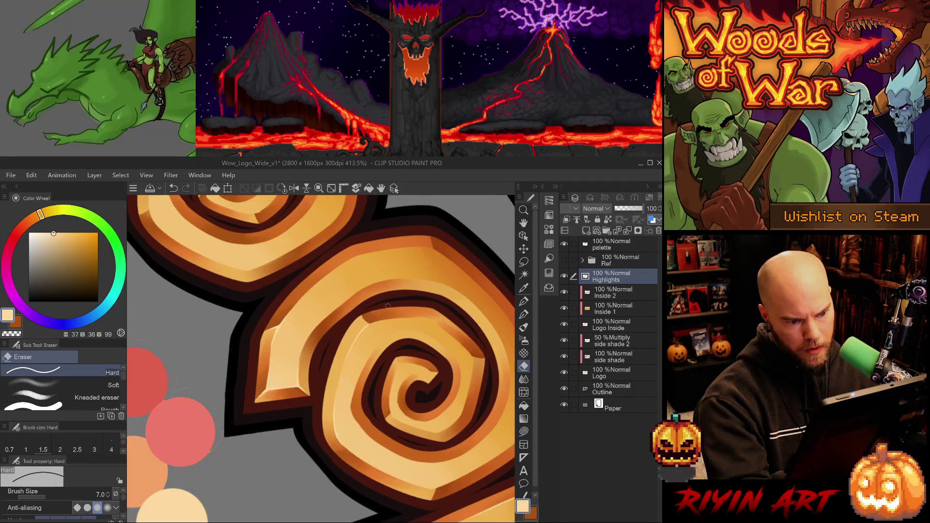
- Choose the size 5 G-pen, keep the Hard eraser at hand, and rotate onto the next spiral
left_click_drag(202, 225, 317, 303)
key("p")
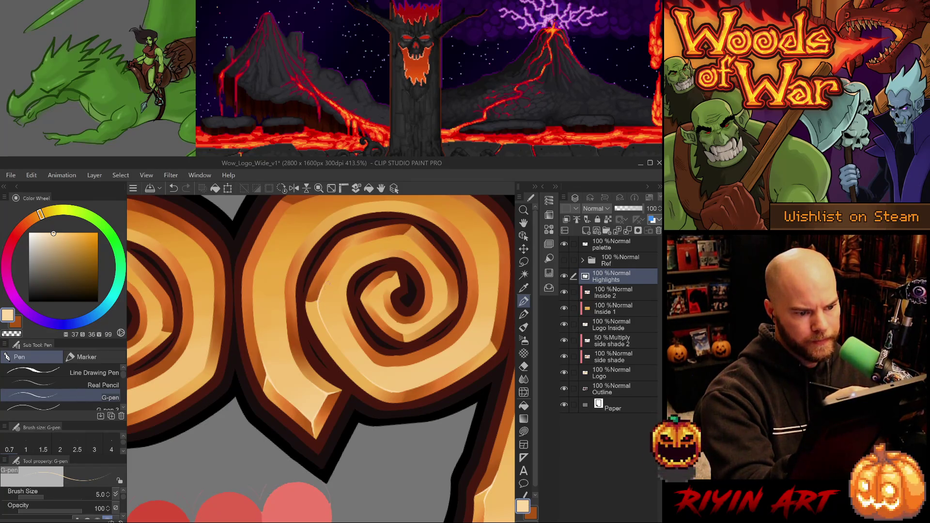
key("e")
key("p")
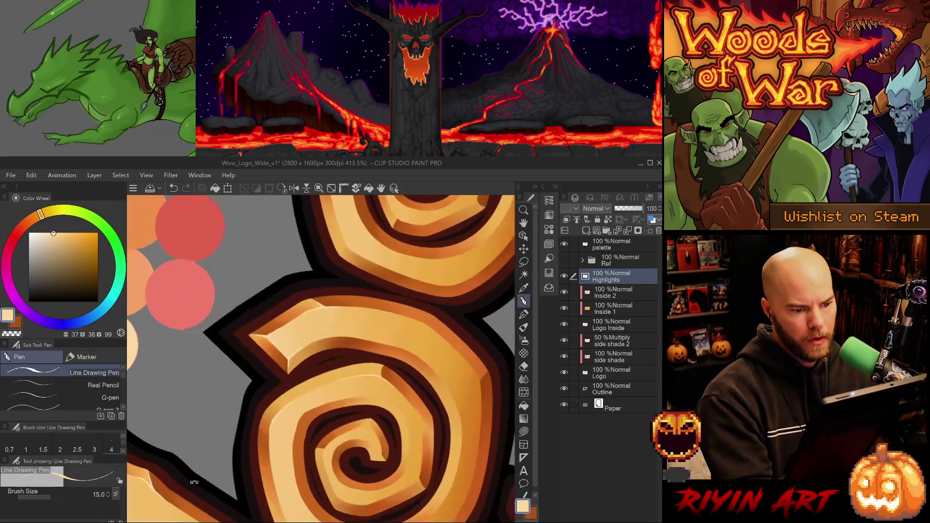
key("r")
key("p")
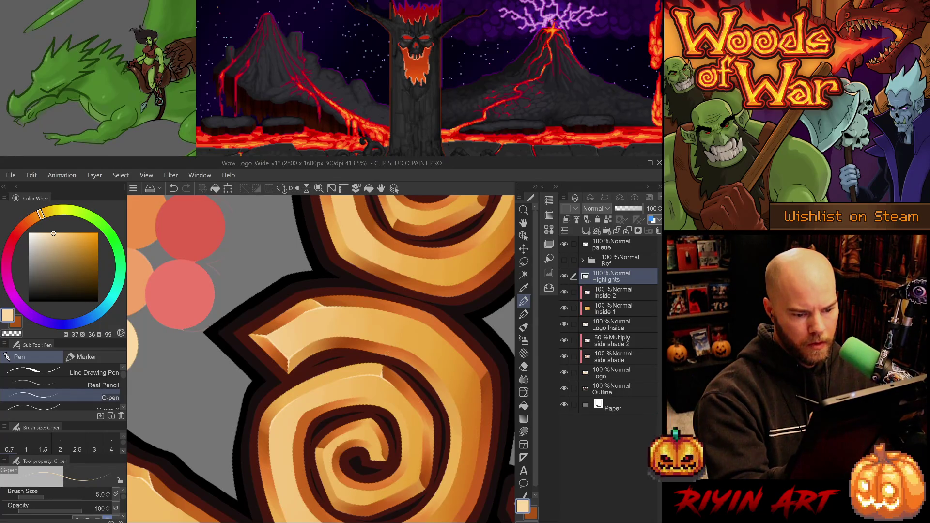
left_click_drag(403, 391, 359, 331)
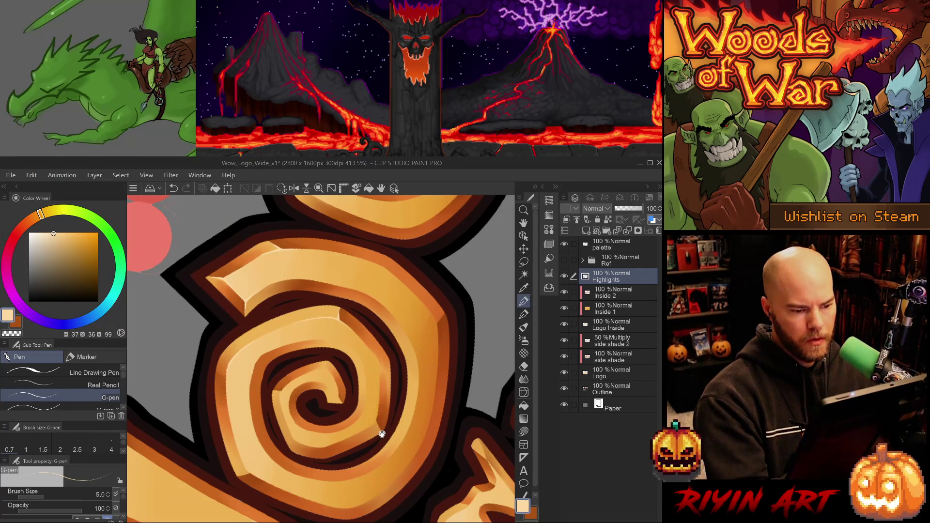
mouse_move(382, 433)
left_mouse_down()
mouse_move(371, 444)
mouse_move(347, 380)
left_mouse_up()
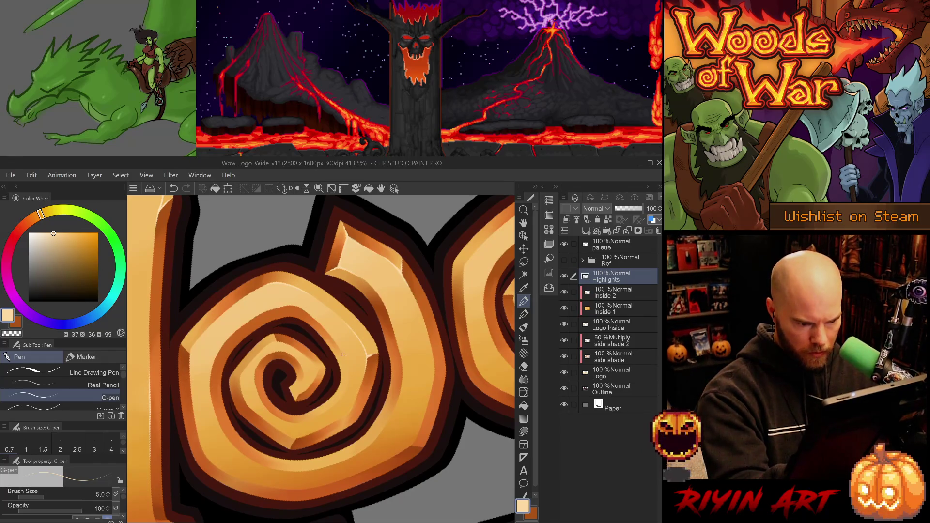
left_click_drag(354, 361, 297, 366)
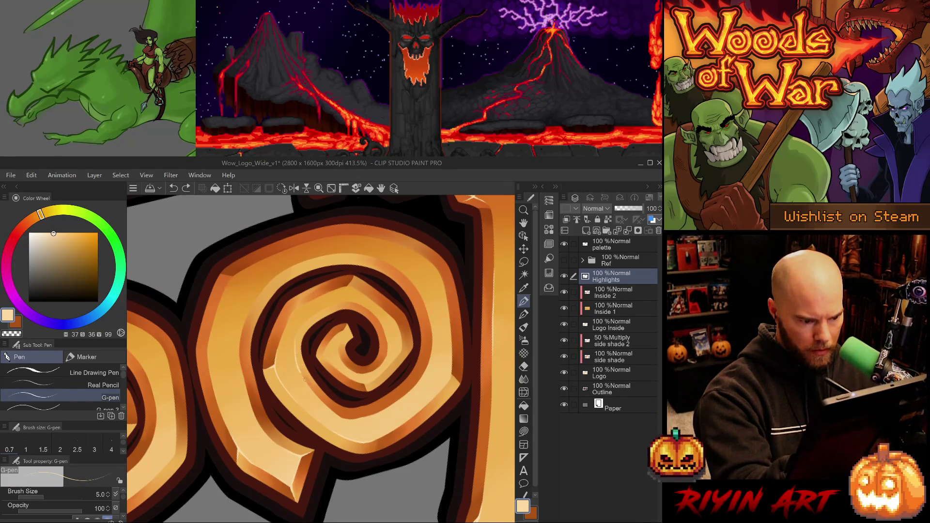
- Draw a light highlight on the spiral's inner edge, redrawing it and trimming with the Hard eraser
left_click_drag(310, 364, 302, 391)
key("ctrl+z")
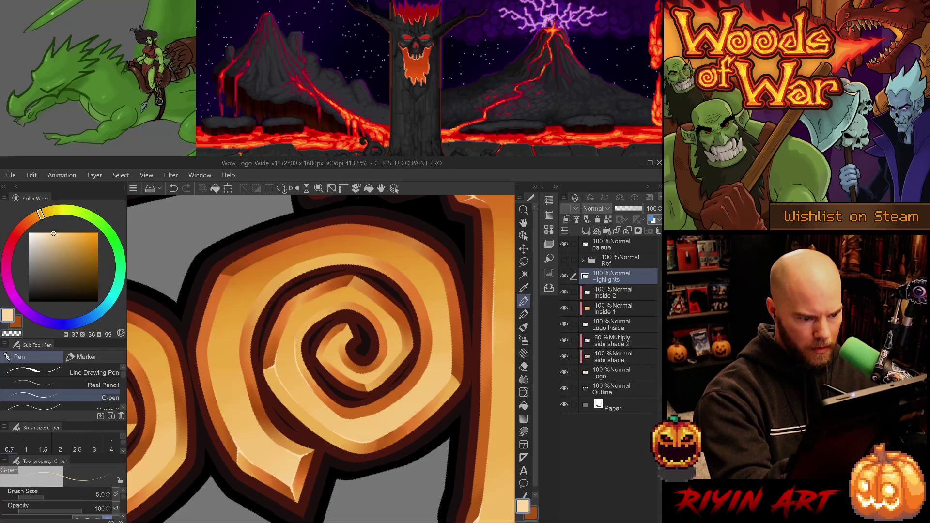
key("ctrl+z")
left_click_drag(299, 332, 294, 343)
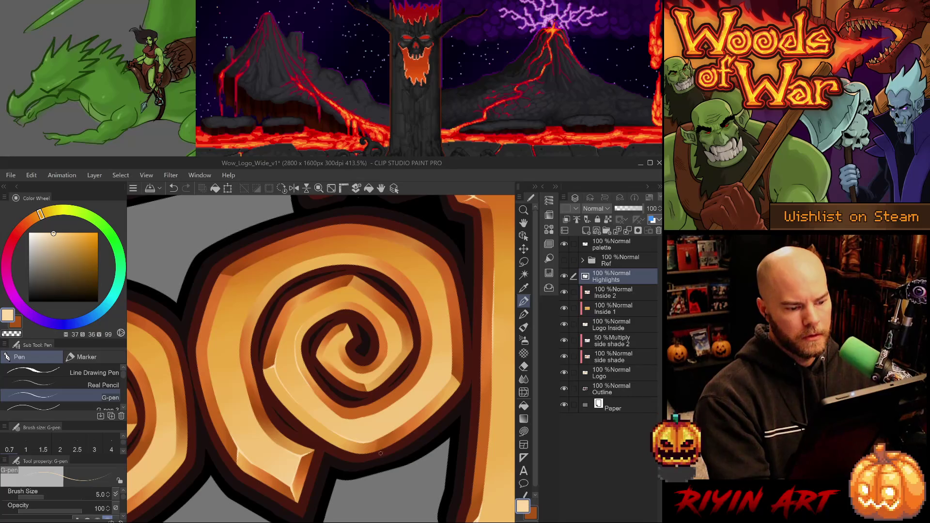
key("e")
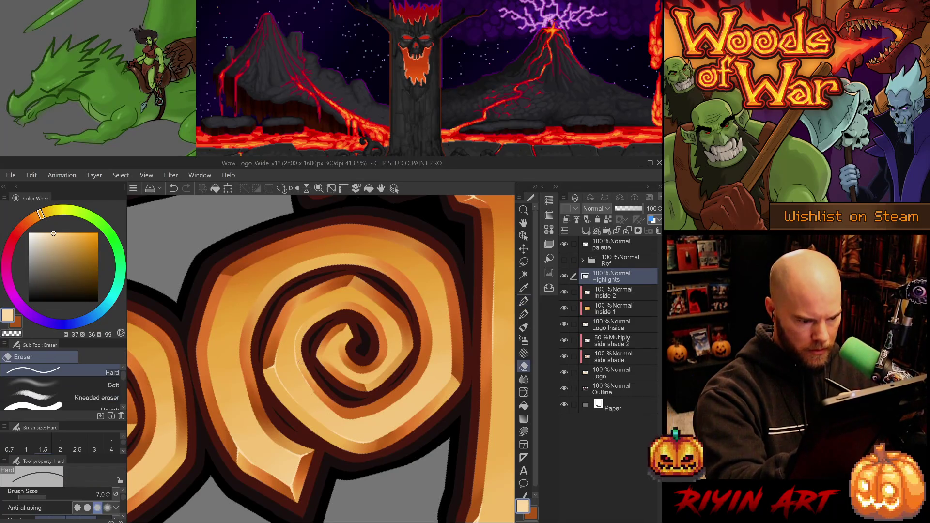
key("ctrl+z")
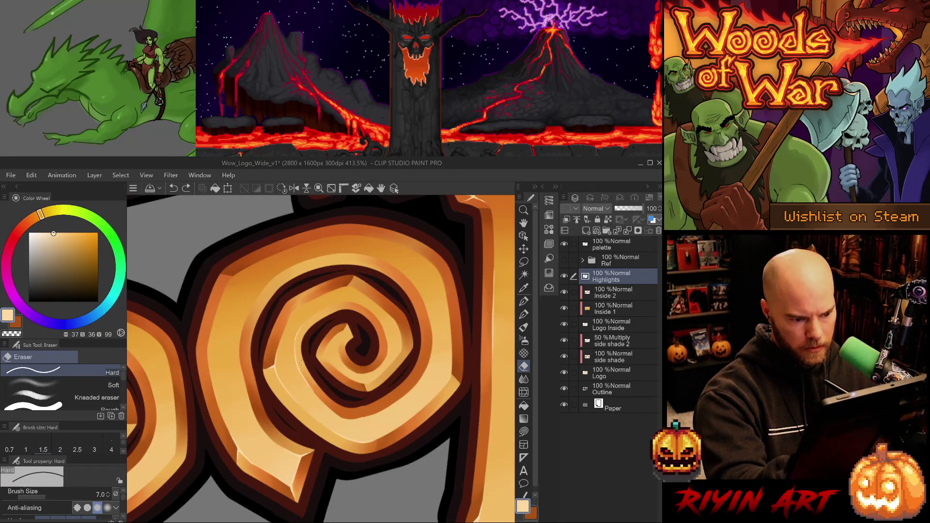
key("ctrl+y")
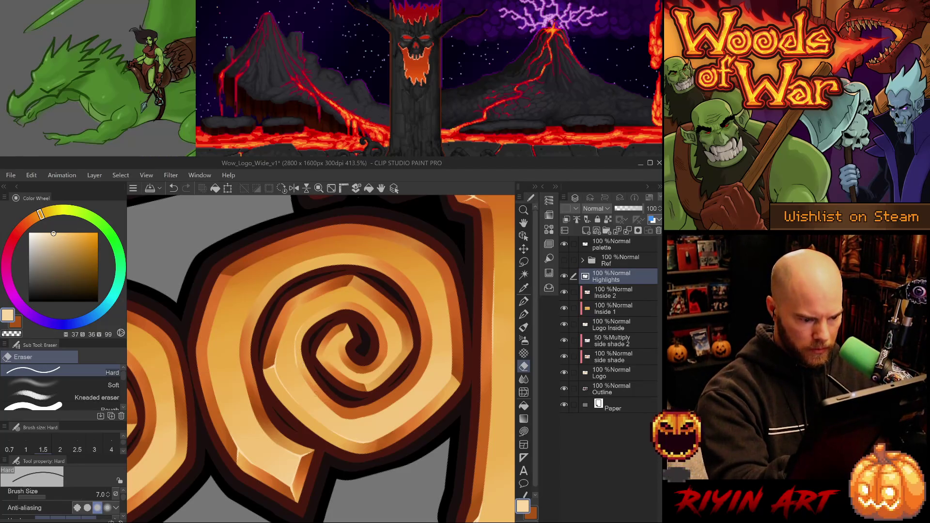
- Return to the size 5 G-pen, save the file, and test a small erase on the spiral
key("p")
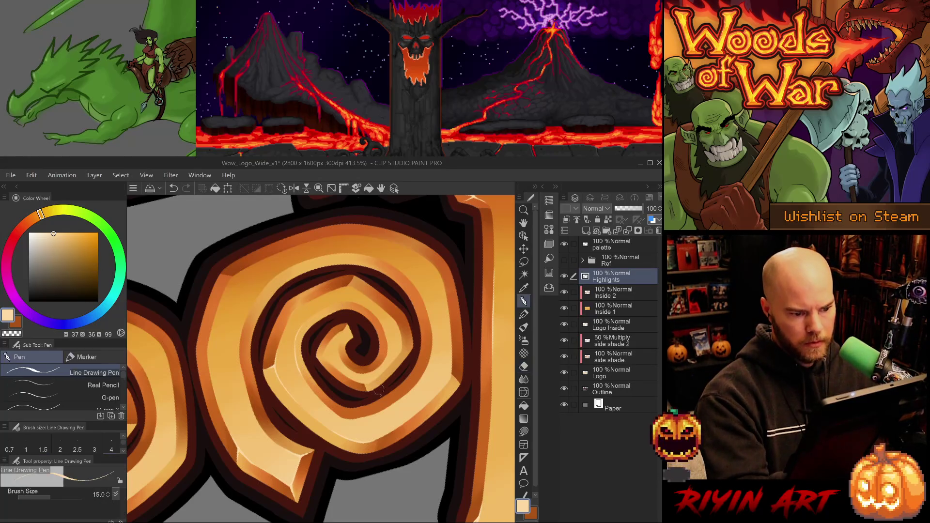
key("p")
key("ctrl+s")
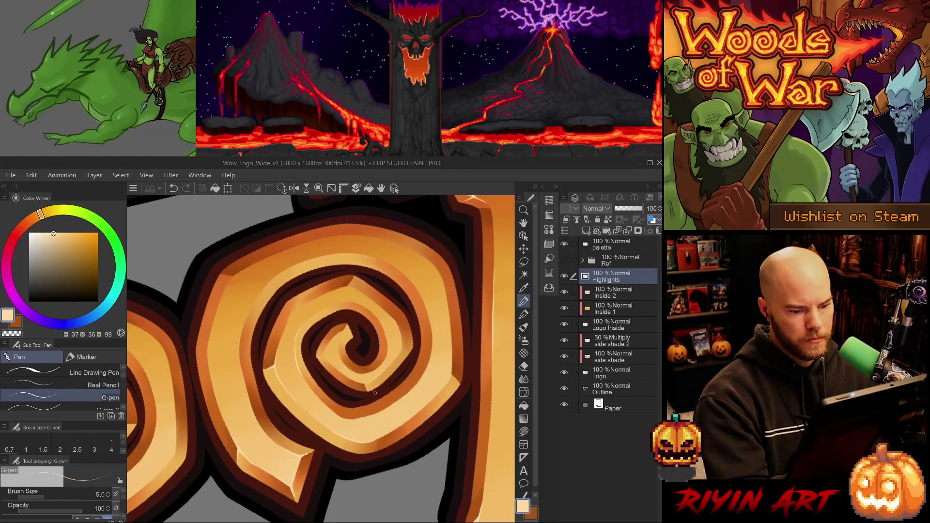
mouse_move(392, 412)
left_mouse_down()
mouse_move(339, 457)
mouse_move(255, 478)
mouse_move(266, 457)
mouse_move(333, 476)
left_mouse_up()
key("e")
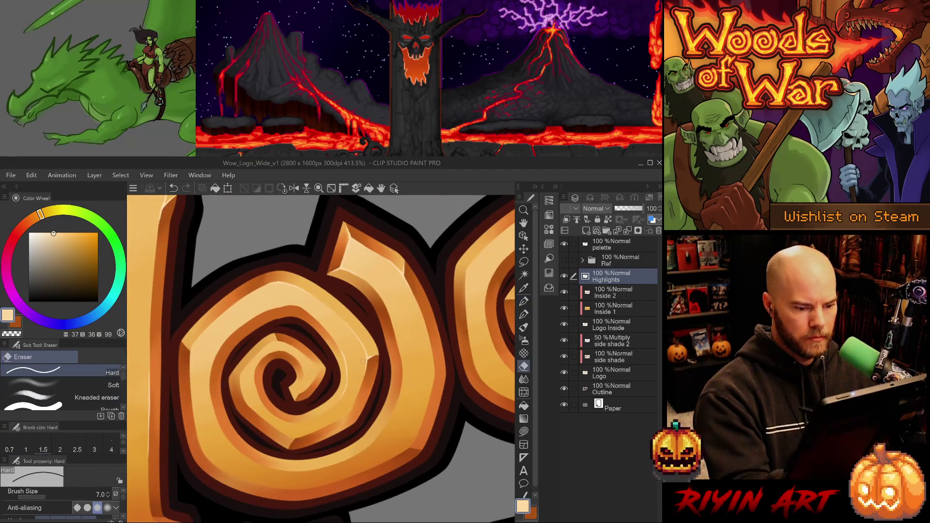
left_click_drag(357, 379, 360, 380)
key("ctrl+z")
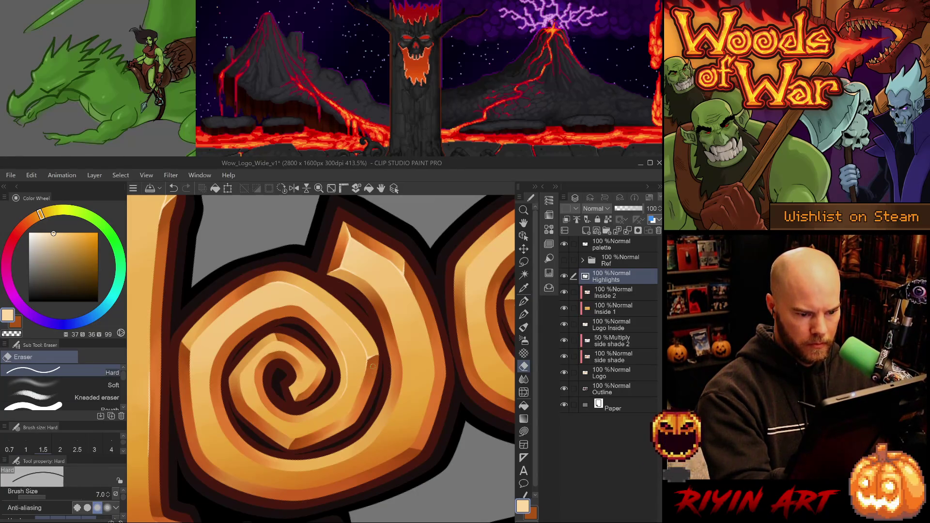
key("p")
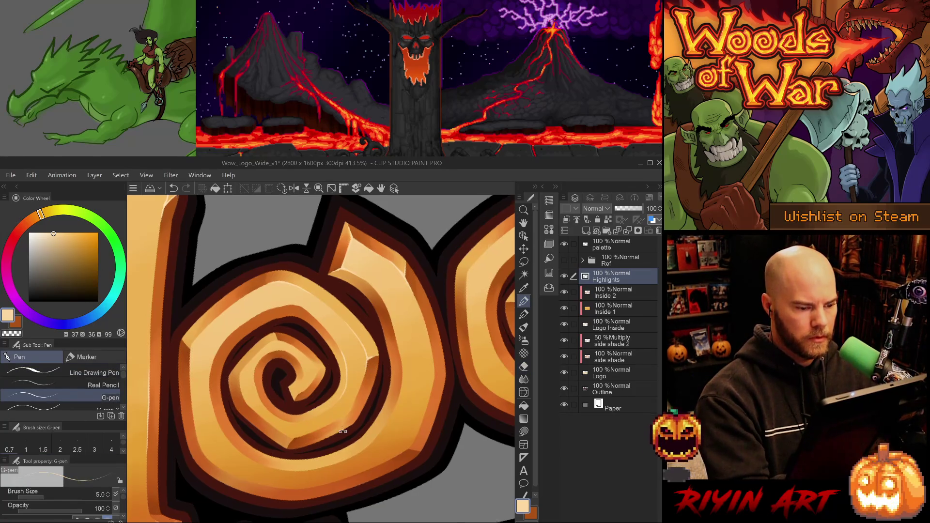
- Rotate the spiral's tail to point up-left and remove the highlight near its centre
mouse_move(343, 431)
left_mouse_down()
mouse_move(407, 327)
mouse_move(368, 349)
left_mouse_up()
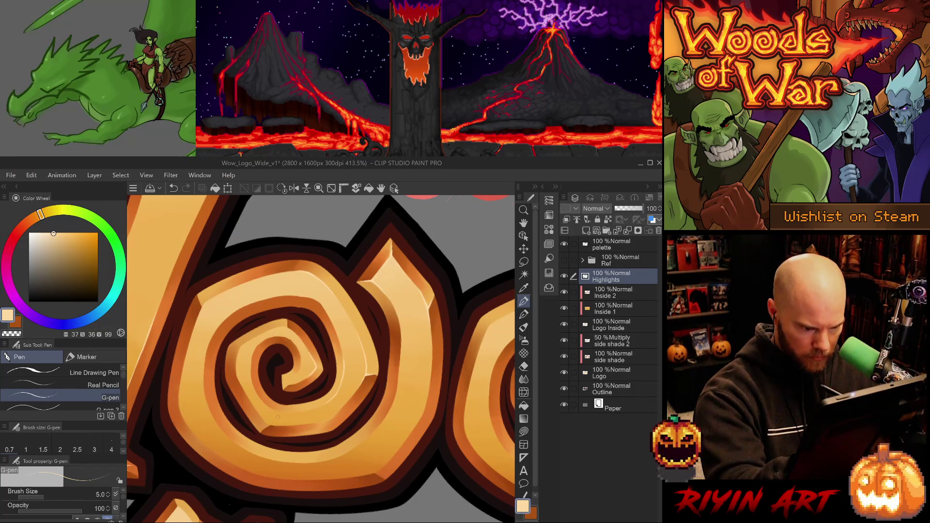
mouse_move(315, 438)
left_mouse_down()
mouse_move(335, 388)
mouse_move(335, 359)
mouse_move(329, 377)
left_mouse_up()
key("e")
key("p")
key("ctrl+z")
key("ctrl+z")
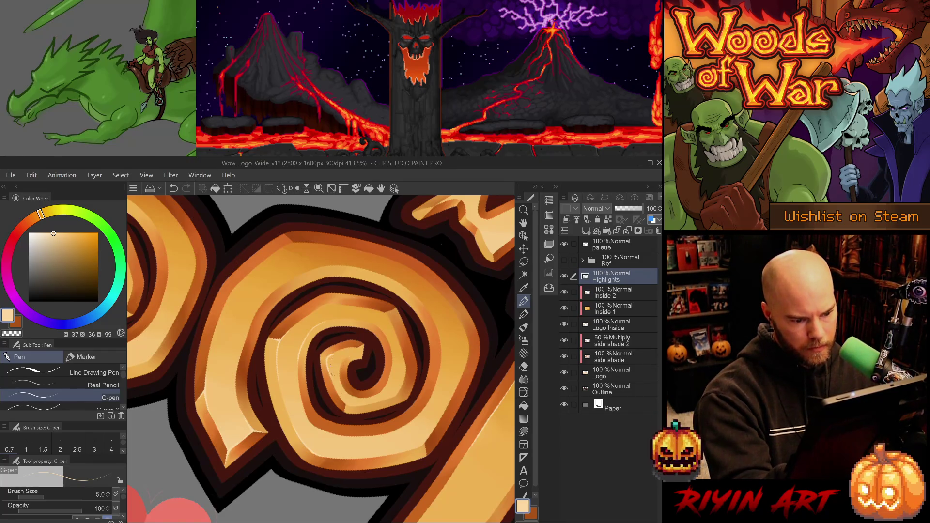
- Undo a stray eraser stroke and add a small size-5 G-pen highlight near the spiral centre
key("e")
left_click_drag(329, 365, 331, 382)
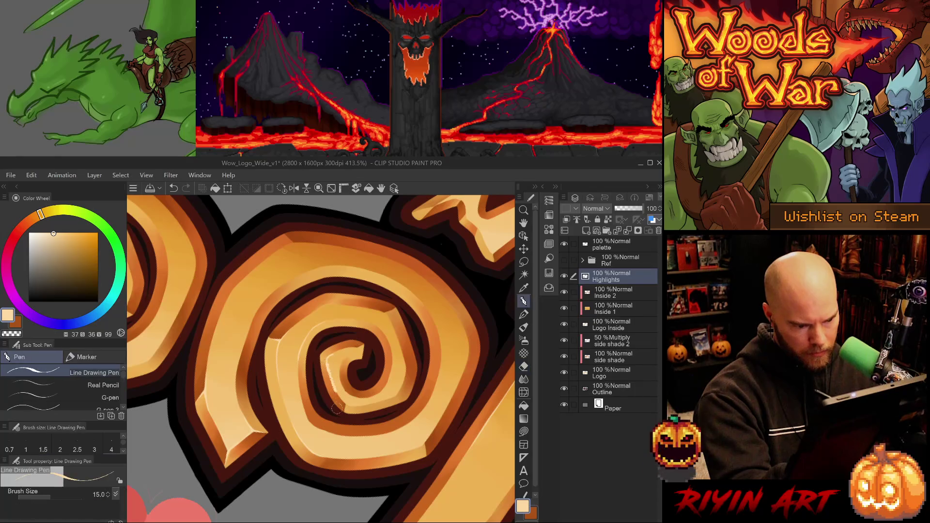
key("ctrl+z")
key("p")
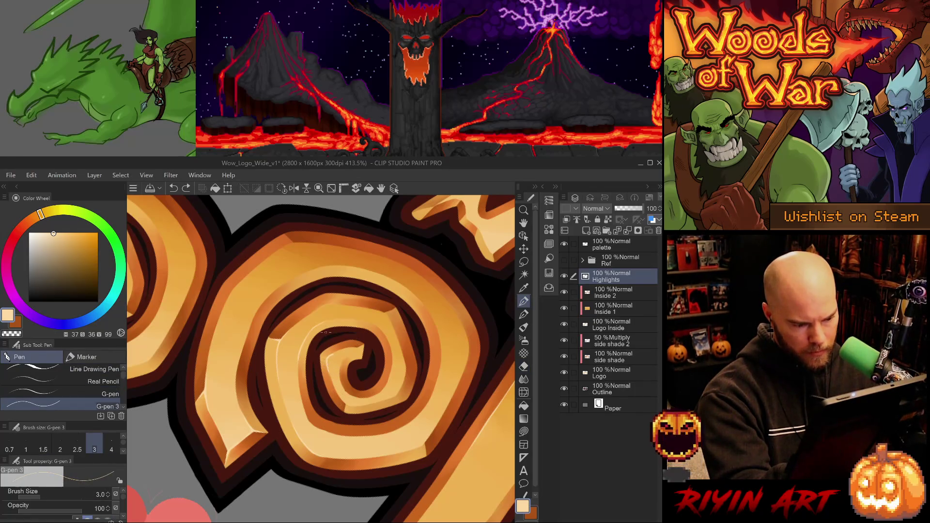
key("comma")
left_click_drag(328, 367, 330, 359)
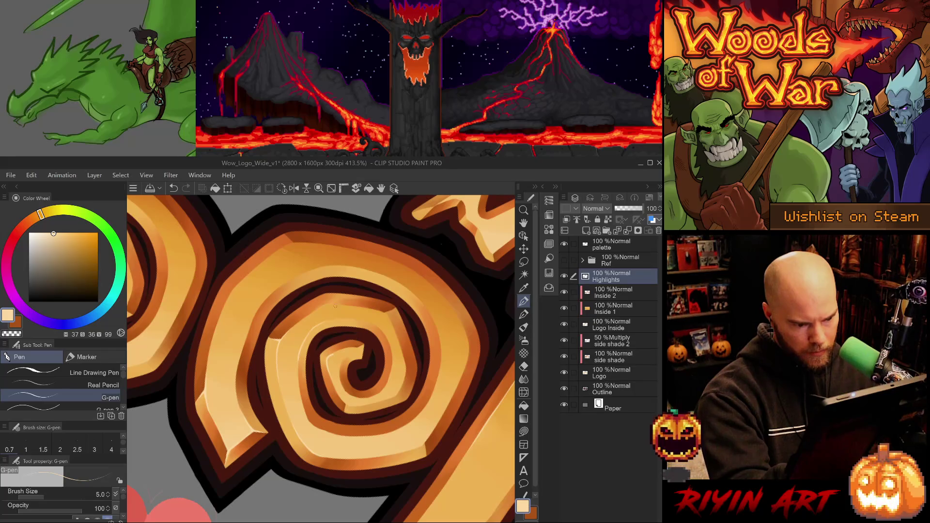
- Rotate the view around the spiral, save, and add another small highlight near its centre
key("minus")
key("e")
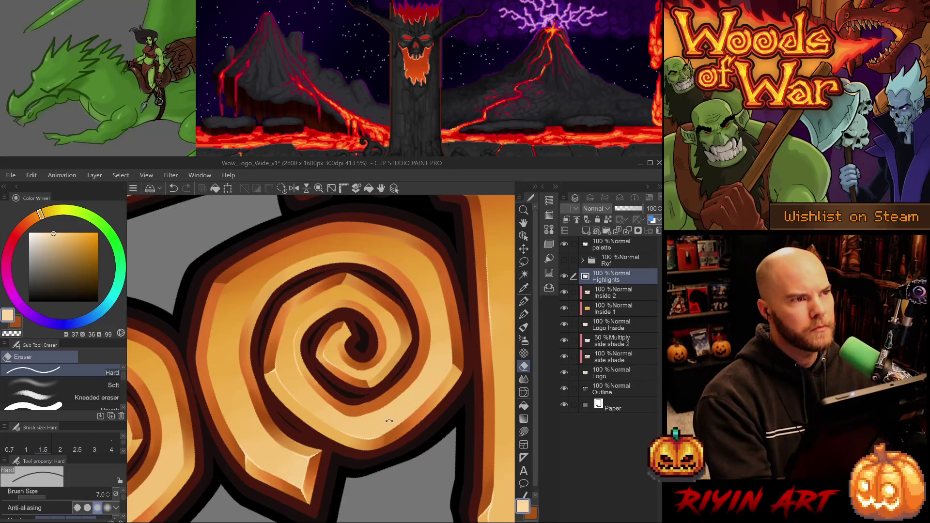
left_click_drag(334, 336, 338, 443)
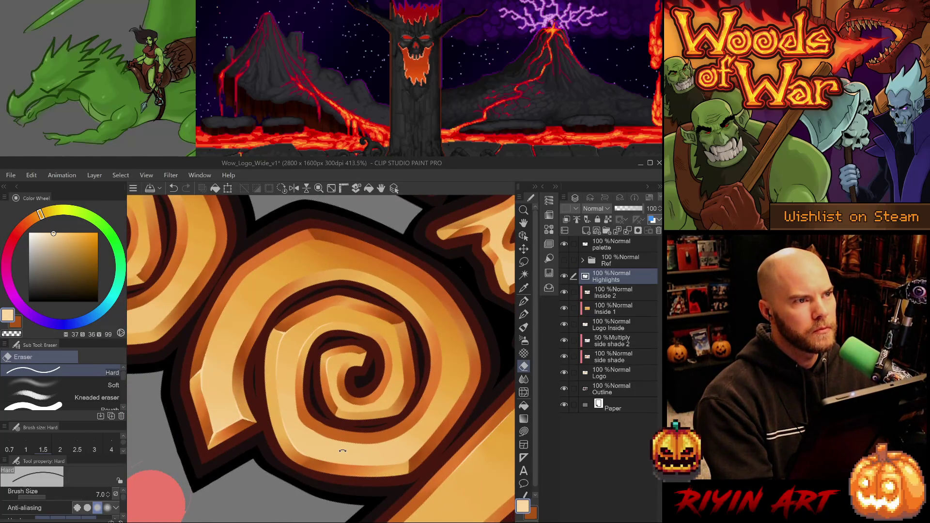
key("ctrl+s")
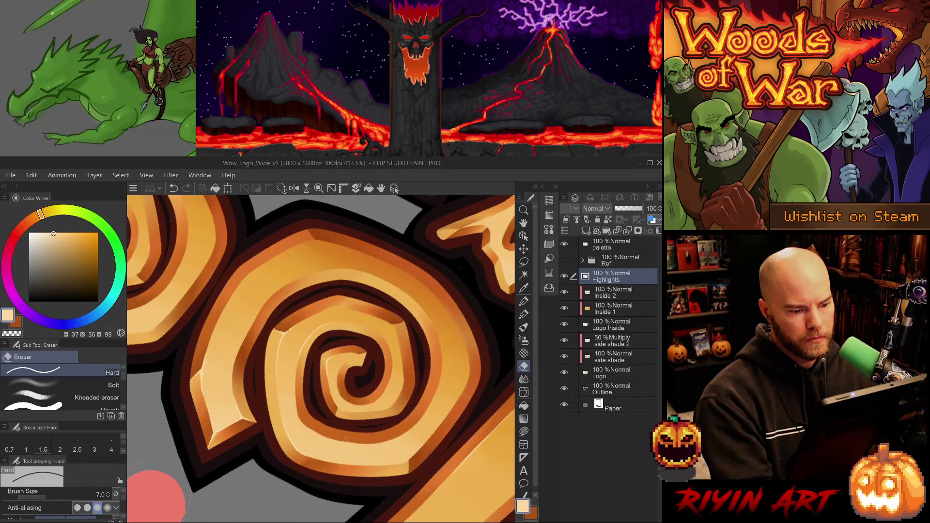
key("p")
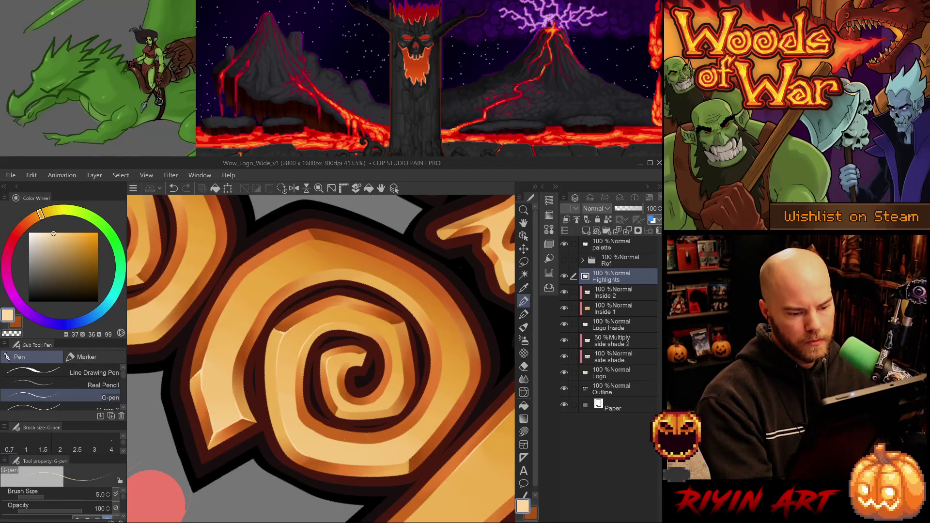
mouse_move(347, 440)
left_mouse_down()
mouse_move(320, 444)
mouse_move(249, 405)
left_mouse_up()
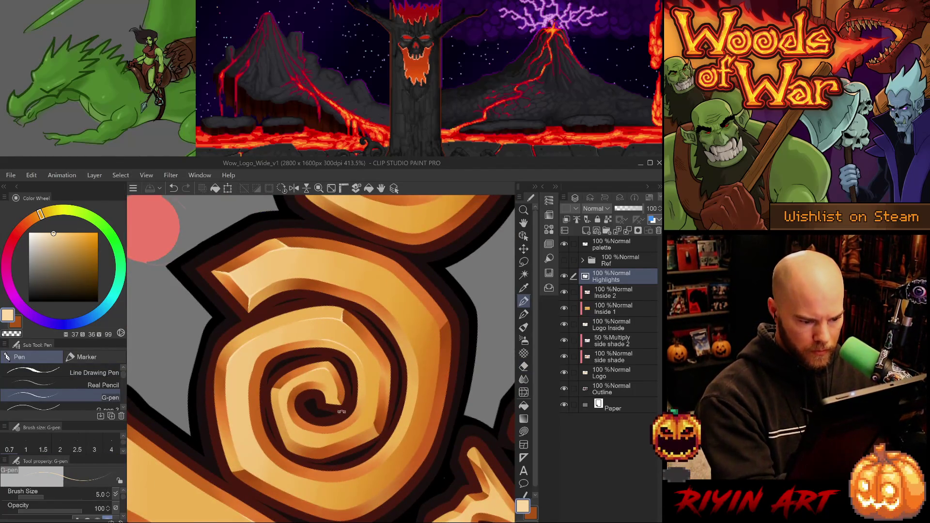
left_click_drag(340, 393, 339, 401)
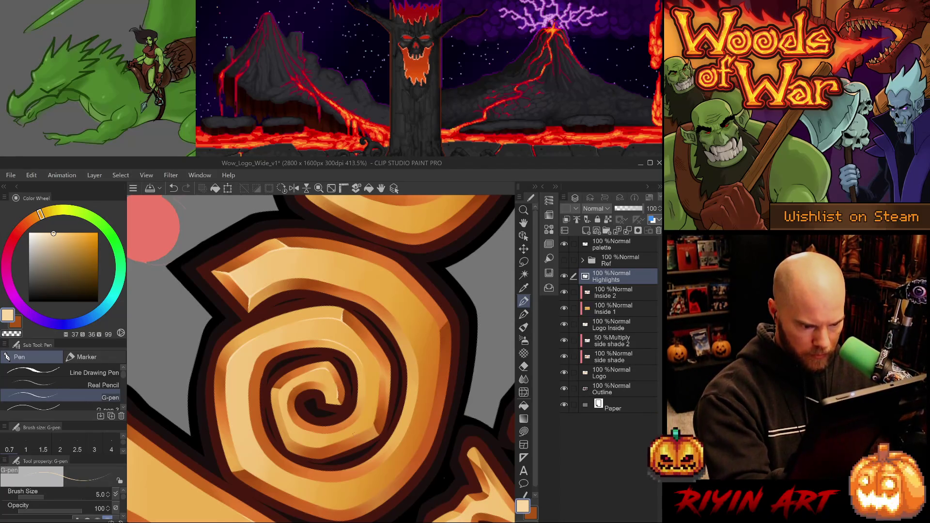
- Draw a small highlight in the spiral centre, comparing it with undo and redo
key("e")
left_click_drag(359, 471, 349, 338)
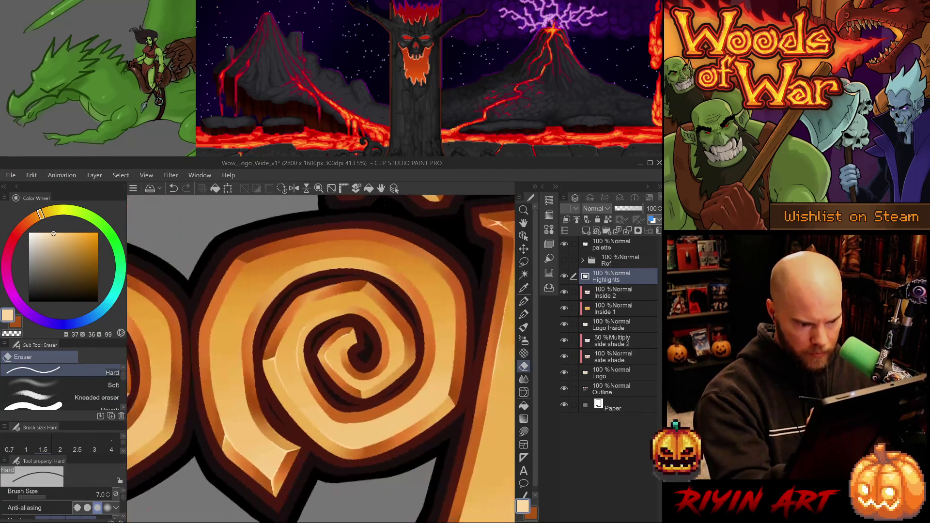
key("p")
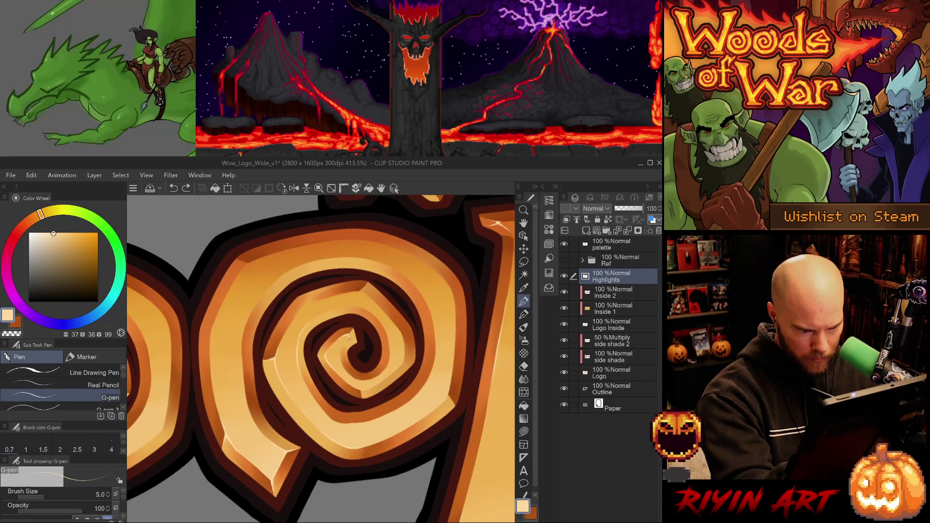
key("e")
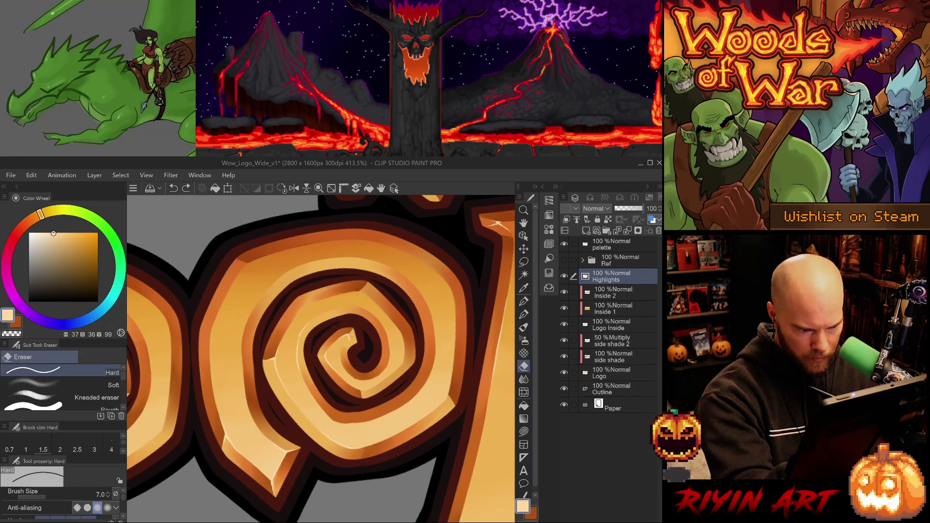
key("p")
key("ctrl+z")
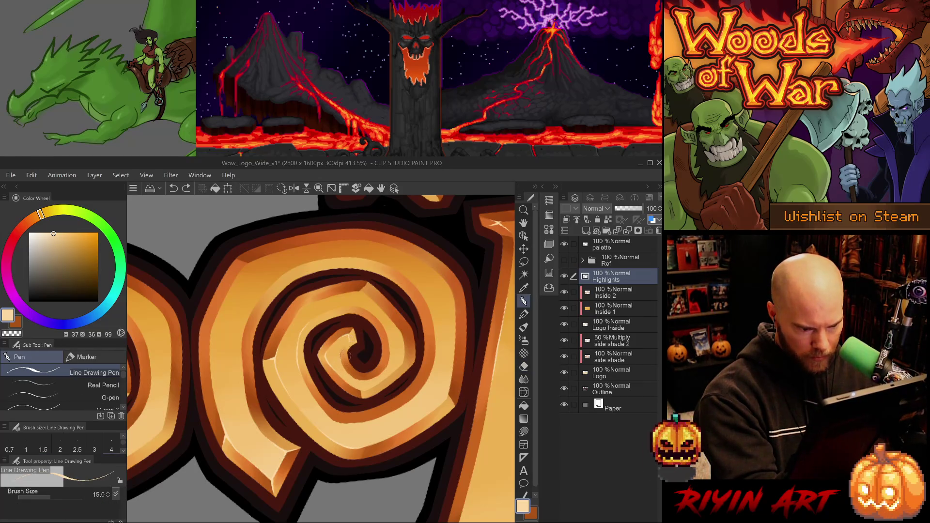
key("p")
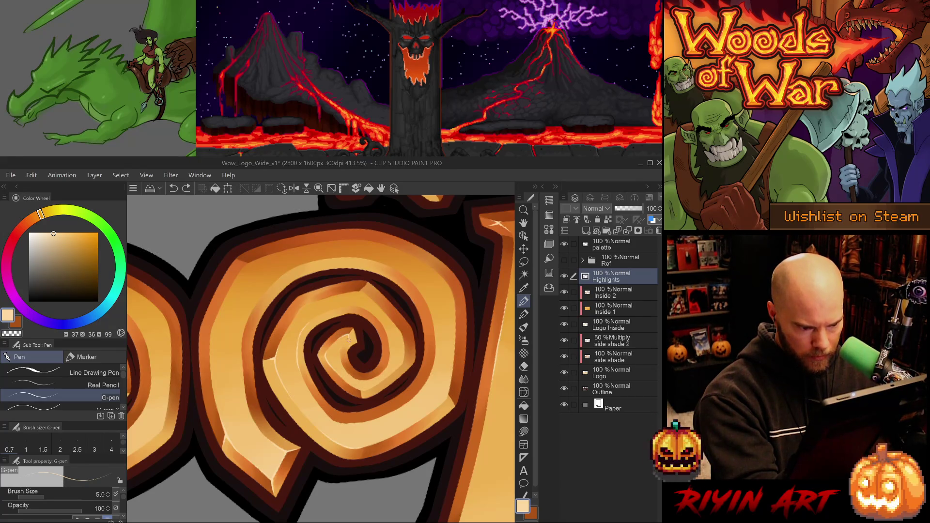
left_click_drag(350, 334, 346, 347)
key("ctrl+z")
key("ctrl+y")
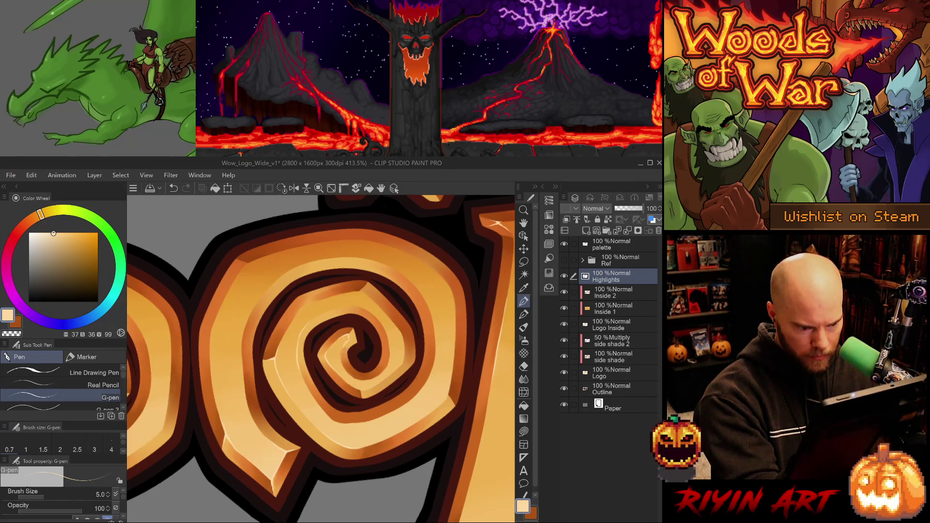
key("ctrl+z")
key("ctrl+y")
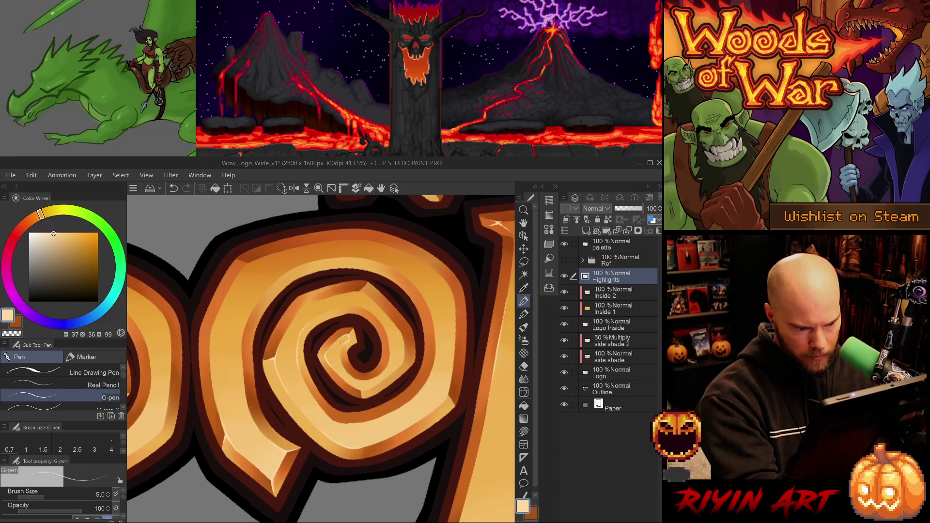
- Redraw the centre highlight stroke and add a small size-5 highlight dab on the spiral
key("e")
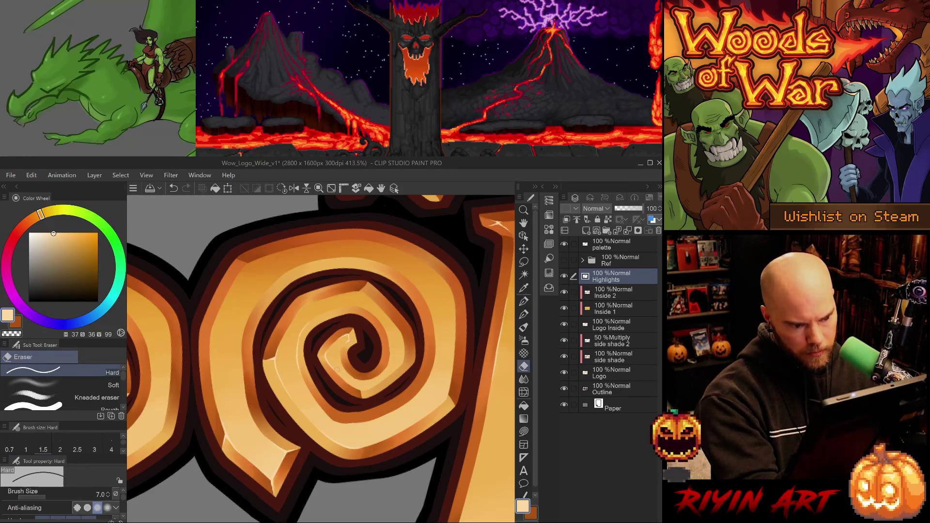
key("p")
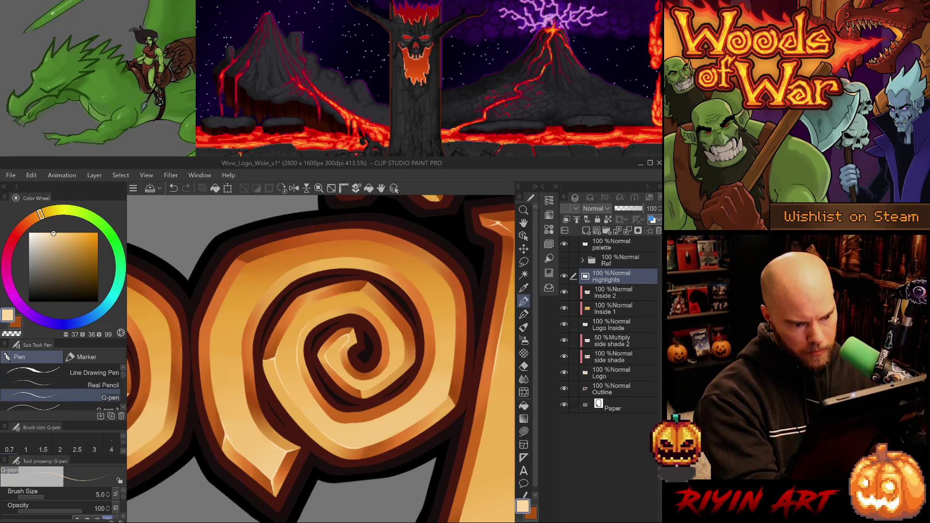
key("ctrl+z")
left_click_drag(342, 352, 352, 346)
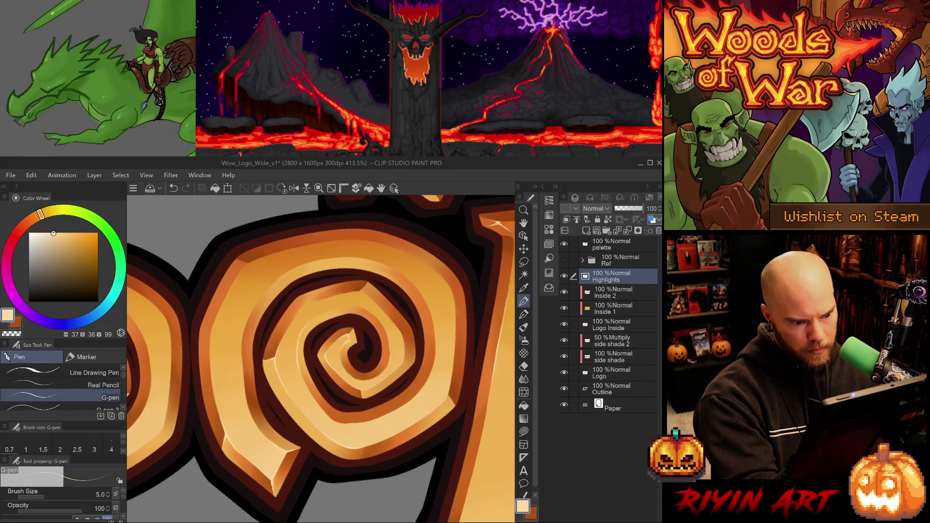
key("e")
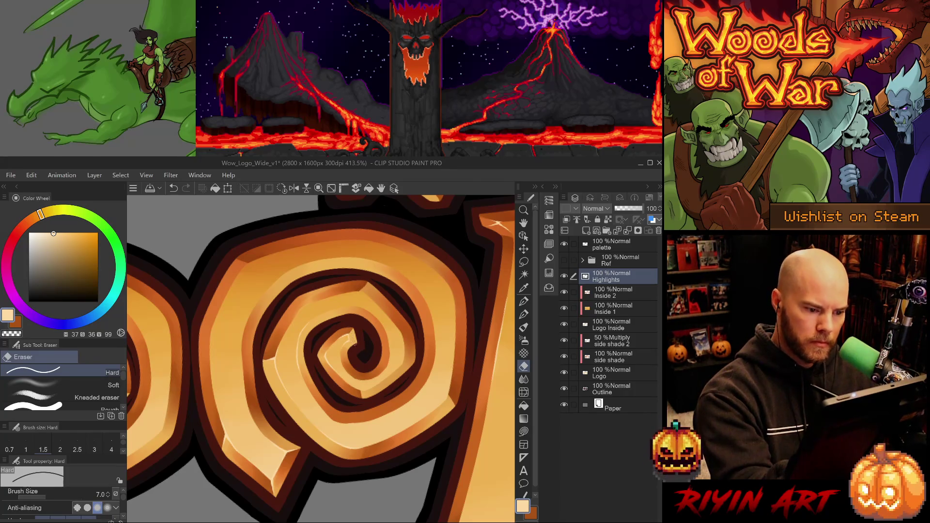
left_click_drag(358, 323, 340, 400)
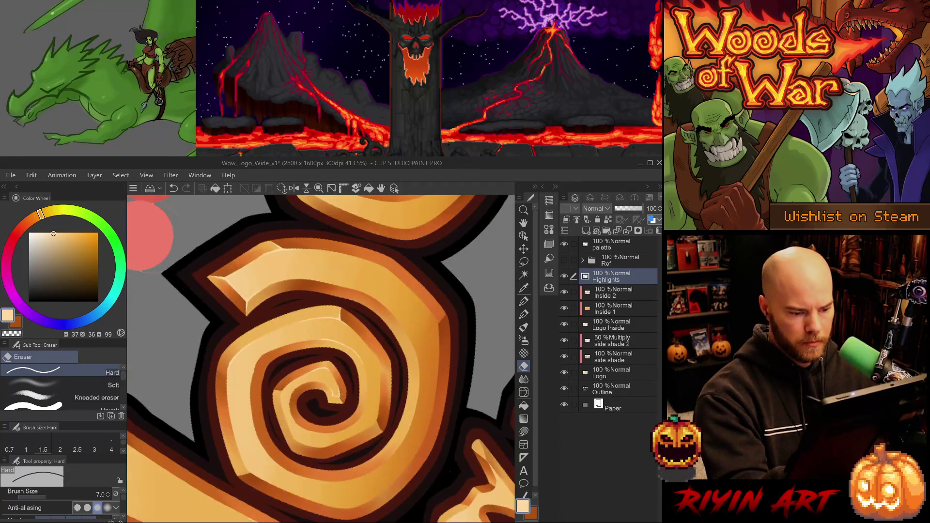
key("p")
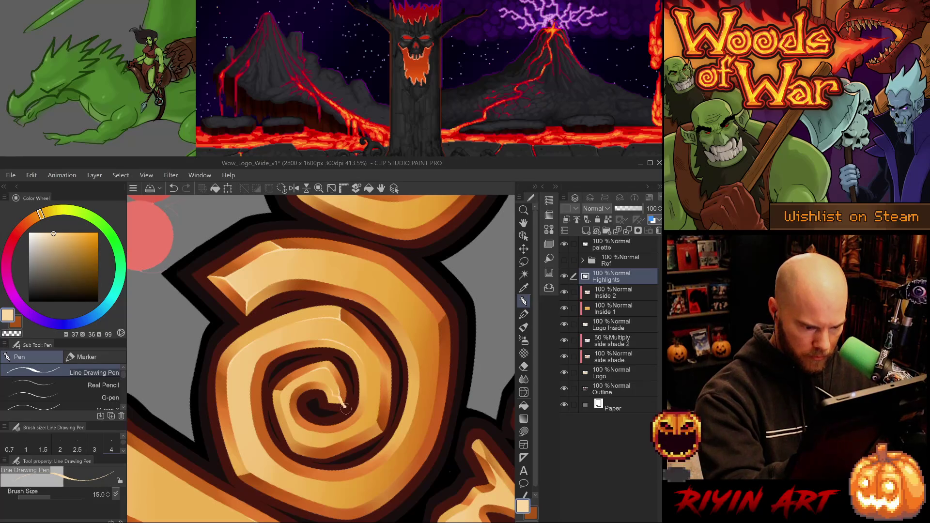
key("ctrl+z")
key("p")
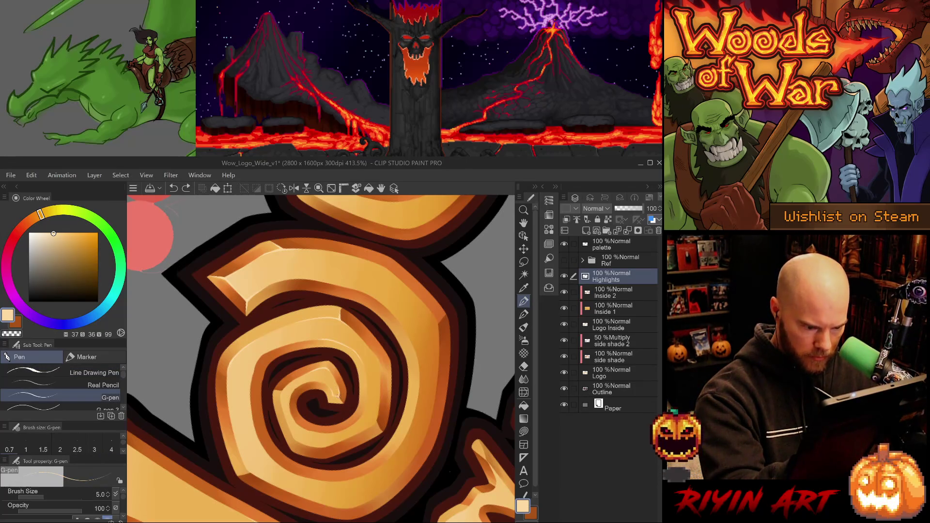
left_click(339, 397)
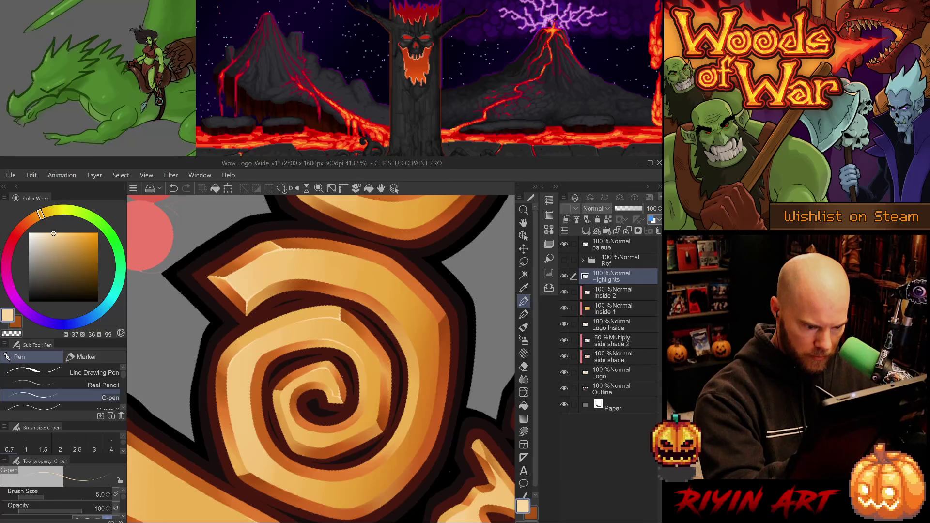
- Turn the spiral upright and larger in view, then redraw a small highlight near its centre
left_click_drag(365, 438, 361, 347)
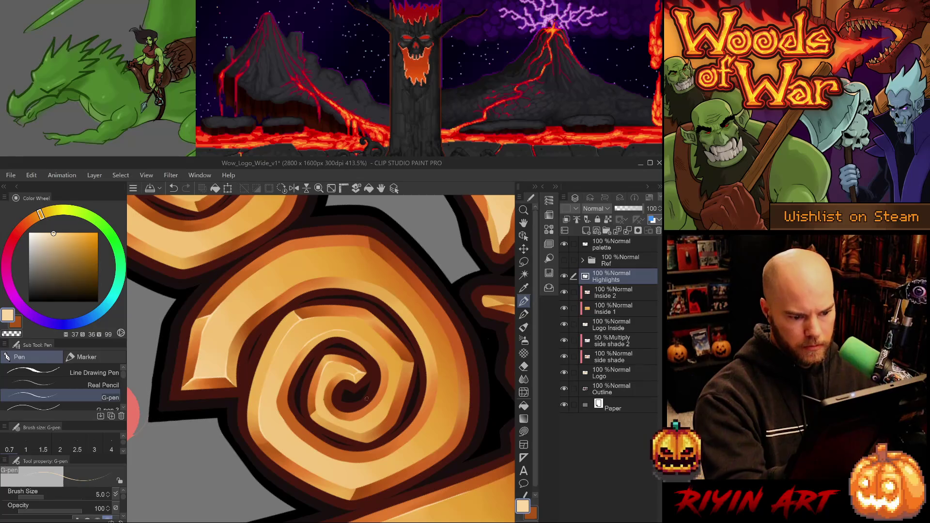
left_click_drag(369, 444, 324, 301)
key("e")
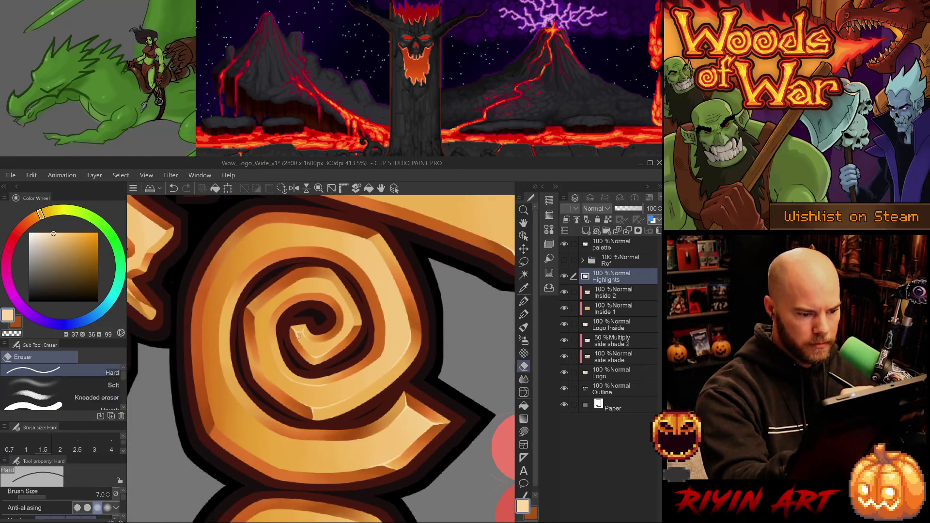
key("p")
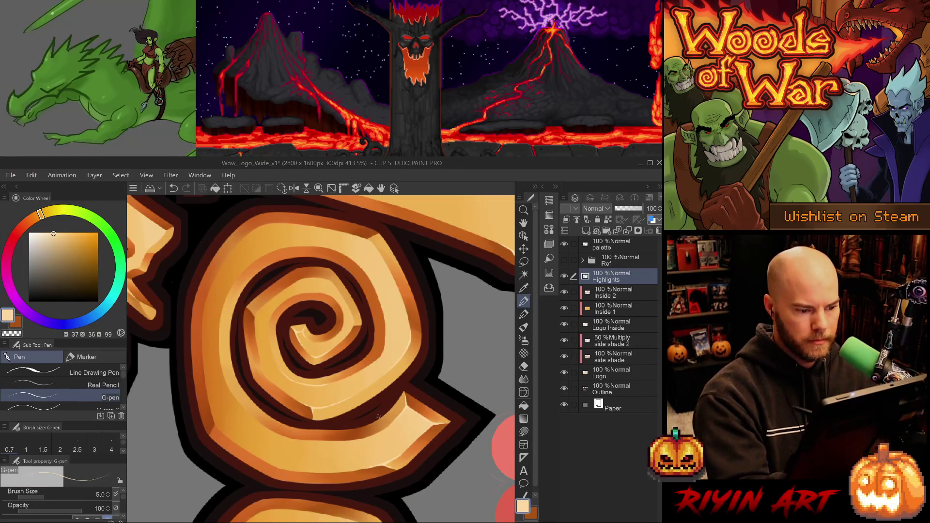
left_click_drag(376, 382, 337, 335)
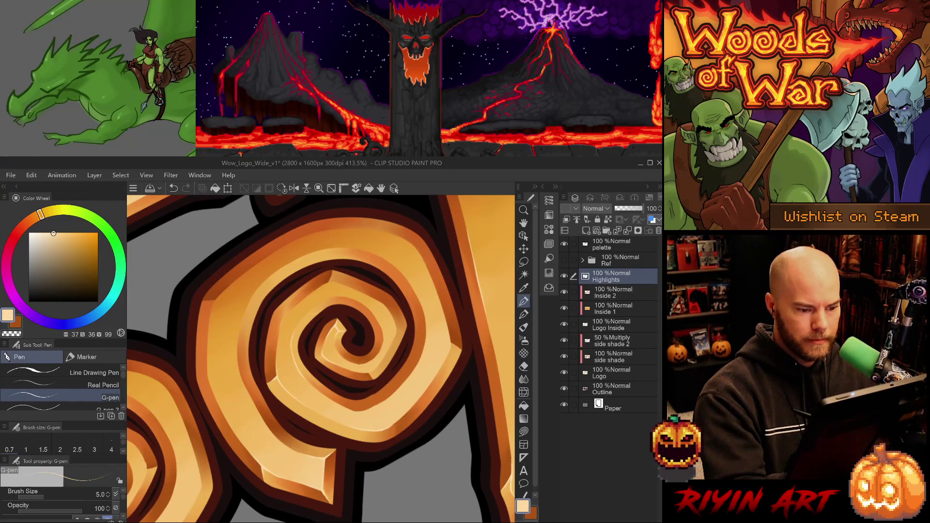
left_click_drag(379, 439, 354, 299)
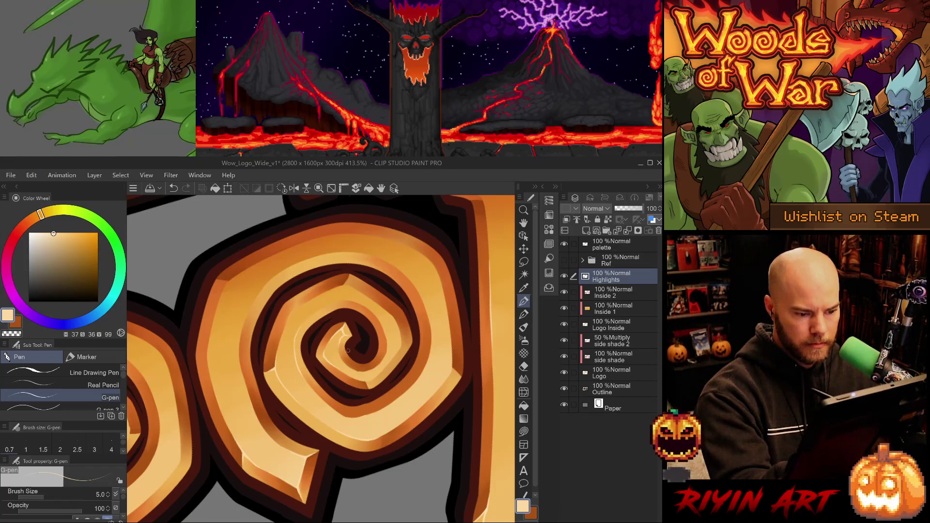
key("ctrl+z")
left_click_drag(341, 350, 344, 340)
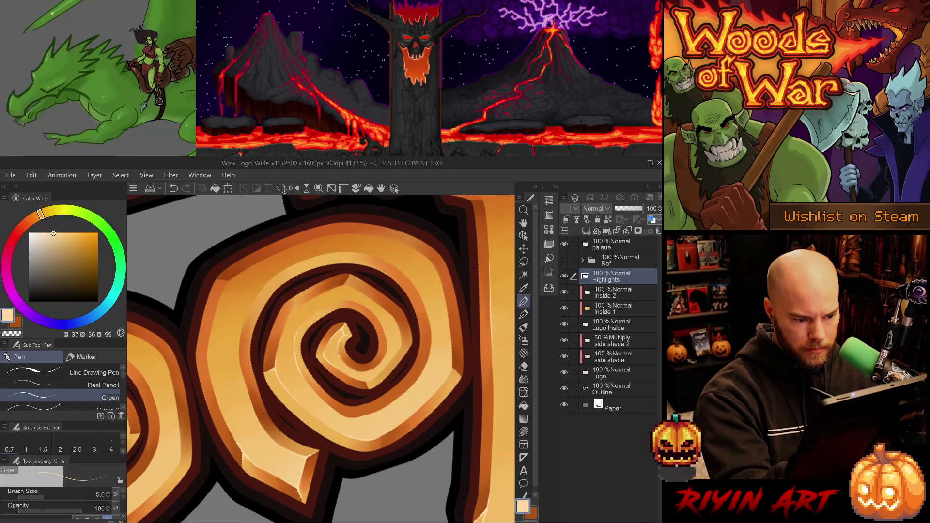
- Rotate the view around the spiral again and save Wow_Logo_Wide_v1
key("e")
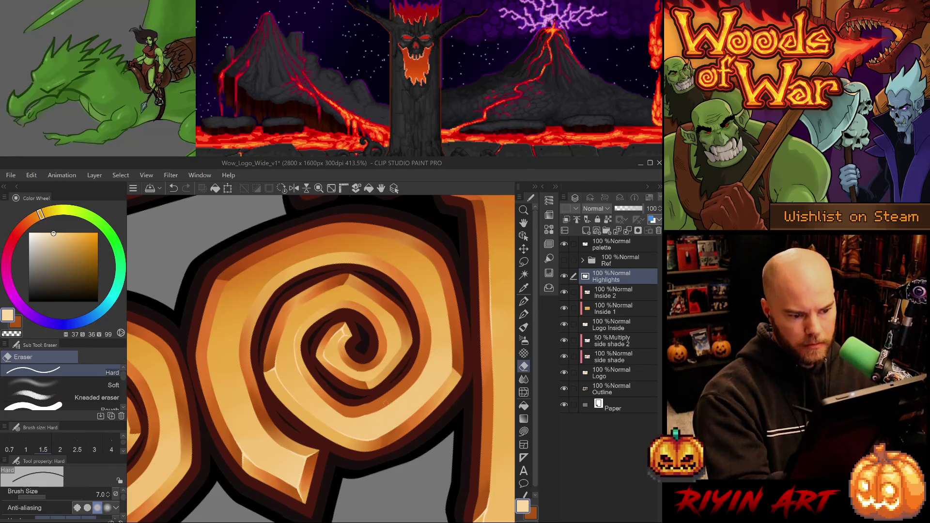
left_click_drag(399, 425, 361, 369)
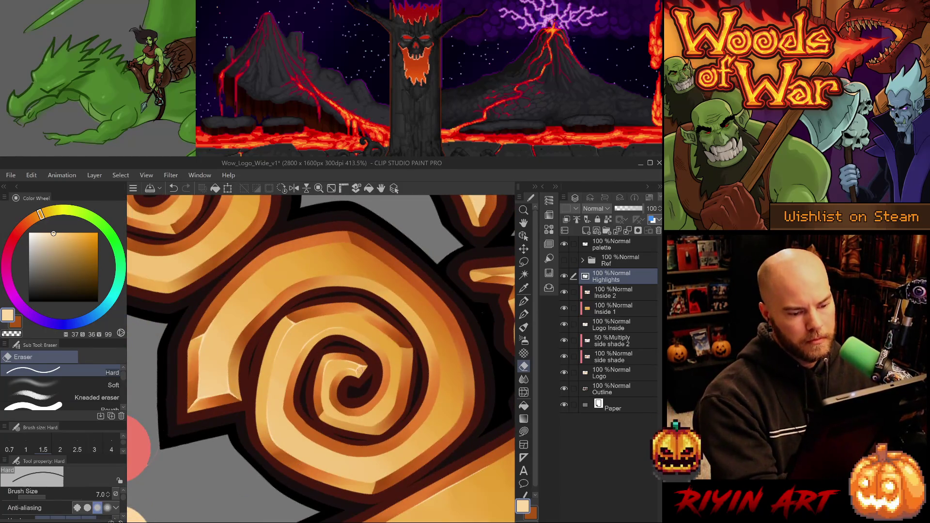
left_click_drag(369, 423, 334, 401)
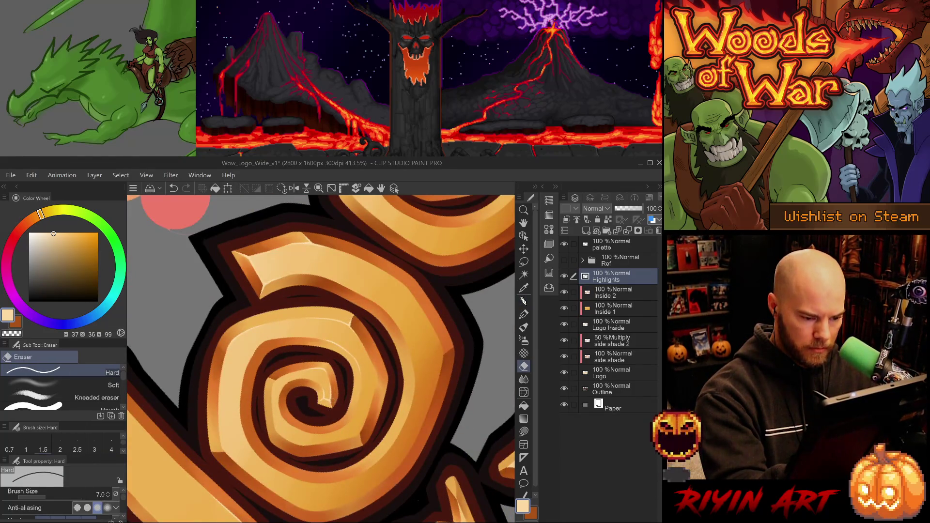
mouse_move(338, 383)
left_mouse_down()
mouse_move(384, 429)
mouse_move(310, 477)
left_mouse_up()
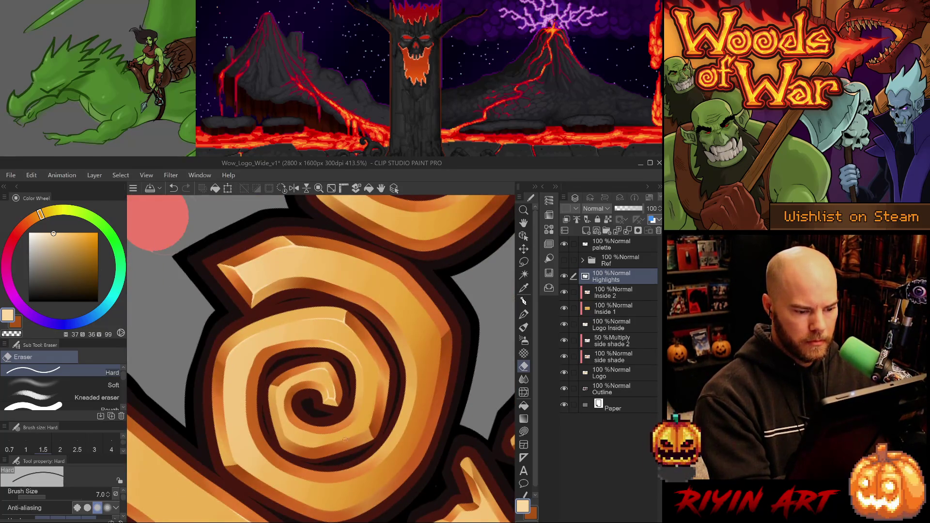
key("ctrl+s")
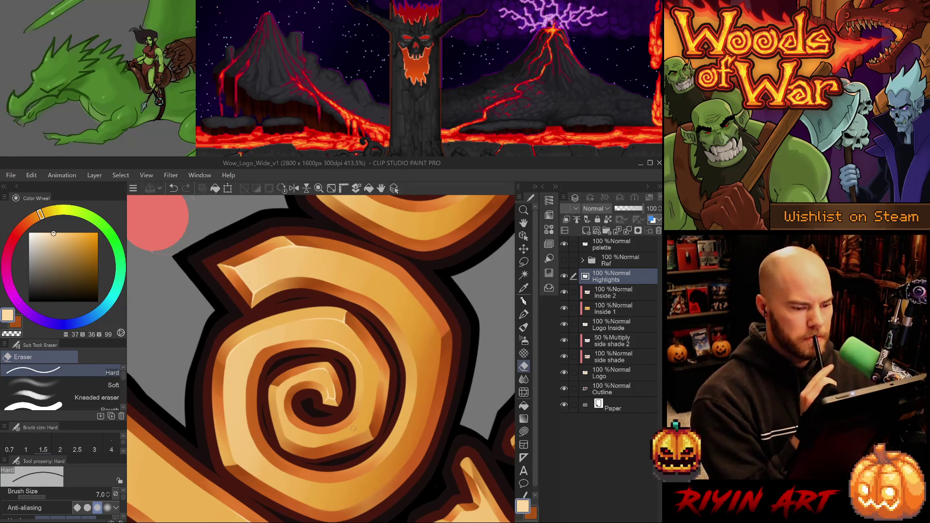
key("p")
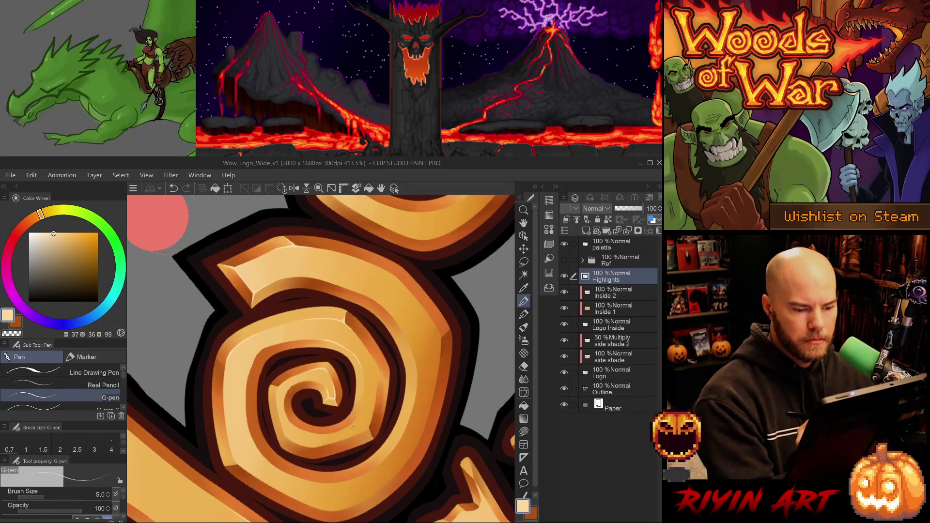
- Pick the size-3 G-pen and draw a short thin highlight on the spiral's edge
scroll(320, 358, "up", 10)
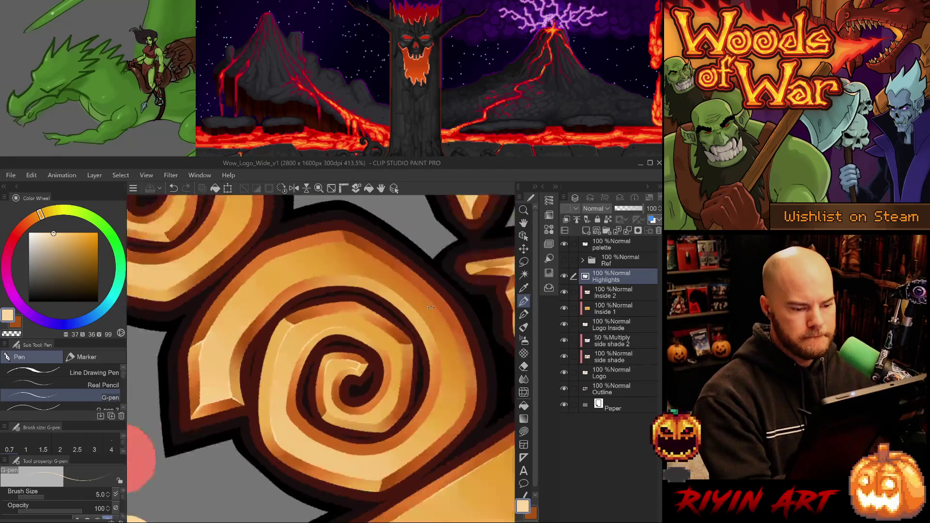
left_click(106, 407)
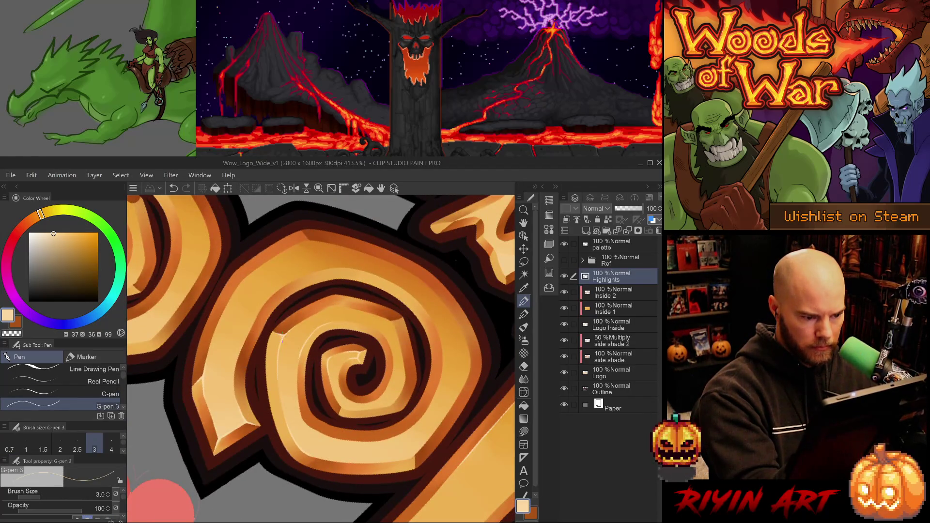
left_click_drag(282, 336, 285, 326)
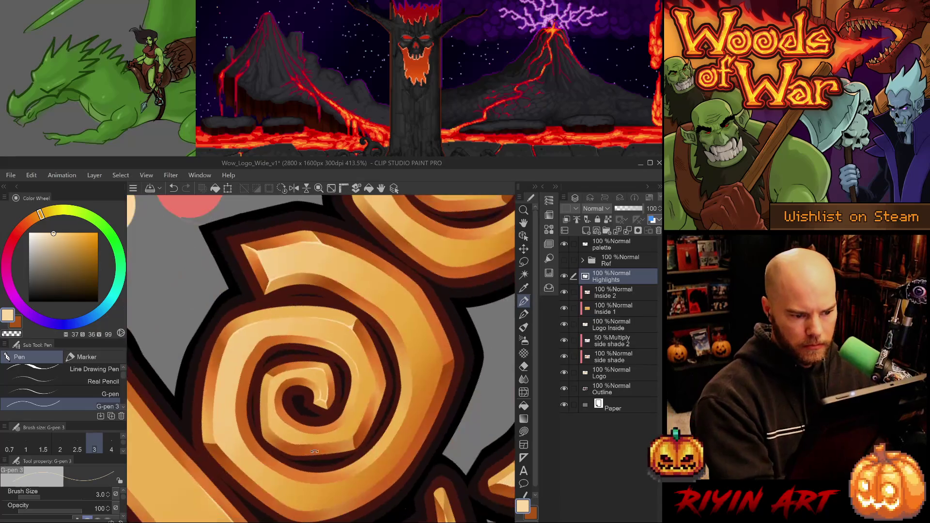
mouse_move(374, 398)
left_mouse_down()
mouse_move(378, 349)
mouse_move(318, 310)
left_mouse_up()
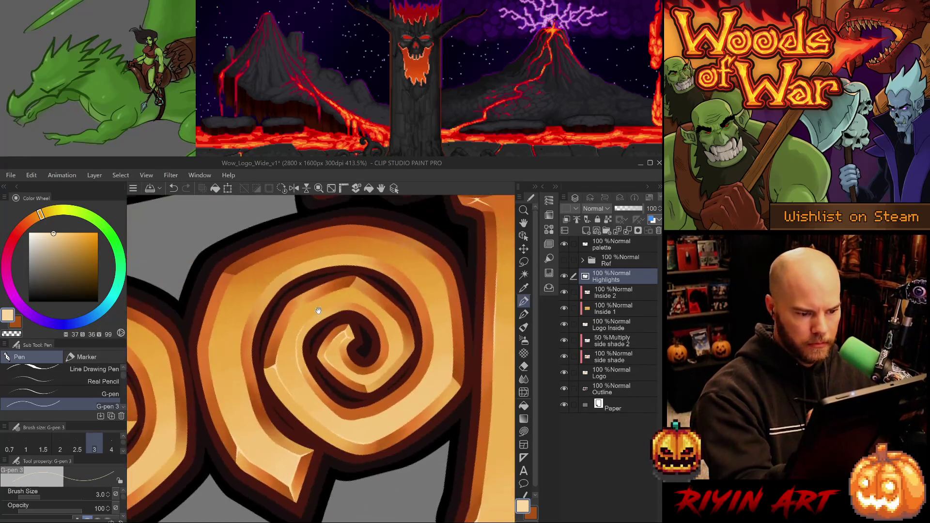
key("ctrl+z")
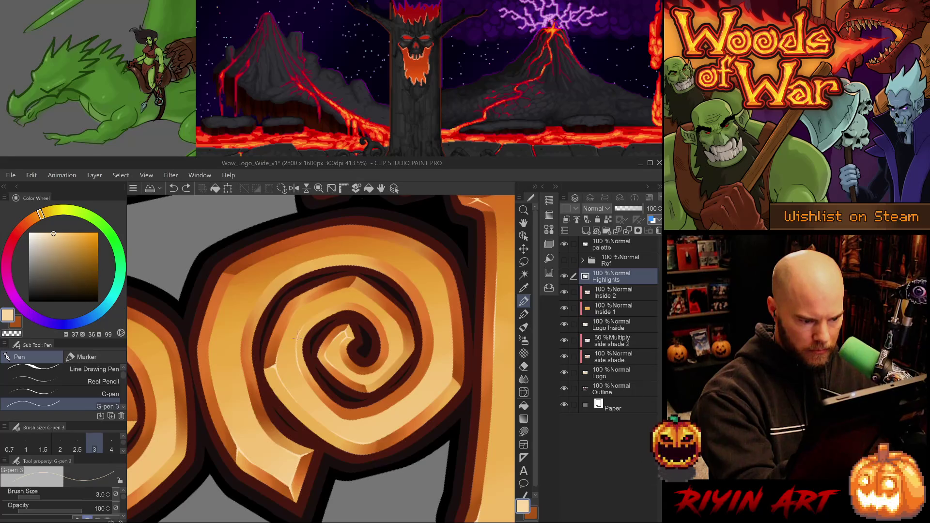
mouse_move(296, 352)
left_mouse_down()
mouse_move(299, 342)
mouse_move(287, 358)
left_mouse_up()
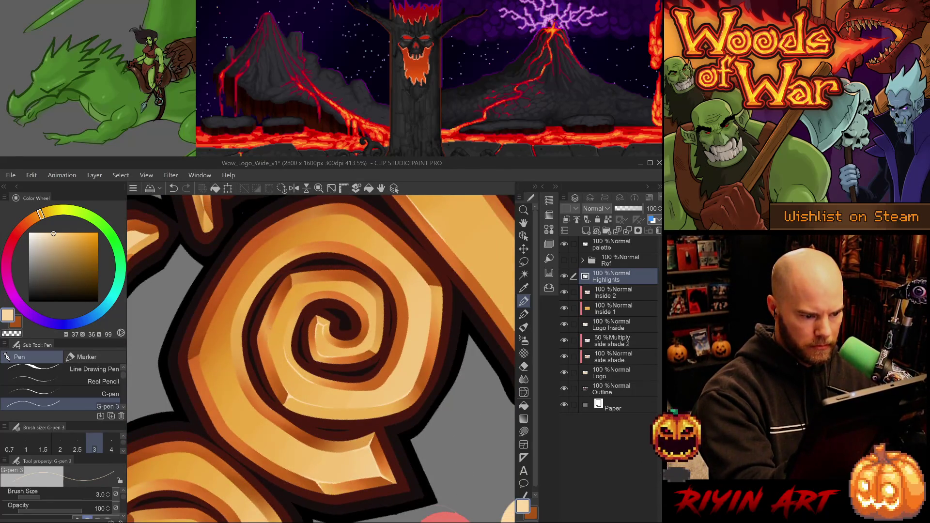
- Switch to the size-5 G-pen and paint a light highlight along the spiral's curve
left_click_drag(268, 330, 269, 362)
key("ctrl+z")
key("p")
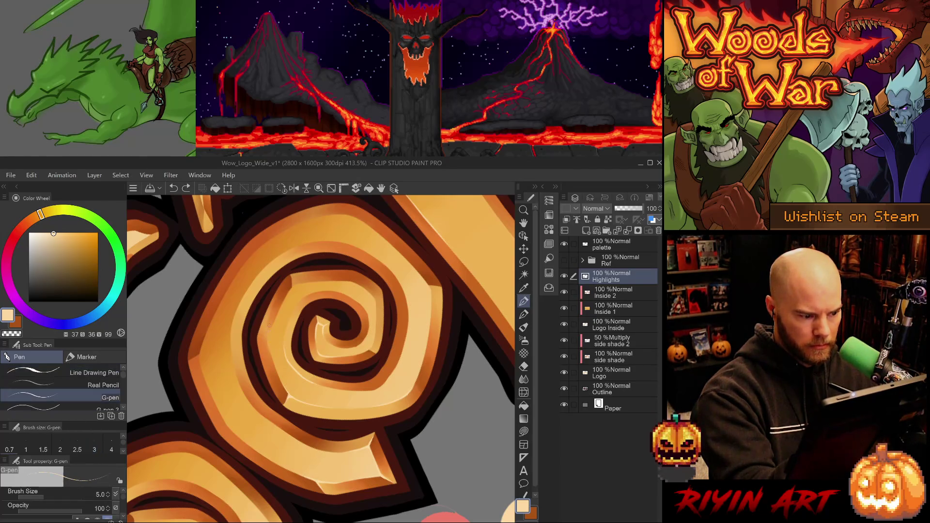
left_click_drag(269, 335, 271, 356)
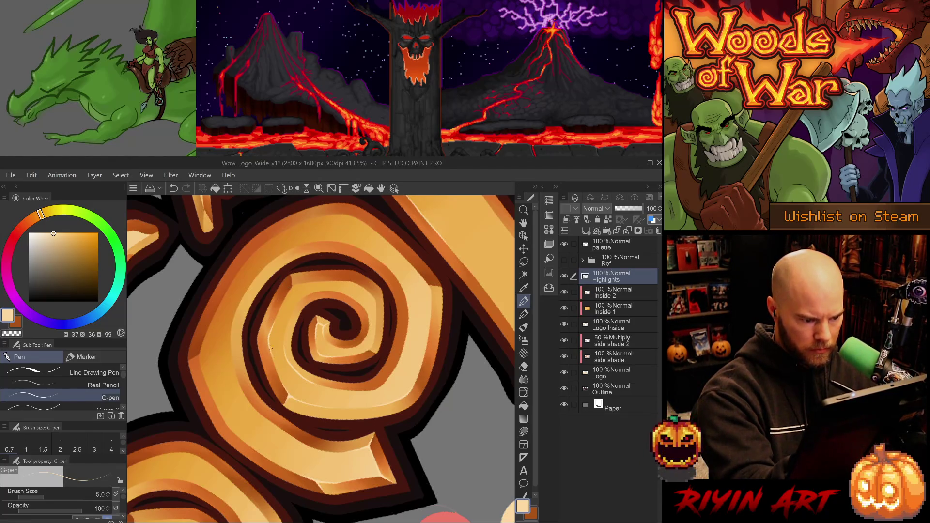
key("e")
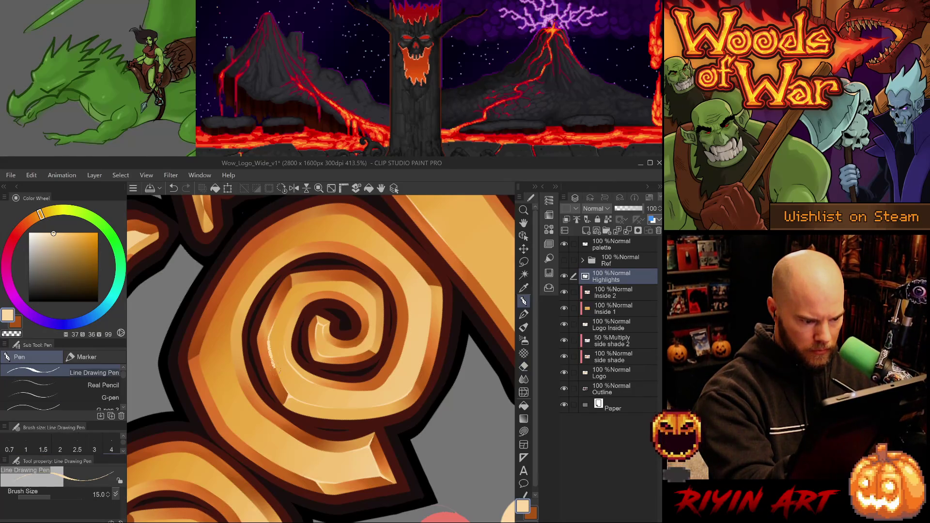
key("p")
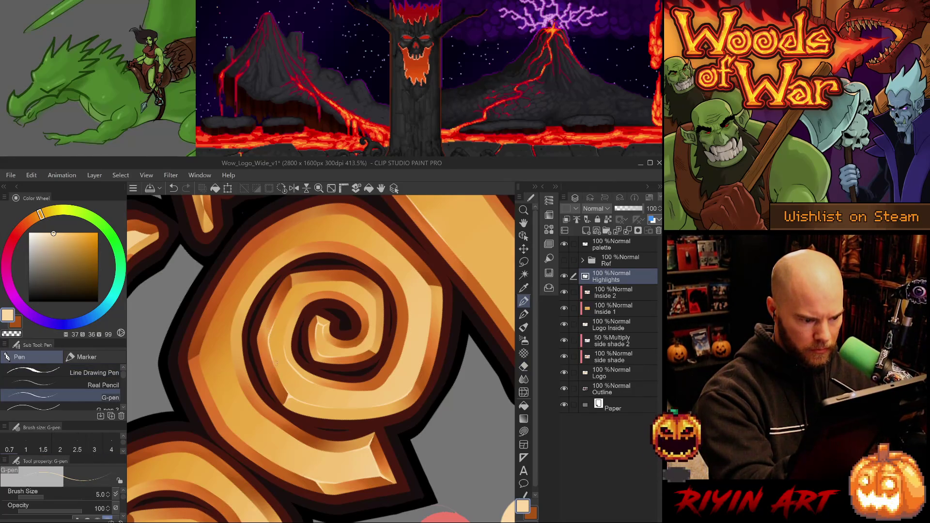
key("e")
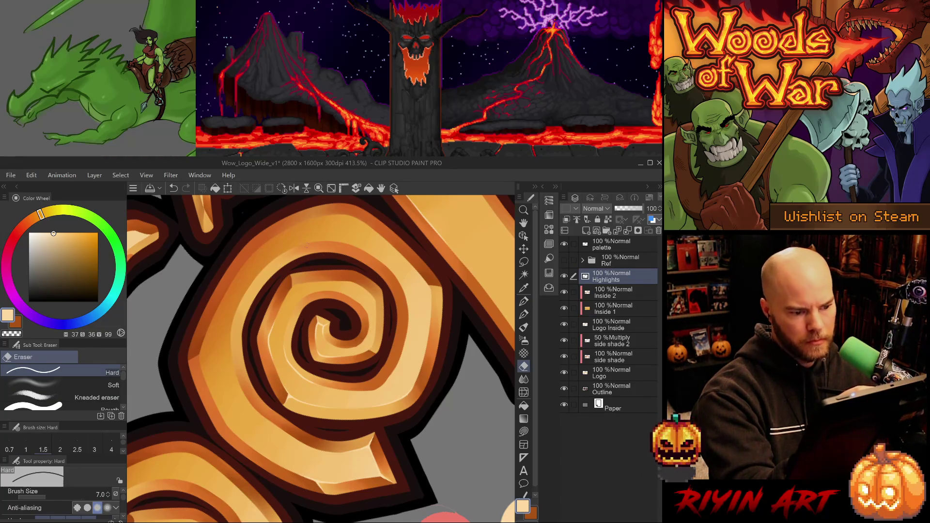
left_click_drag(390, 375, 405, 432)
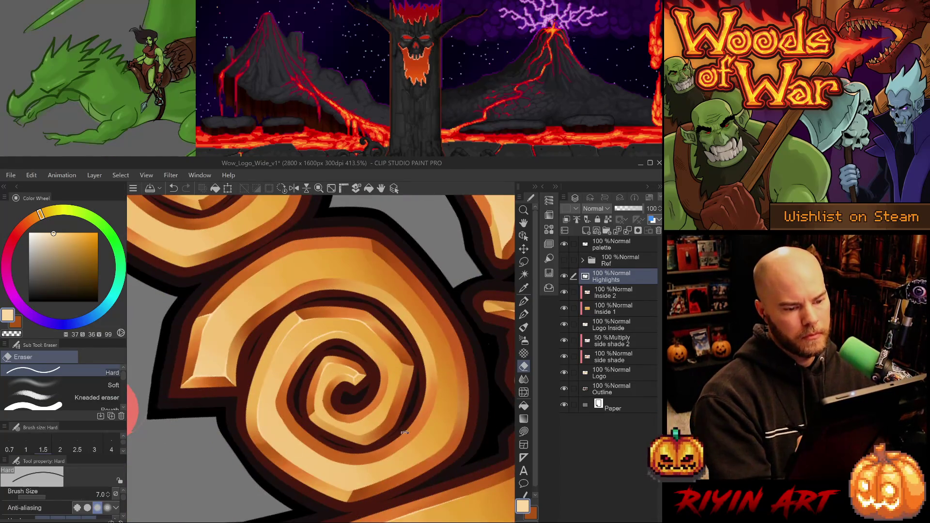
- Zoom out, reset the canvas rotation to upright, and save the whole logo
scroll(405, 433, "down", 2)
scroll(399, 435, "down", 2)
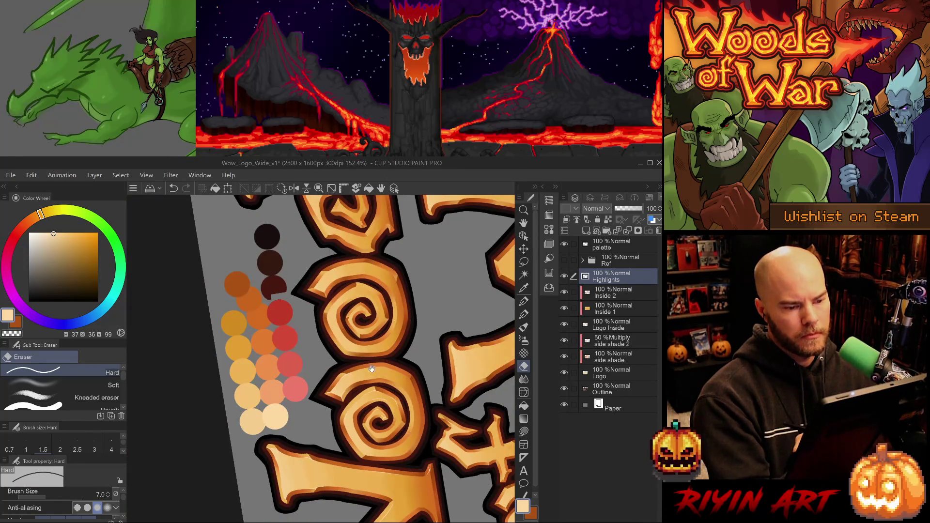
key("ctrl+0")
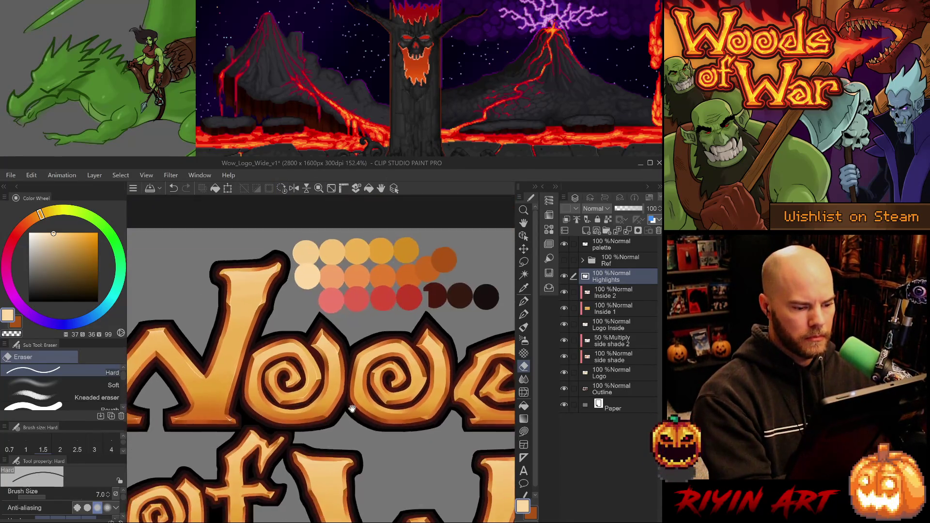
scroll(353, 408, "down", 3)
scroll(311, 392, "up", 1)
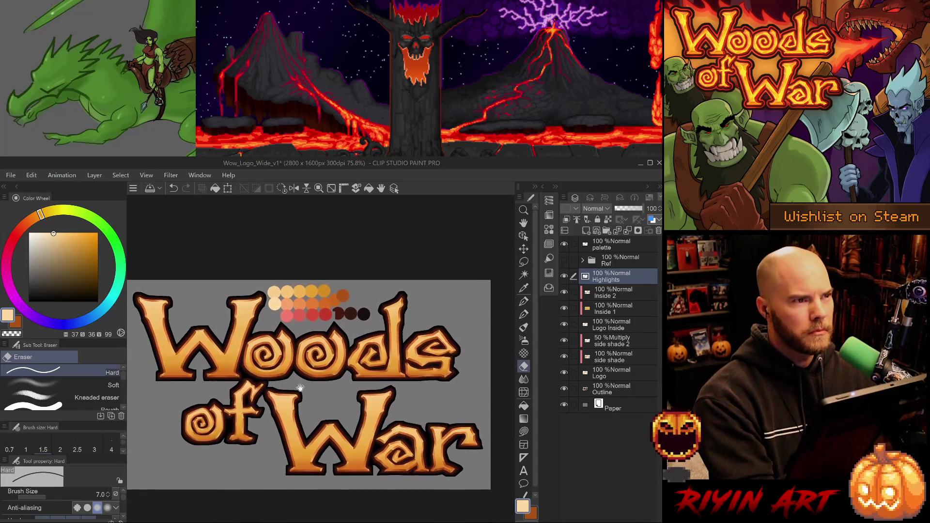
key("ctrl+s")
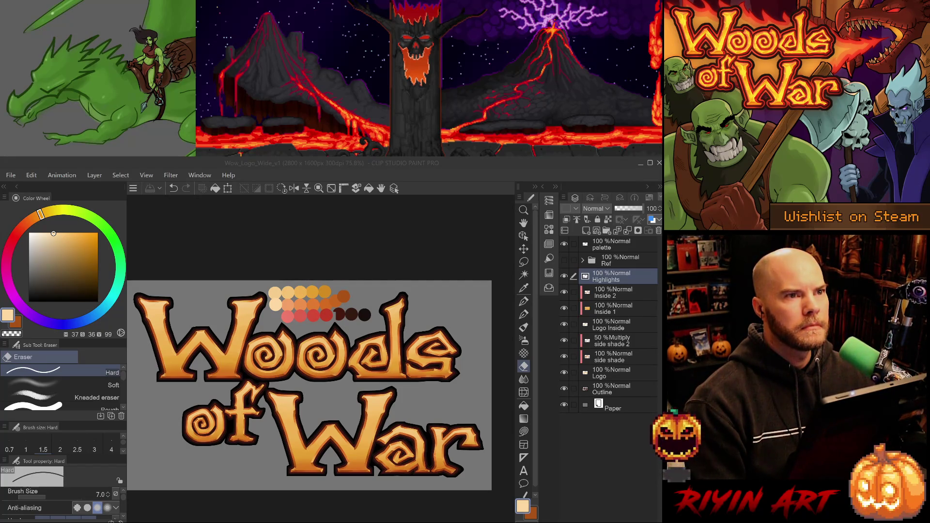
key("alt+Tab")
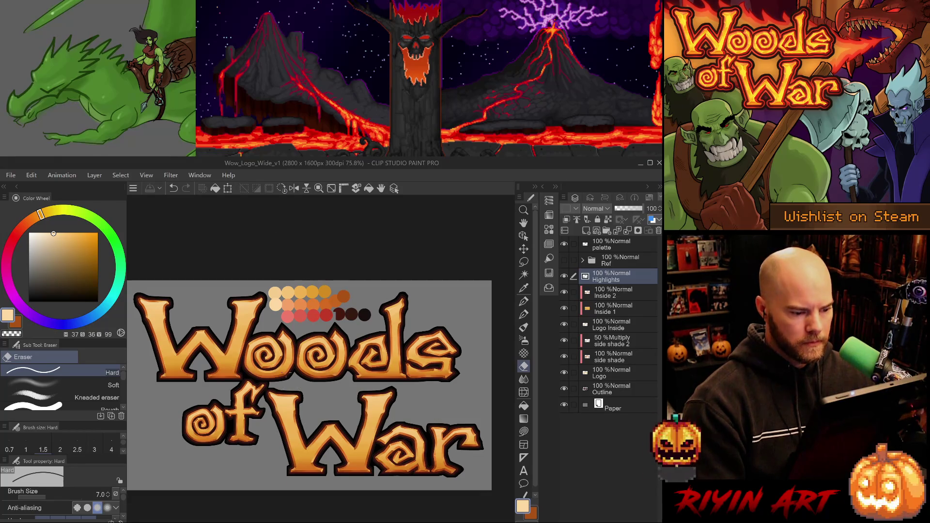
- Add a size-3 G-pen highlight stroke along the lower swirl of the Woods o letters
scroll(278, 358, "up", 6)
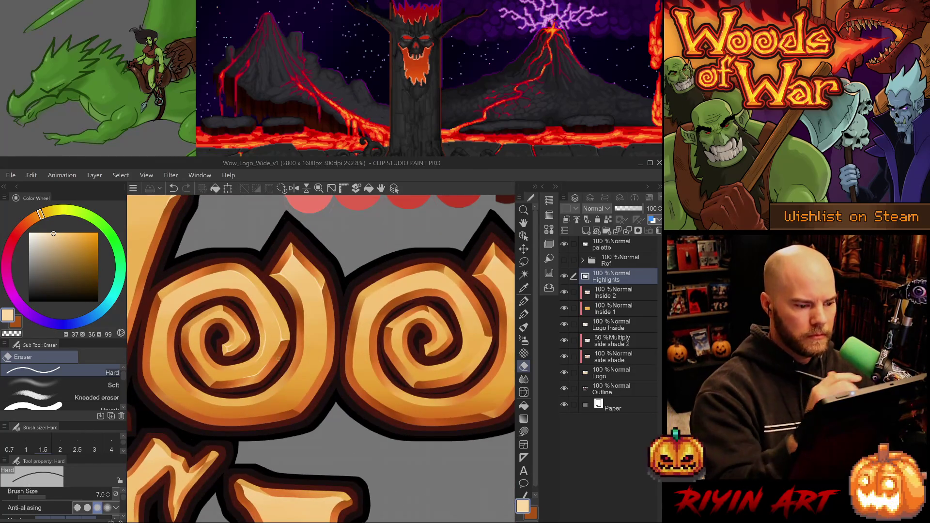
left_click_drag(269, 290, 297, 323)
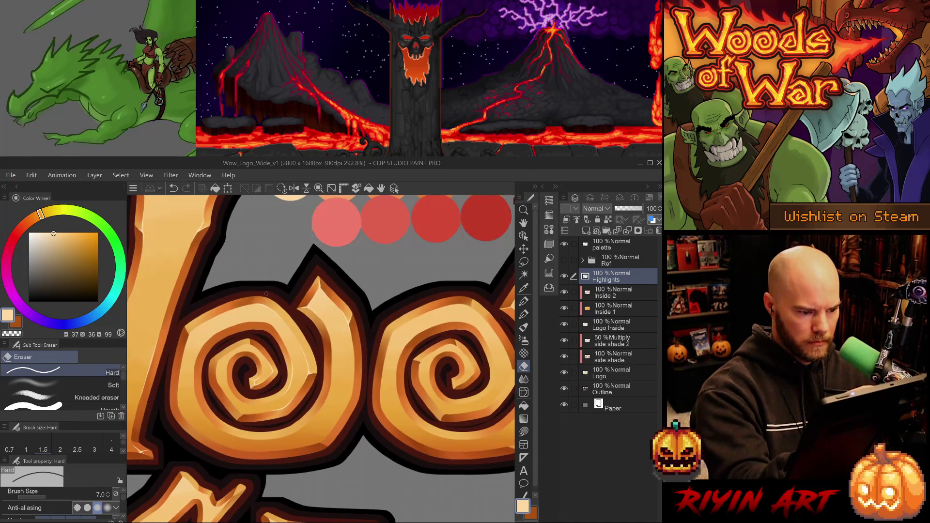
key("b")
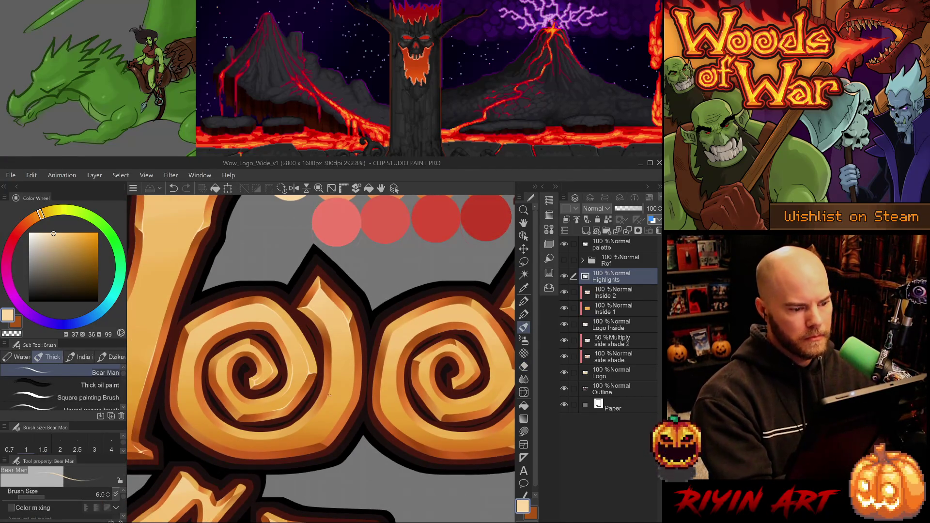
key("p")
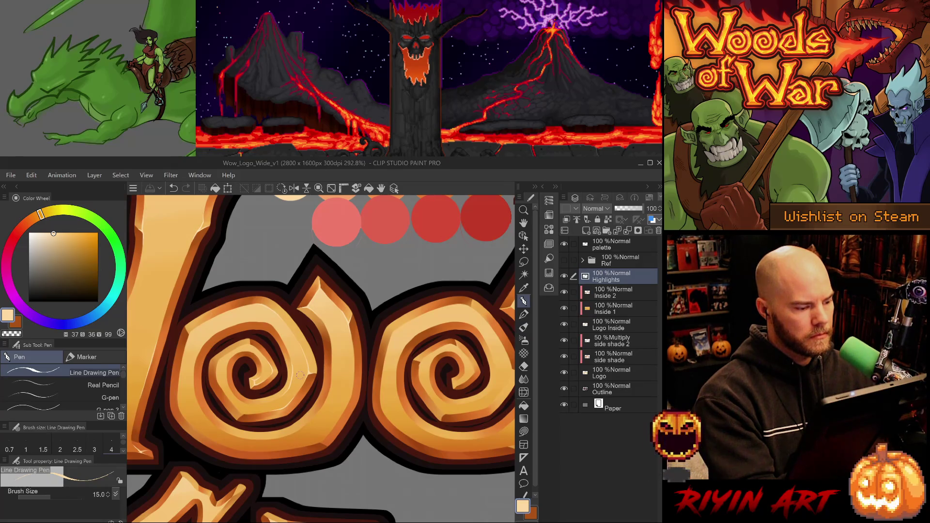
key("p")
key("p")
key("p")
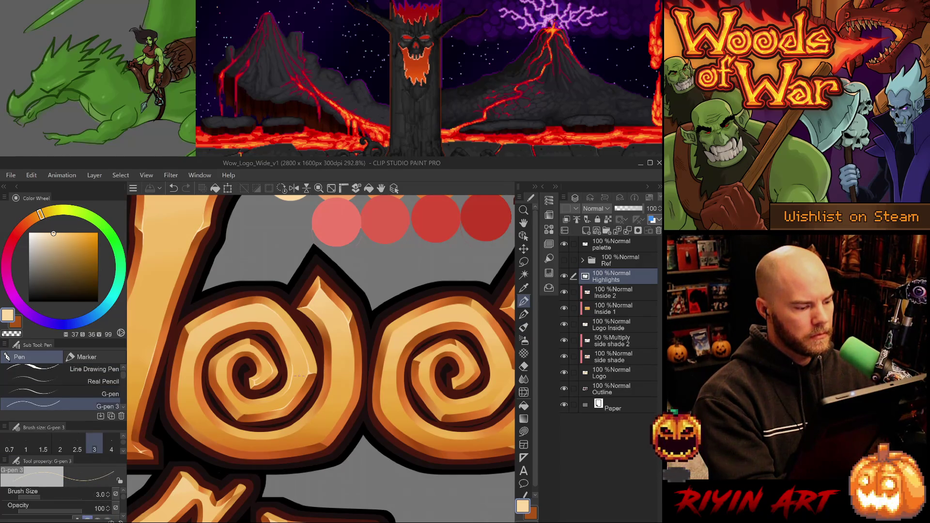
key("p")
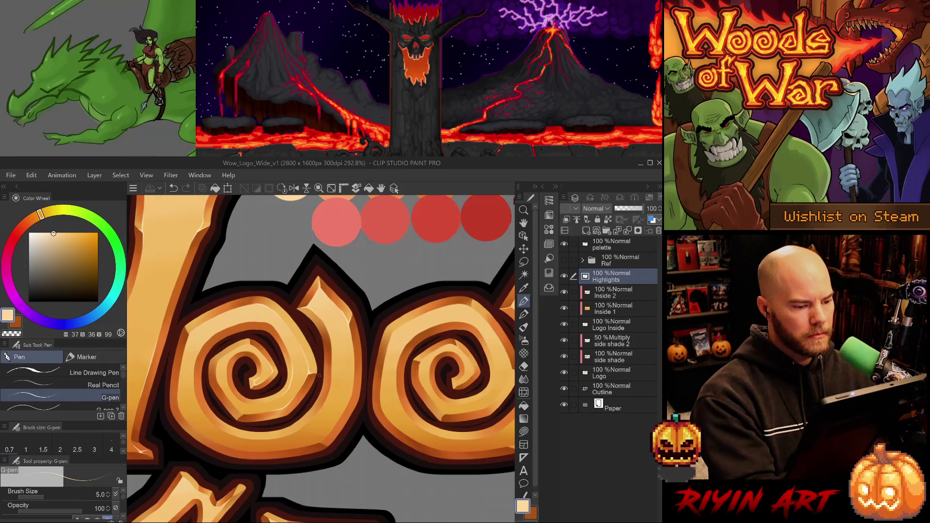
left_click_drag(283, 364, 374, 331)
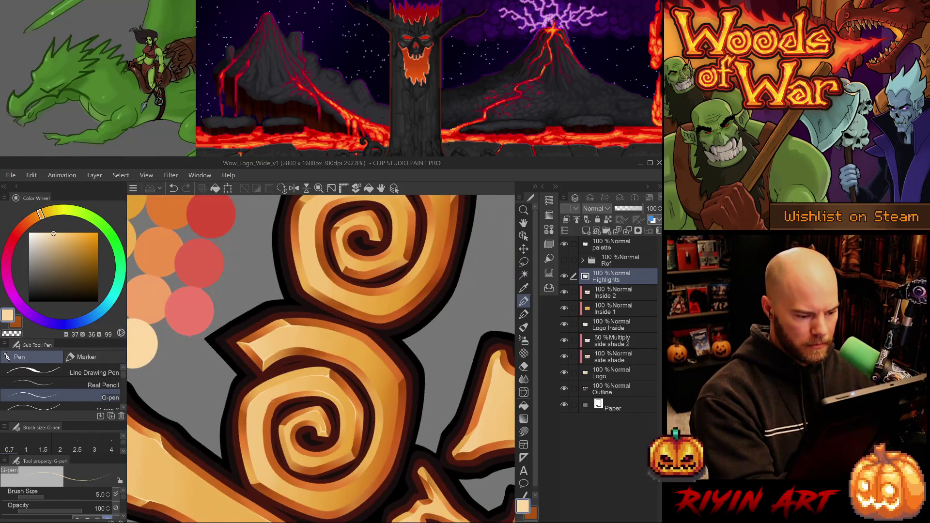
key("ctrl+z")
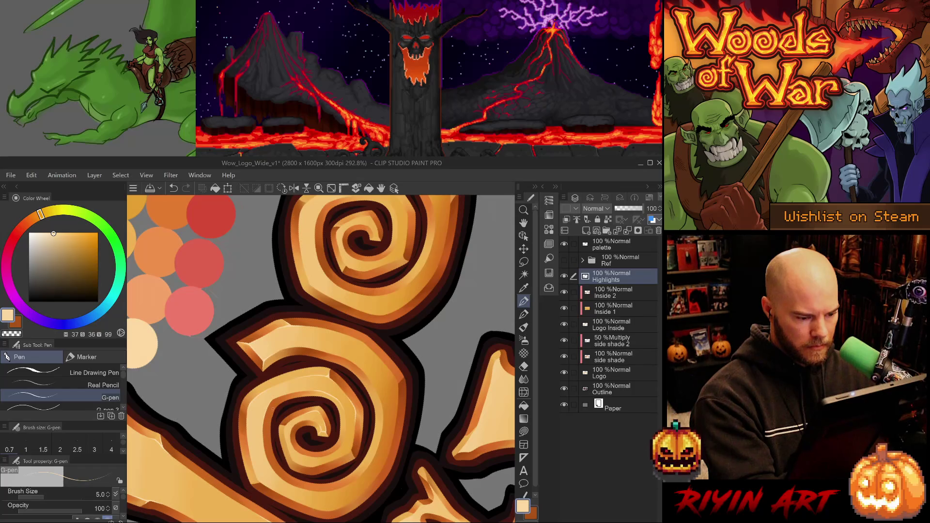
mouse_move(360, 398)
left_mouse_down()
mouse_move(374, 452)
mouse_move(327, 388)
left_mouse_up()
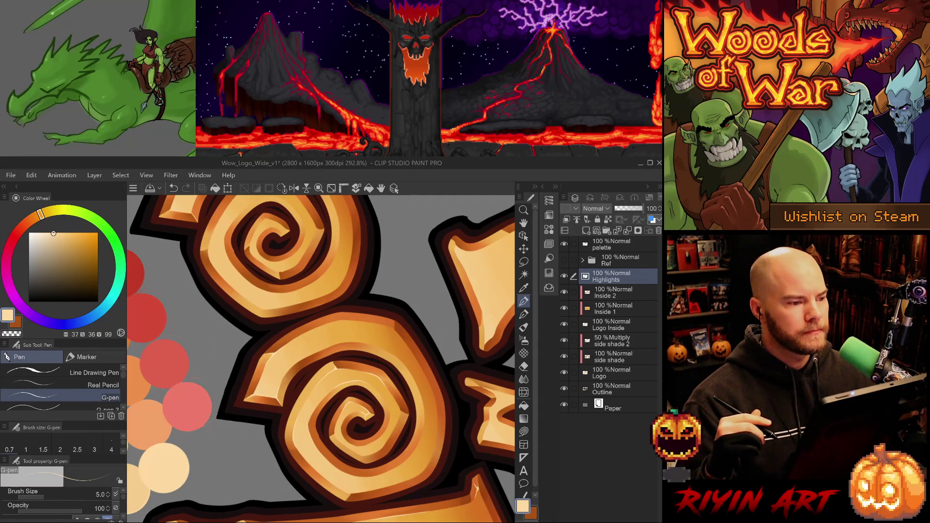
- Save the logo, then add a highlight stroke on the spiral's pointed tip
key("ctrl+s")
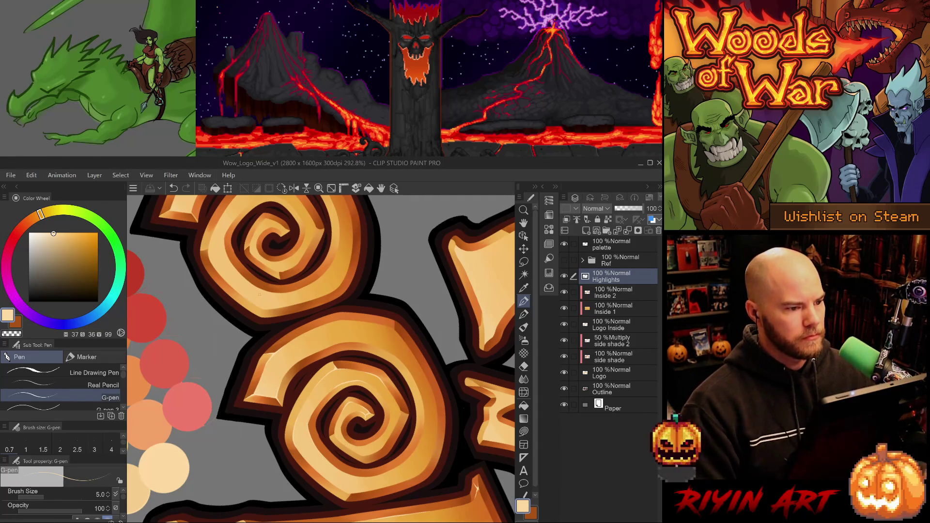
scroll(256, 350, "down", 1)
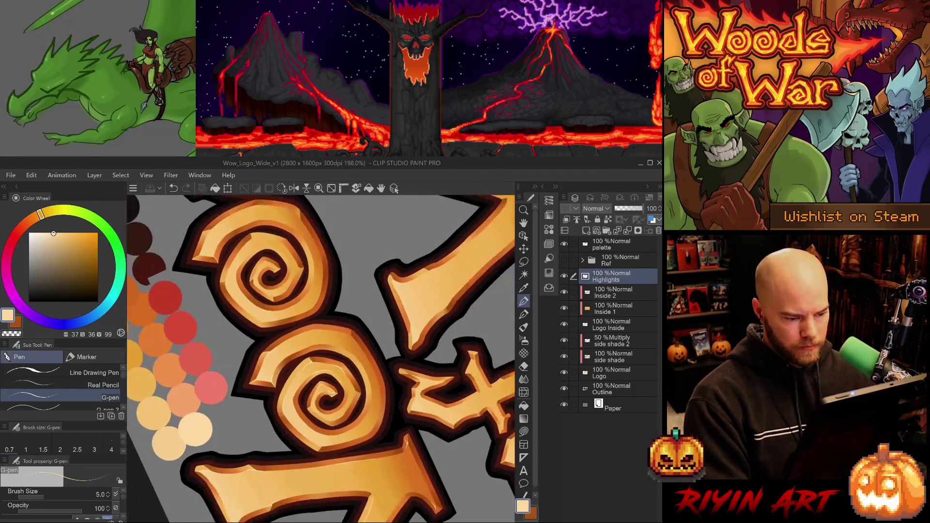
scroll(314, 402, "up", 4)
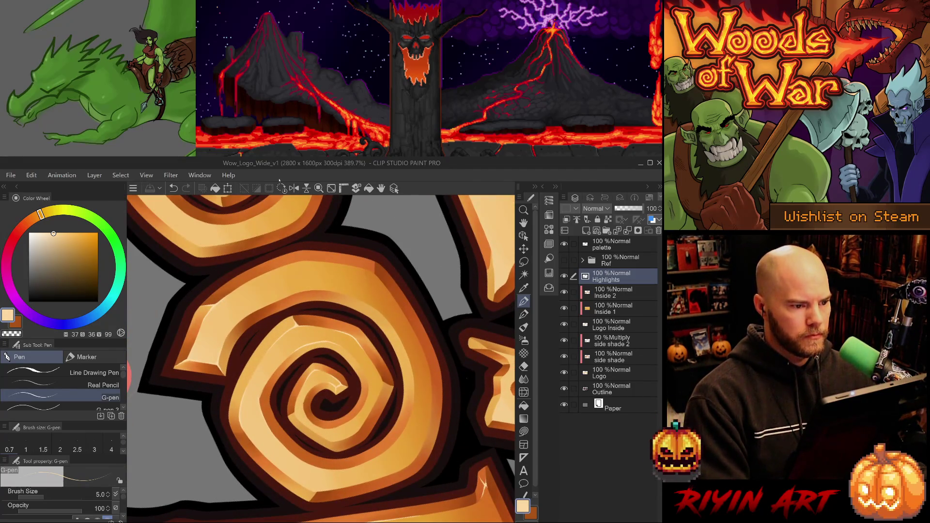
scroll(293, 215, "down", 2)
scroll(236, 366, "up", 3)
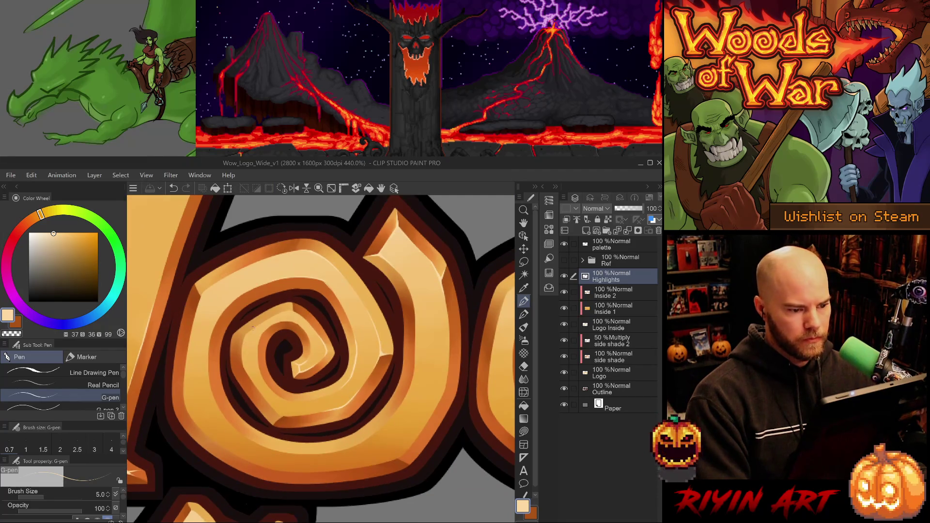
scroll(236, 366, "up", 2)
mouse_move(336, 383)
left_mouse_down()
mouse_move(337, 402)
mouse_move(267, 419)
left_mouse_up()
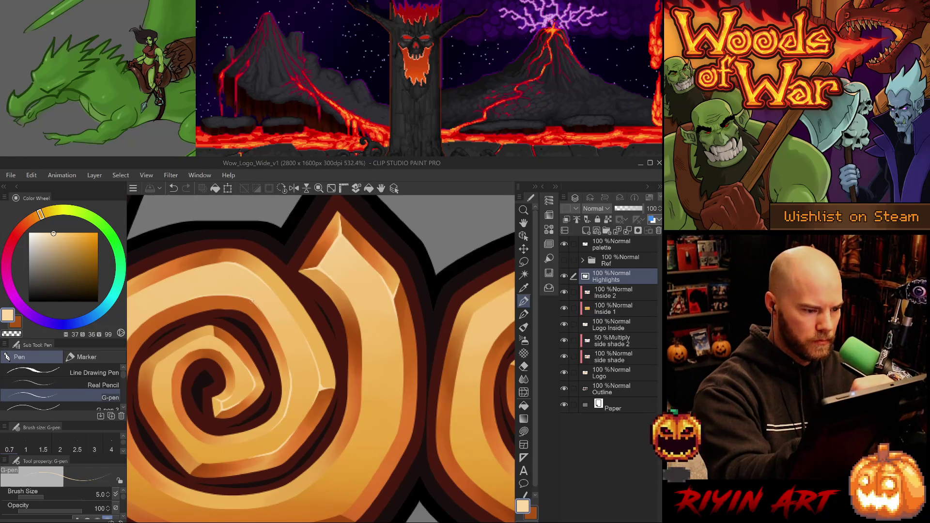
left_click_drag(250, 308, 270, 330)
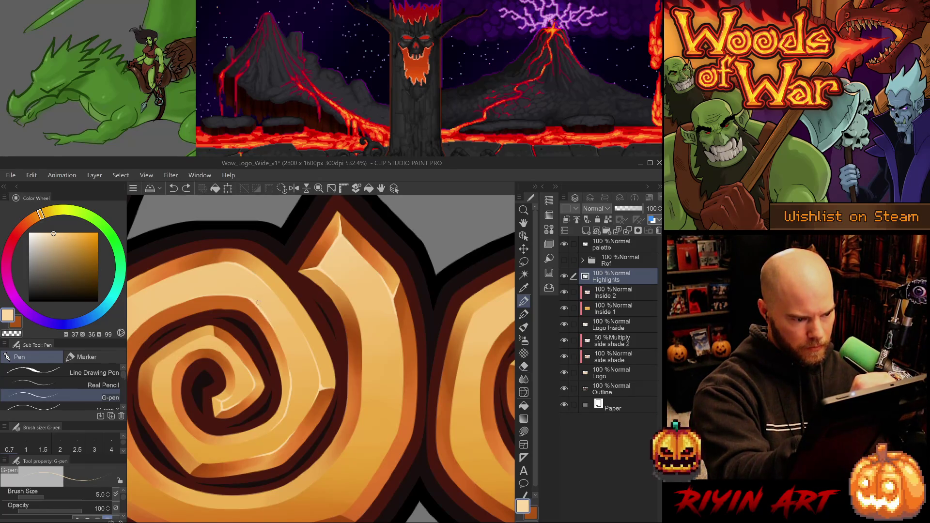
- Touch up a small spot with the hard eraser and try a small light highlight in the spiral
key("e")
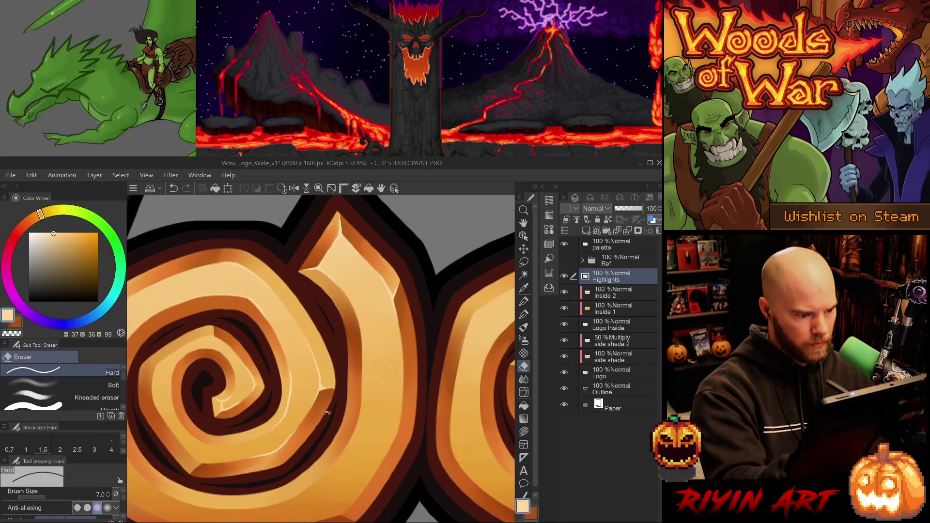
left_click_drag(253, 286, 376, 348)
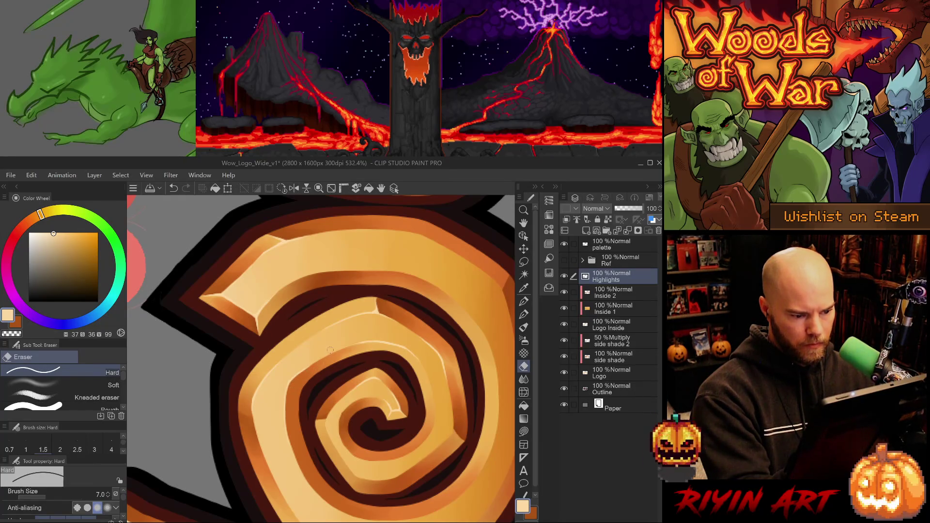
mouse_move(330, 350)
left_mouse_down()
mouse_move(380, 430)
mouse_move(394, 386)
left_mouse_up()
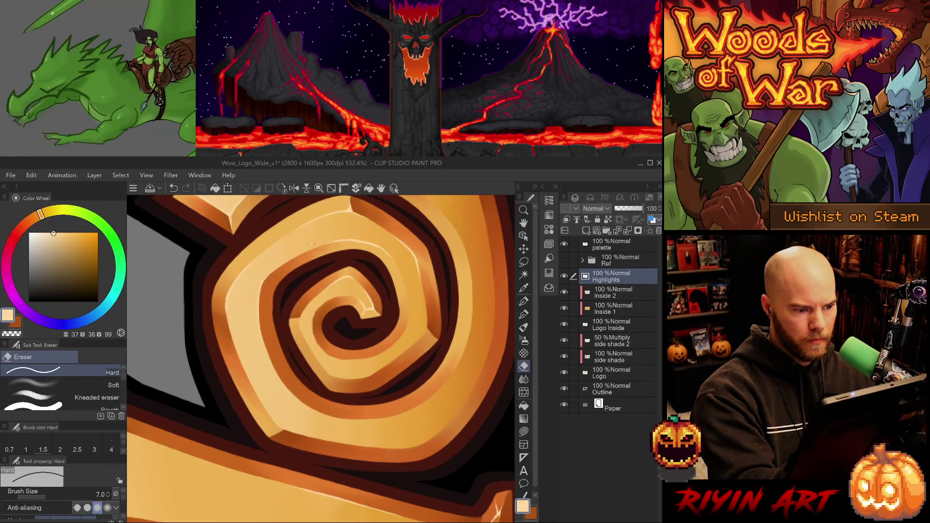
key("ctrl+z")
left_click(301, 249)
key("p")
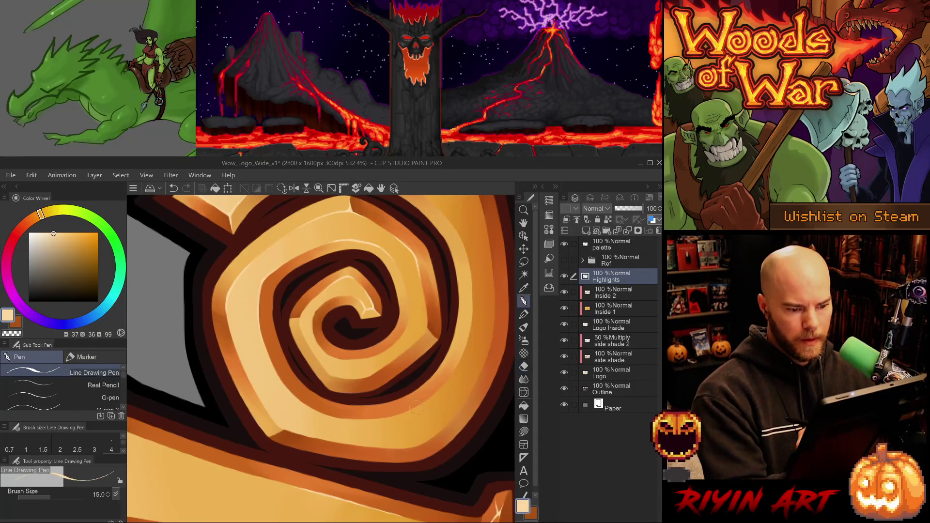
key("asciicircum")
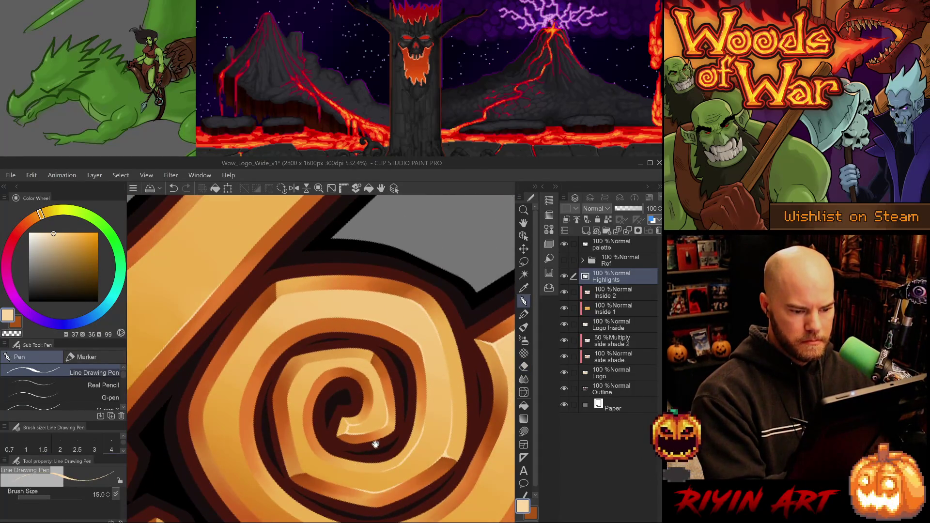
key("ctrl+z")
key("2")
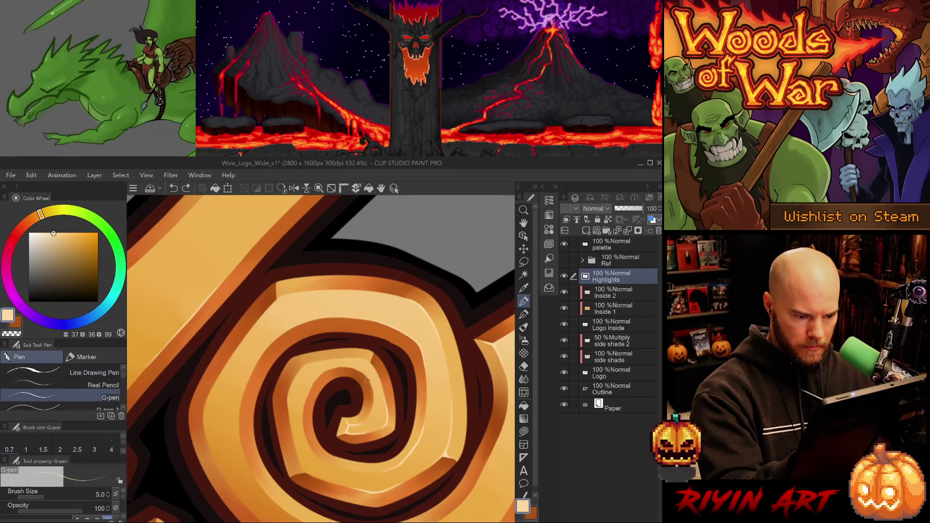
left_click_drag(366, 376, 371, 387)
key("ctrl+z")
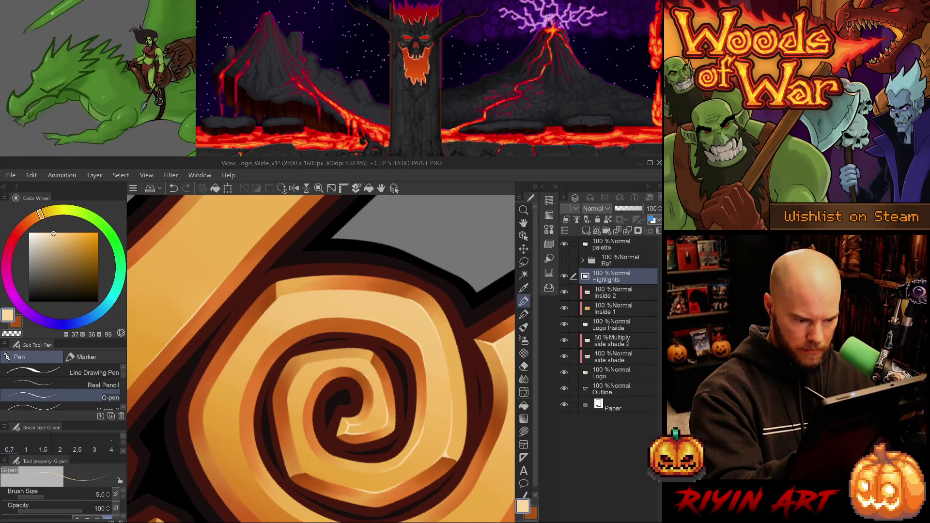
- Undo the recent stray highlight strokes on the spiral edge
mouse_move(370, 334)
left_mouse_down()
mouse_move(299, 319)
mouse_move(303, 338)
left_mouse_up()
key("ctrl+z")
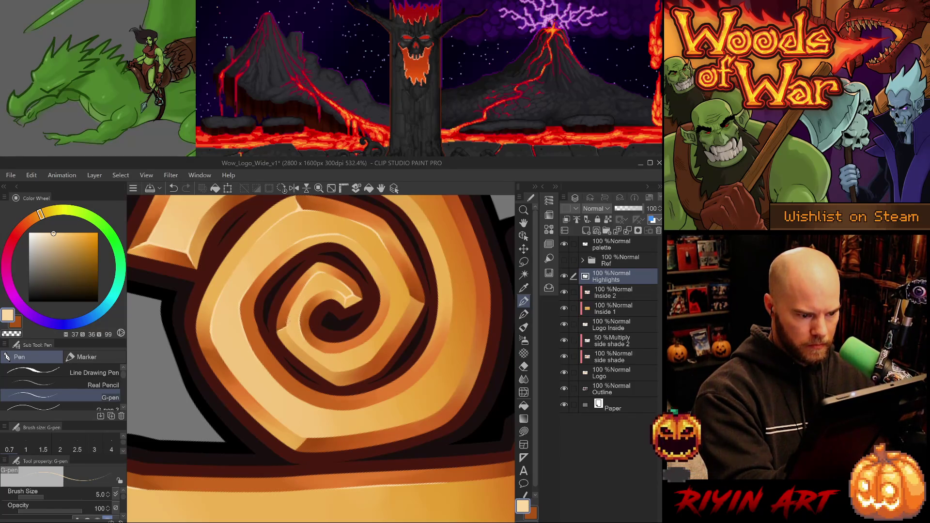
key("ctrl+z")
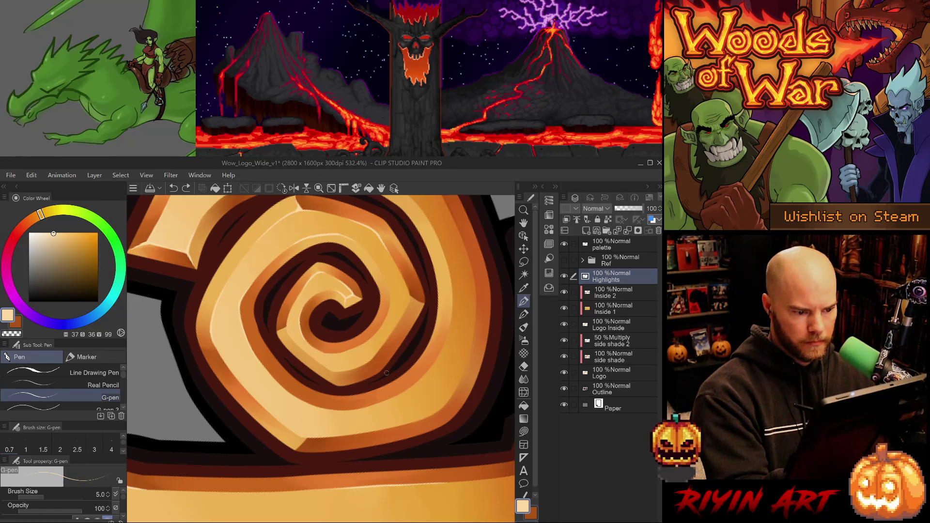
mouse_move(367, 315)
left_mouse_down()
mouse_move(329, 345)
mouse_move(314, 400)
mouse_move(315, 383)
left_mouse_up()
key("e")
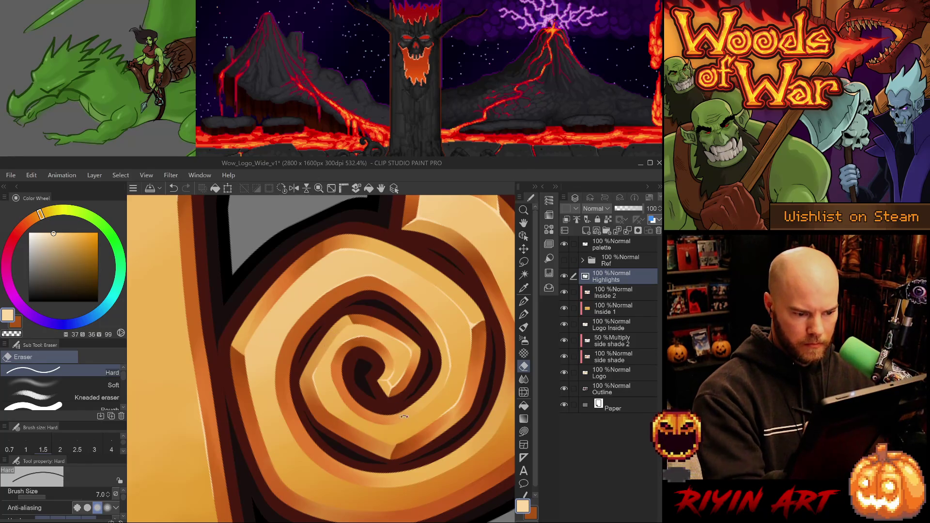
- Draw a light highlight along the spiral's left inner edge, redrawing it until it fits
key("p")
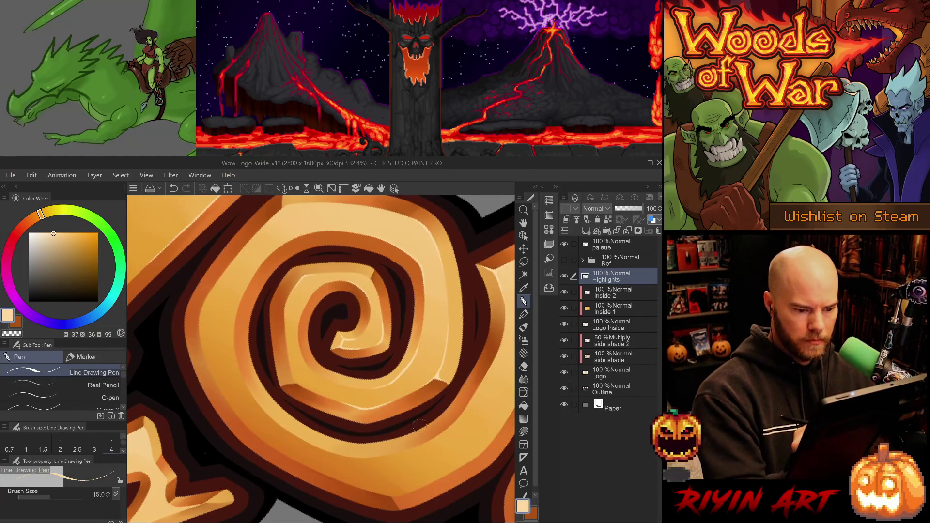
left_click_drag(394, 462, 252, 359)
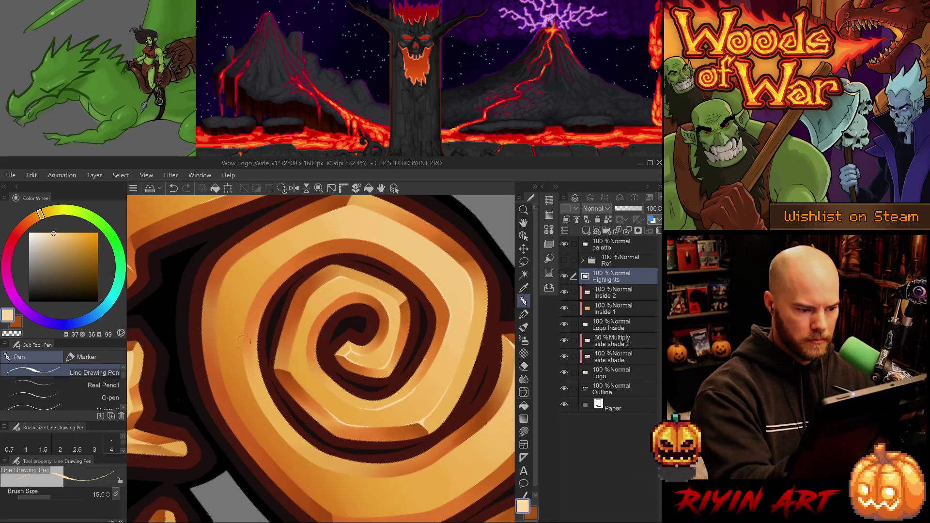
key("p")
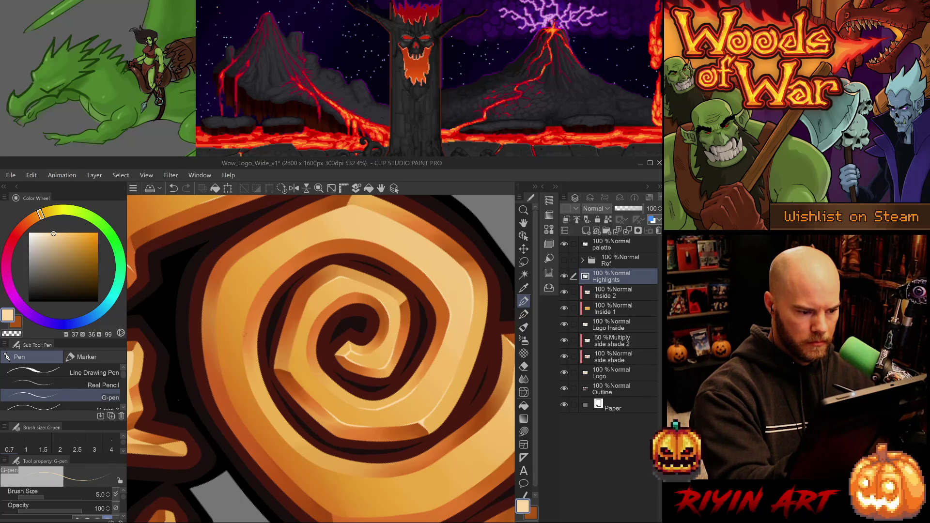
left_click_drag(243, 354, 280, 388)
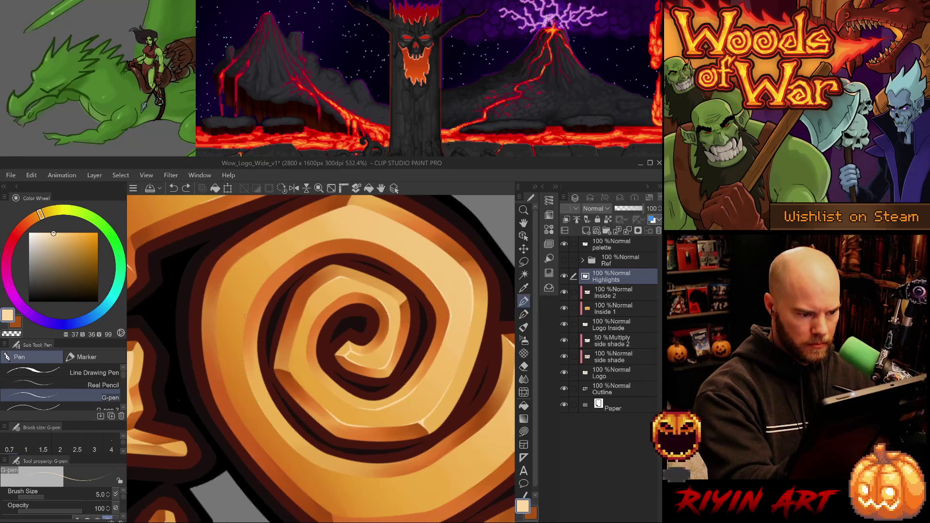
left_click_drag(245, 314, 262, 391)
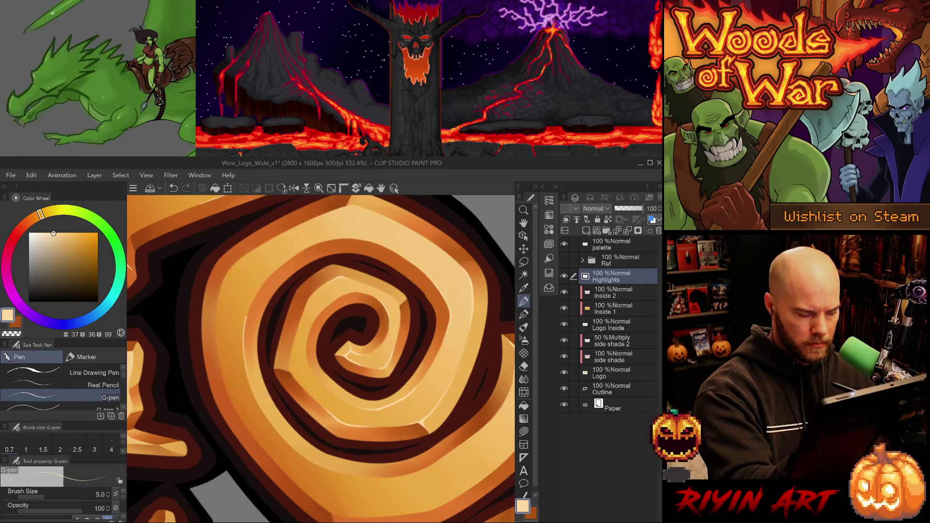
key("ctrl+z")
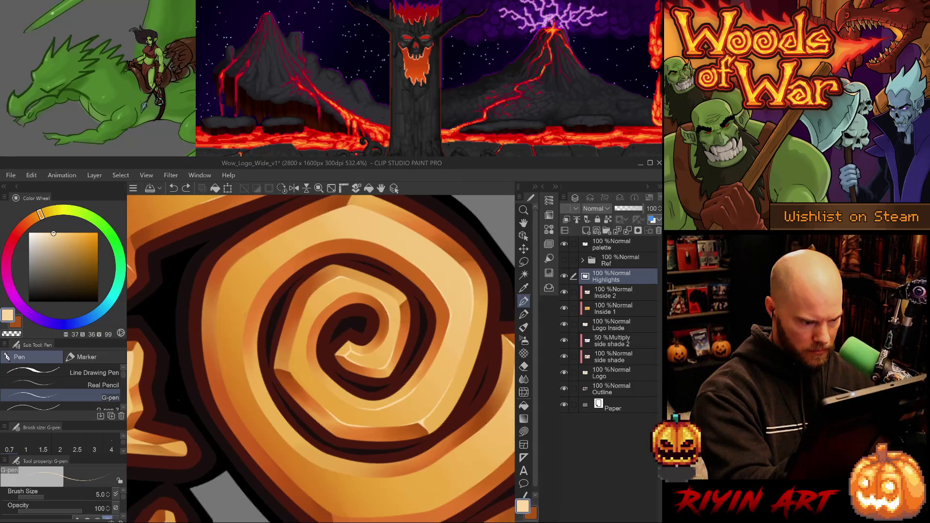
left_click_drag(243, 326, 245, 375)
key("ctrl+z")
left_click_drag(245, 312, 250, 387)
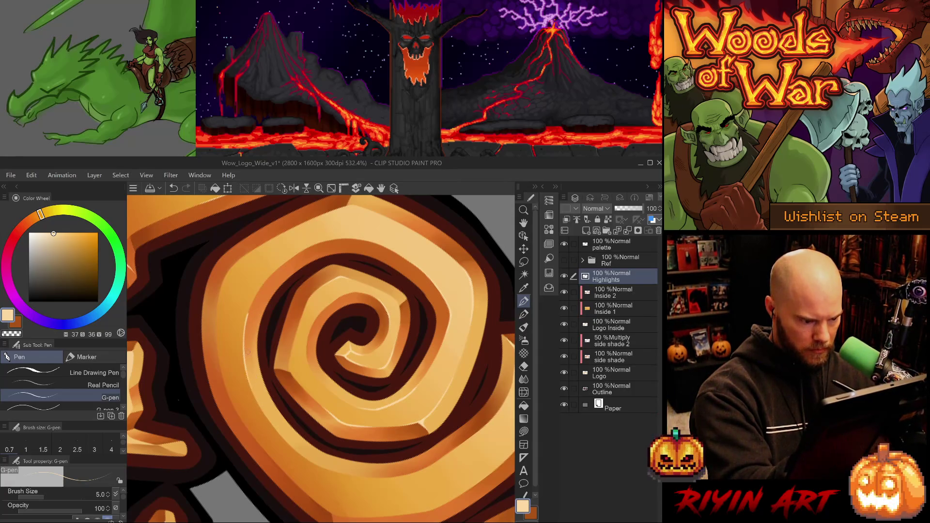
- Try small highlight marks near the edge and trim the thin left-edge highlight with the hard eraser
left_click_drag(257, 293, 248, 321)
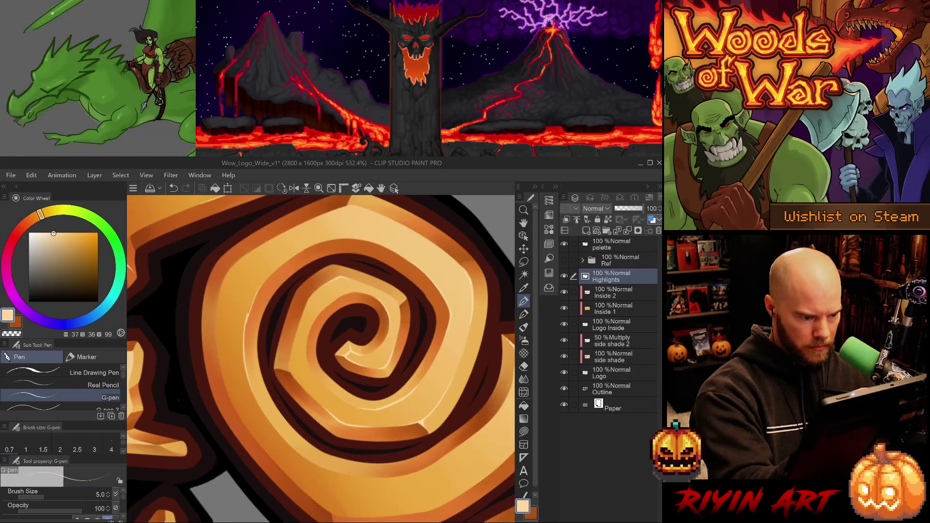
key("ctrl+z")
left_click_drag(267, 280, 248, 313)
key("ctrl+z")
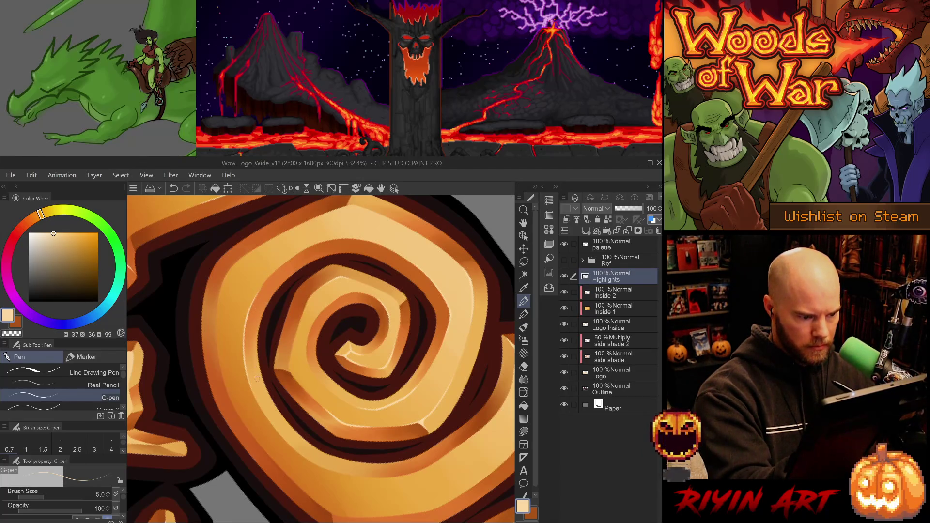
key("e")
key("p")
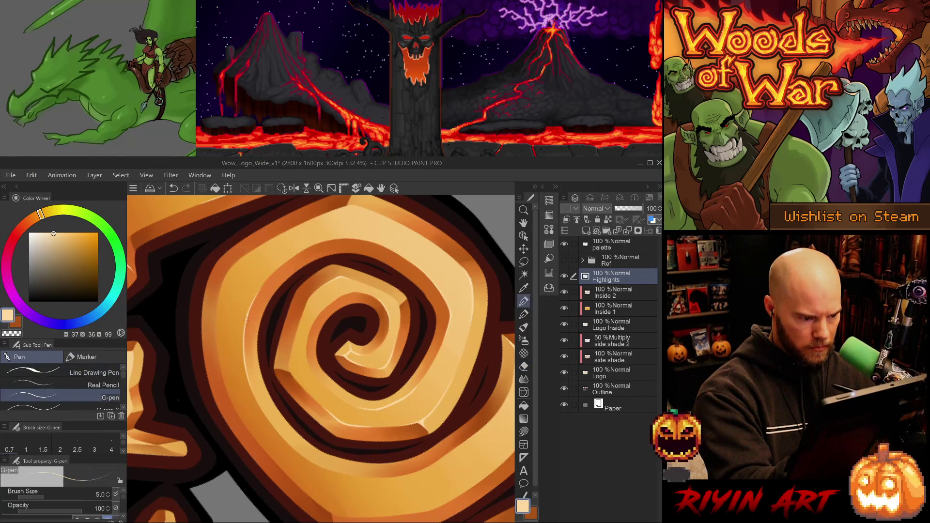
mouse_move(243, 348)
left_mouse_down()
mouse_move(251, 320)
mouse_move(247, 327)
left_mouse_up()
key("e")
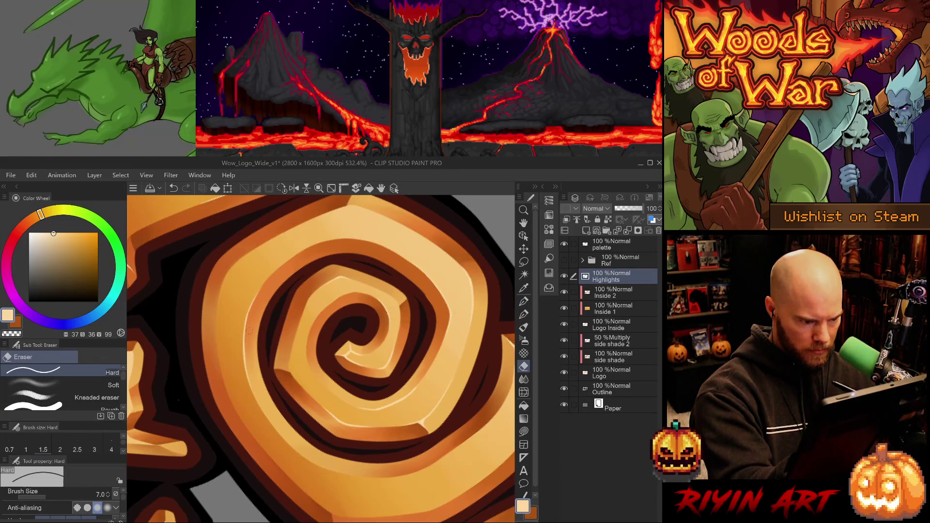
left_click_drag(244, 359, 245, 342)
key("p")
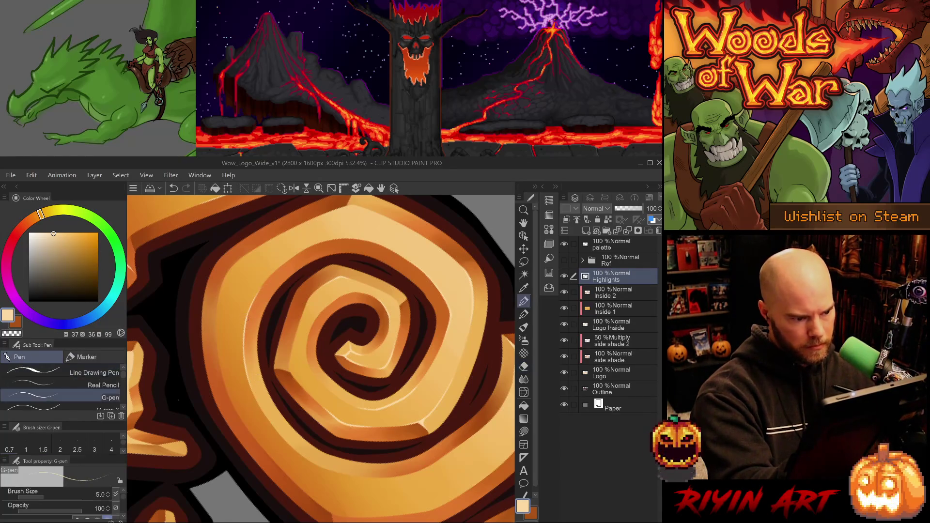
key("ctrl+z")
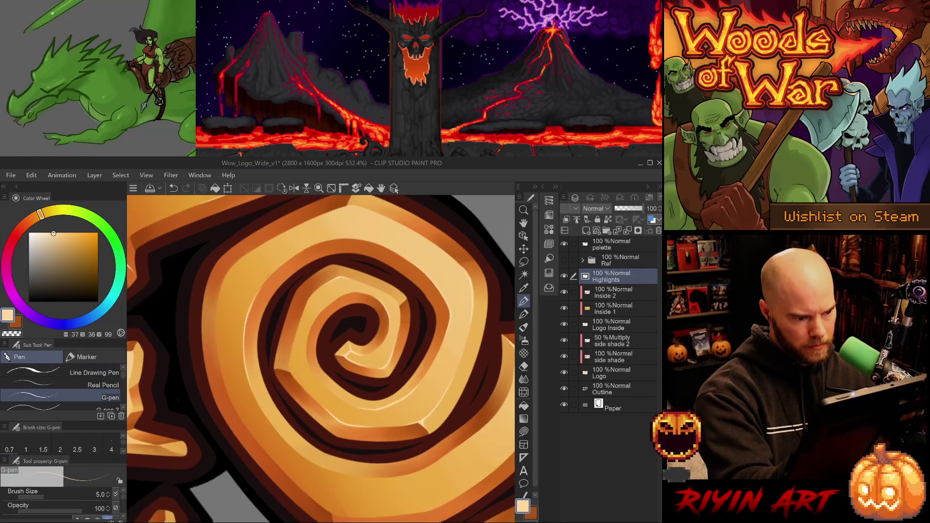
key("ctrl+z")
- Rework the thin left-edge highlight, then save the logo file
mouse_move(243, 346)
left_mouse_down()
mouse_move(243, 325)
mouse_move(247, 359)
left_mouse_up()
key("ctrl+z")
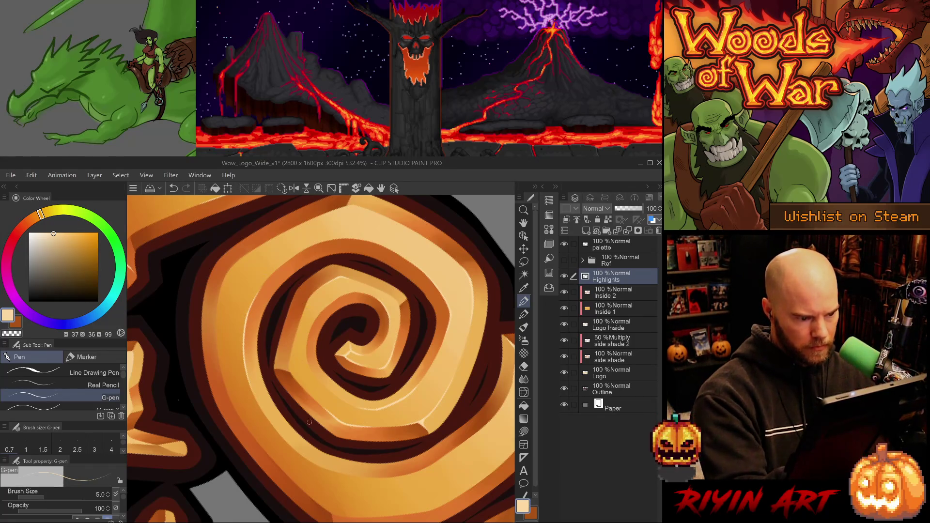
key("e")
left_click_drag(245, 317, 246, 347)
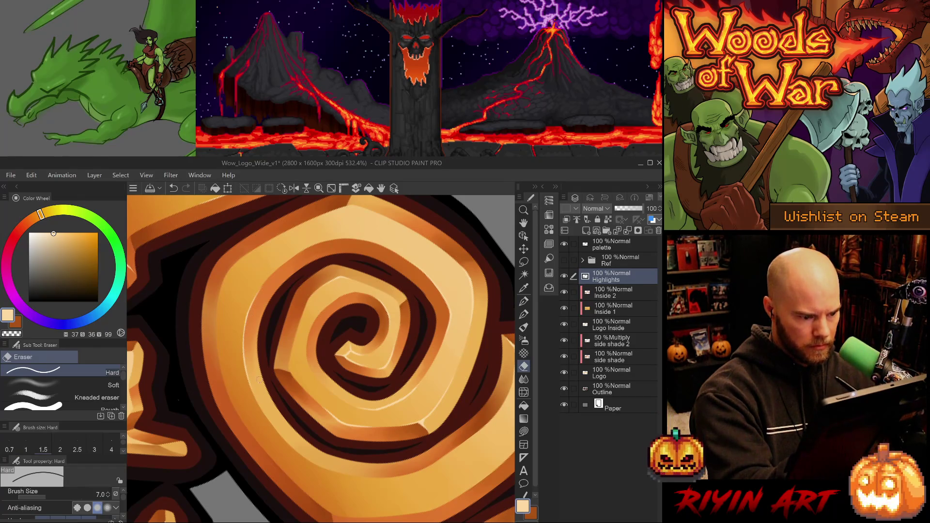
key("ctrl+z")
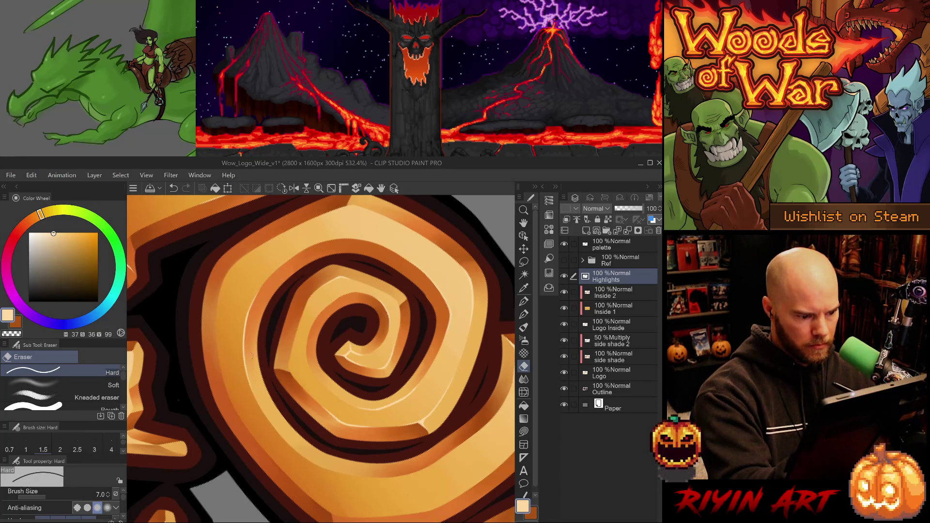
key("p")
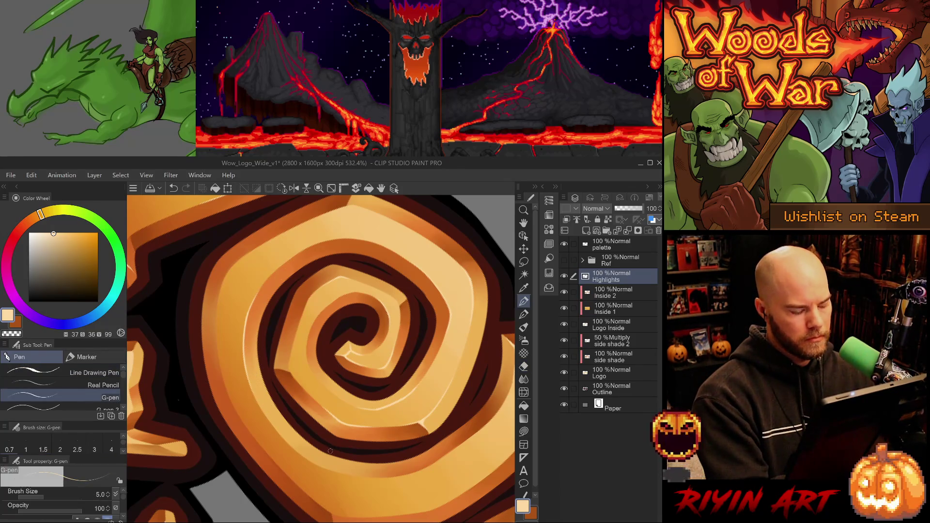
key("ctrl+s")
left_click_drag(330, 450, 388, 453)
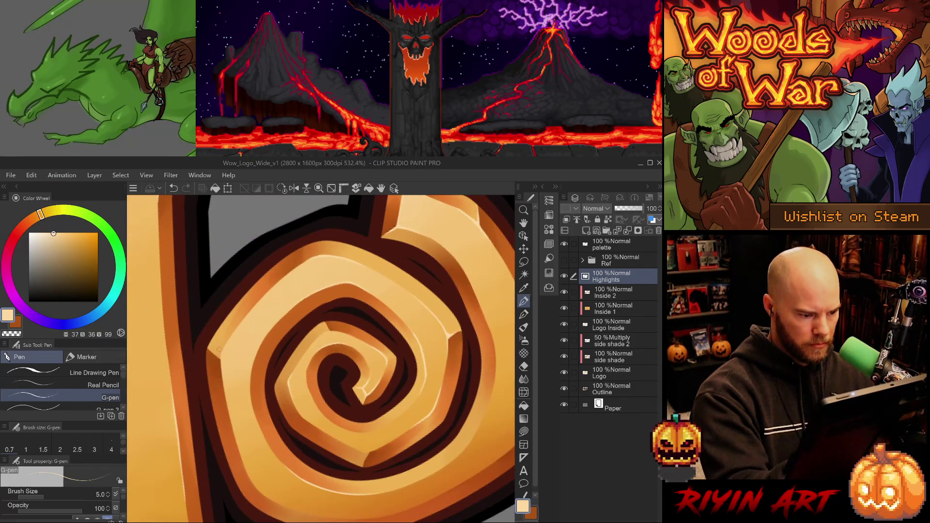
- Add a small light highlight mark on the spiral's edge, redoing it after undoing the first tries
left_click_drag(220, 354, 223, 397)
key("ctrl+z")
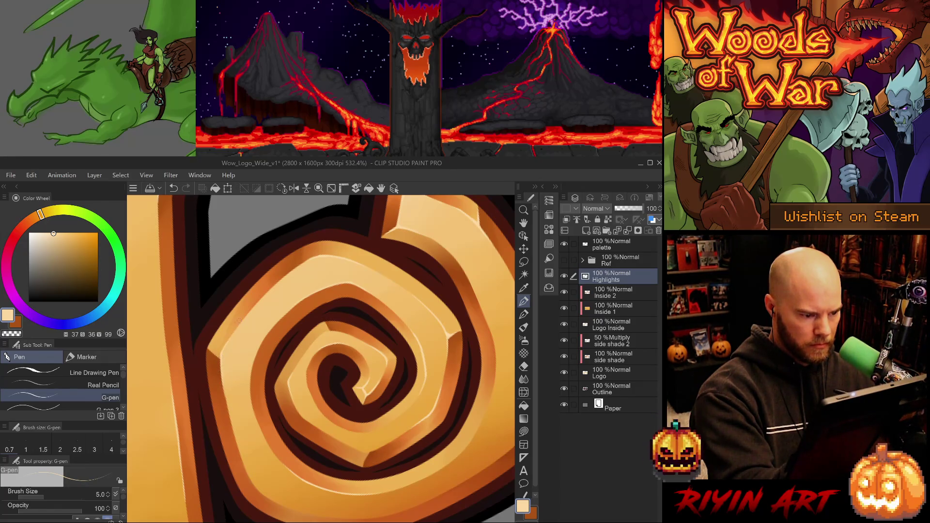
left_click_drag(234, 337, 410, 414)
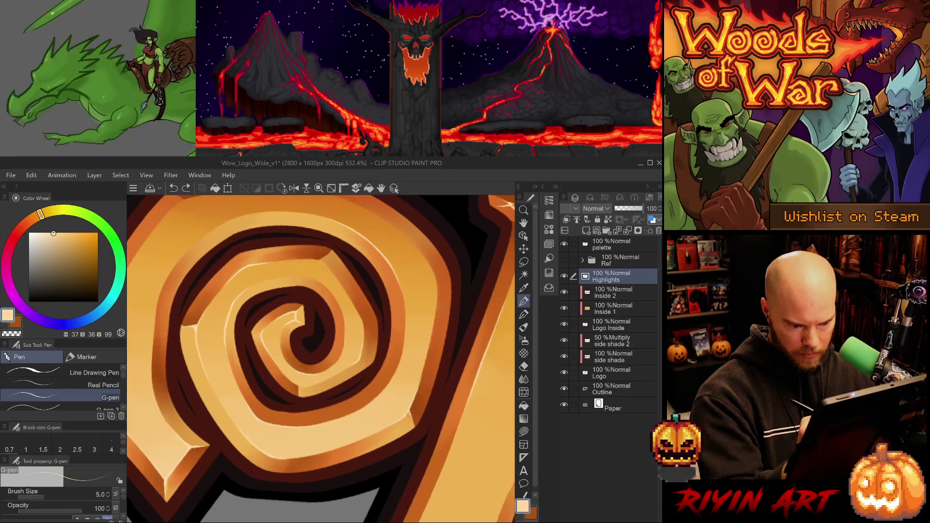
left_click(408, 412)
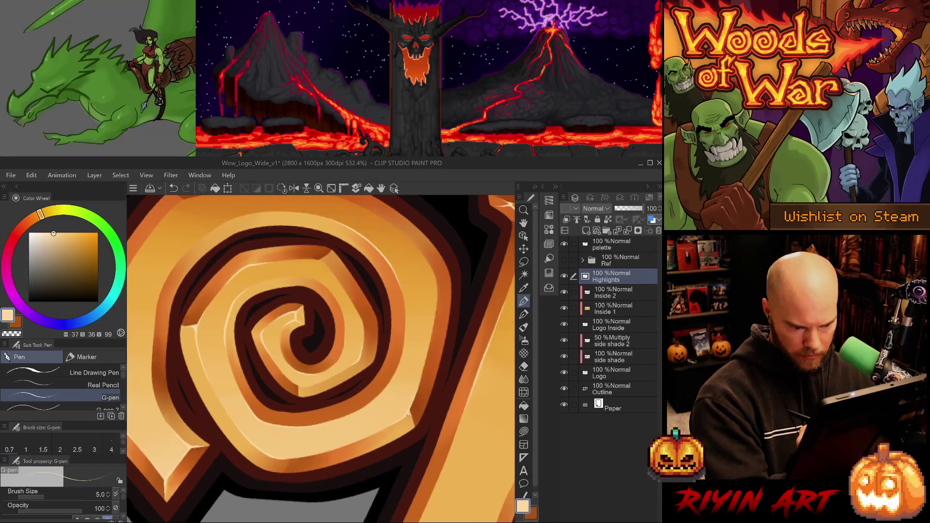
key("ctrl+z")
left_click(409, 411)
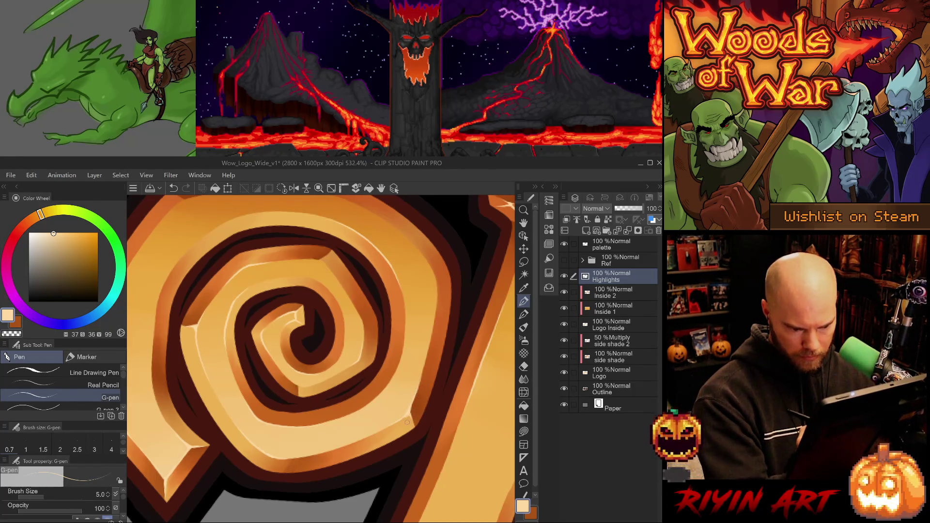
key("e")
key("p")
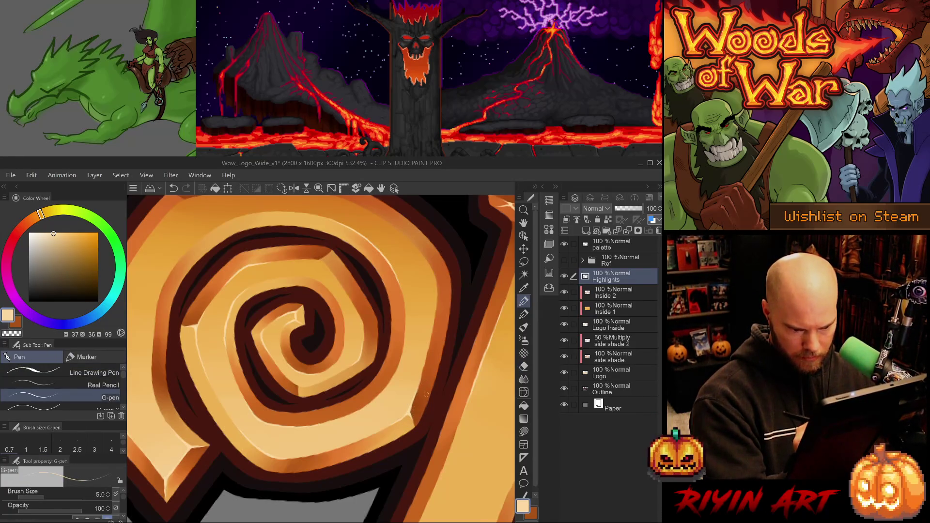
- Draw a thin highlight line along the spiral, then erase the stray part near its centre
mouse_move(426, 394)
left_mouse_down()
mouse_move(398, 484)
mouse_move(354, 423)
mouse_move(238, 340)
mouse_move(258, 370)
left_mouse_up()
key("ctrl+z")
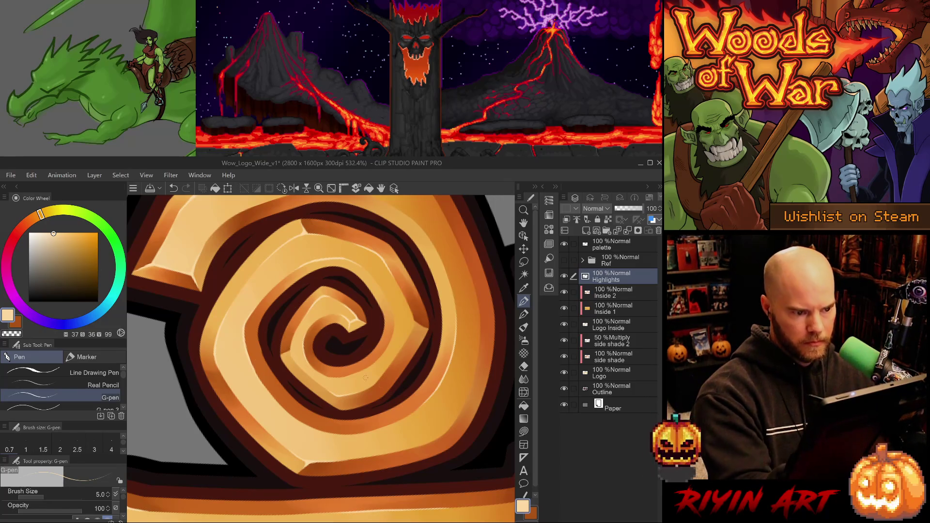
mouse_move(340, 369)
left_mouse_down()
mouse_move(354, 444)
mouse_move(340, 416)
left_mouse_up()
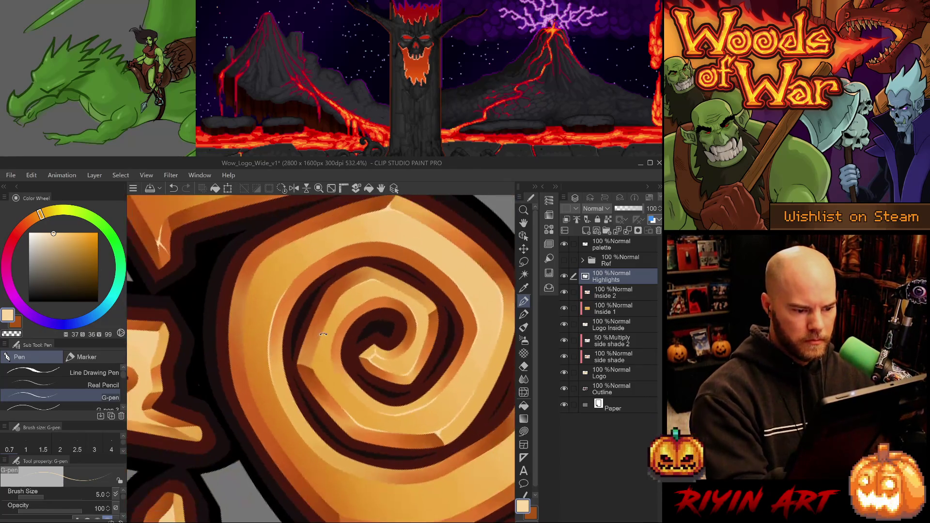
mouse_move(311, 356)
left_mouse_down()
mouse_move(320, 384)
mouse_move(300, 368)
left_mouse_up()
key("e")
key("ctrl+z")
key("ctrl+z")
key("p")
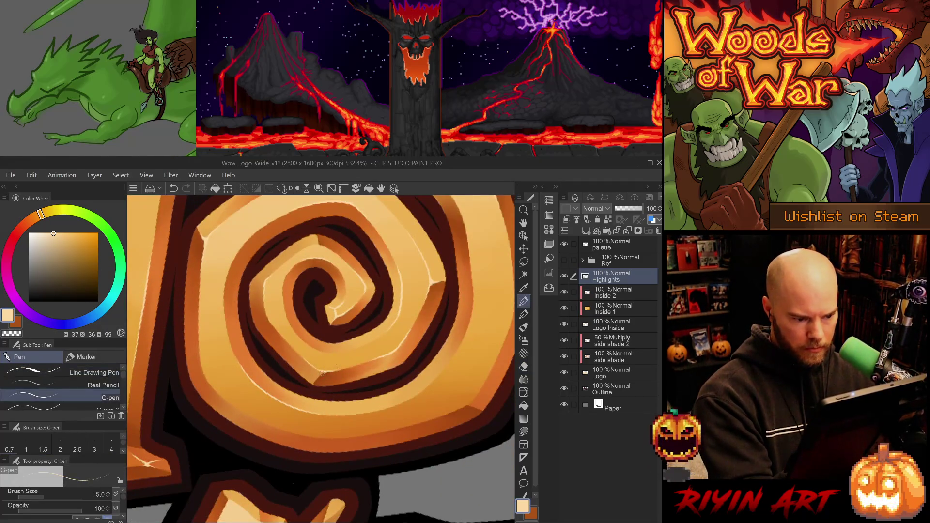
key("ctrl+z")
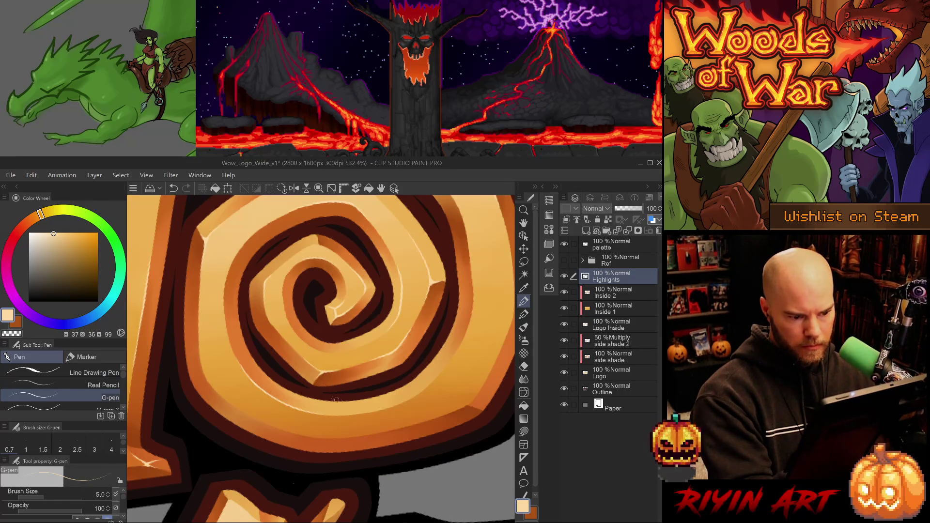
key("e")
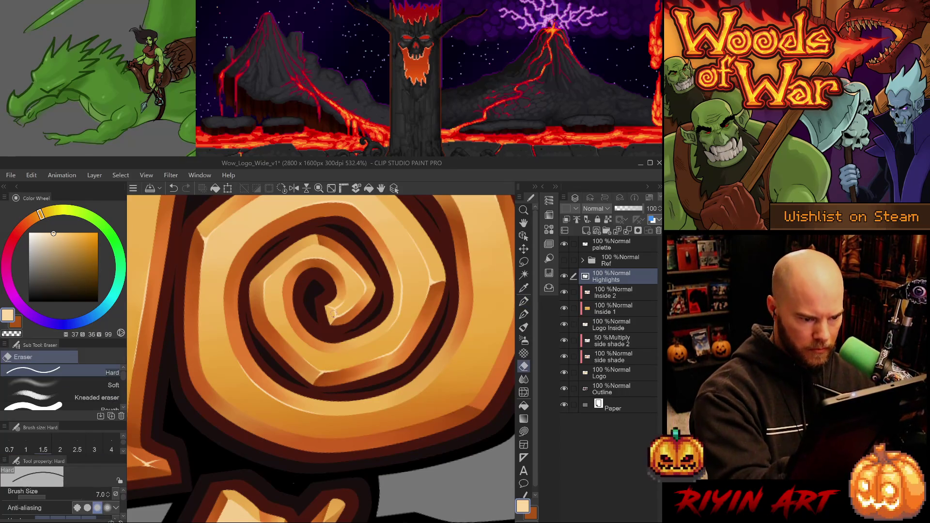
key("ctrl+z")
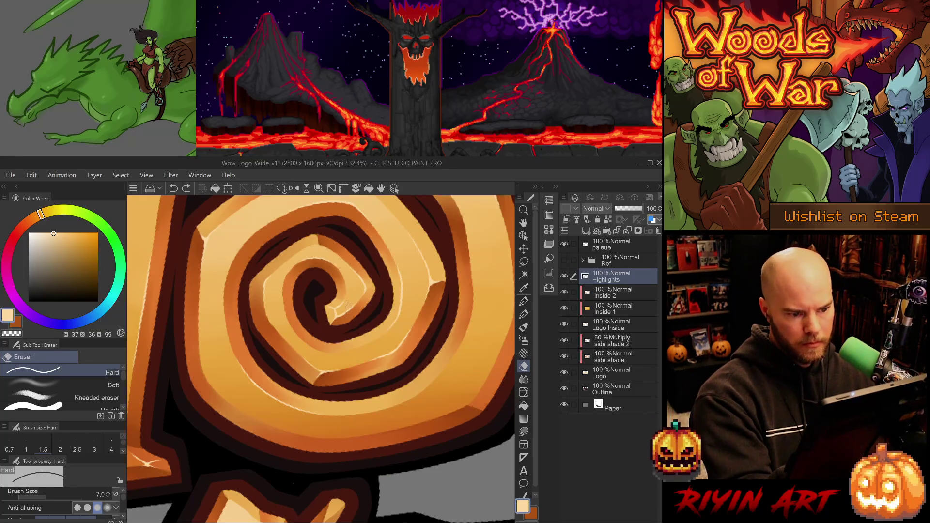
left_click_drag(338, 314, 354, 275)
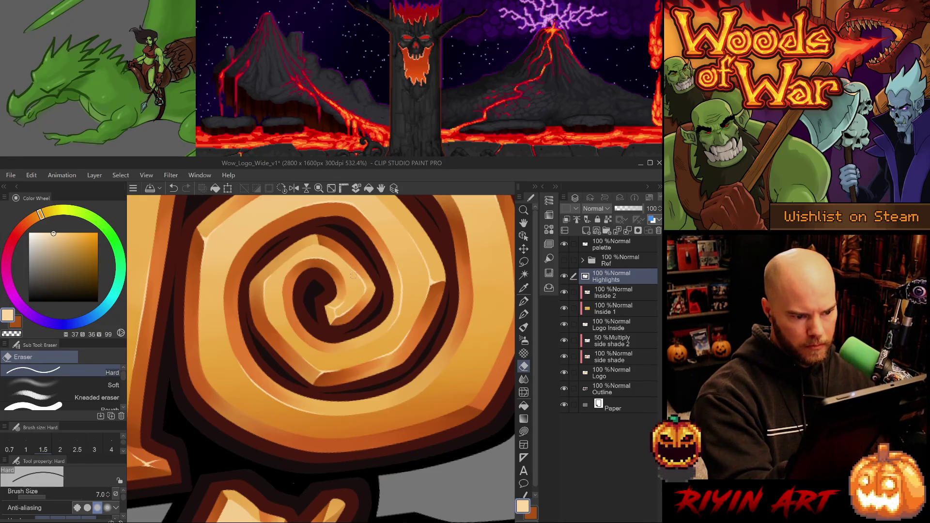
key("p")
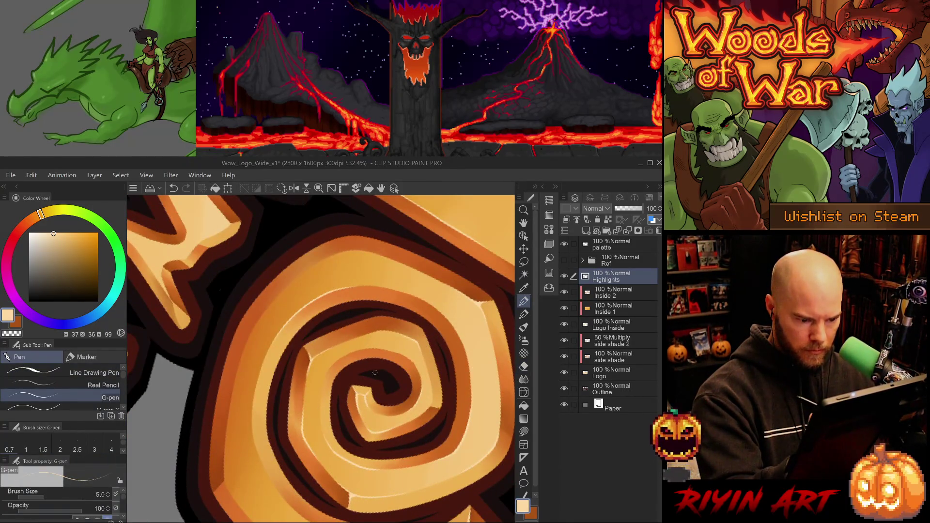
- Reset the view, undo the last two highlight strokes, and check both spiral o's
left_click_drag(418, 442, 489, 326)
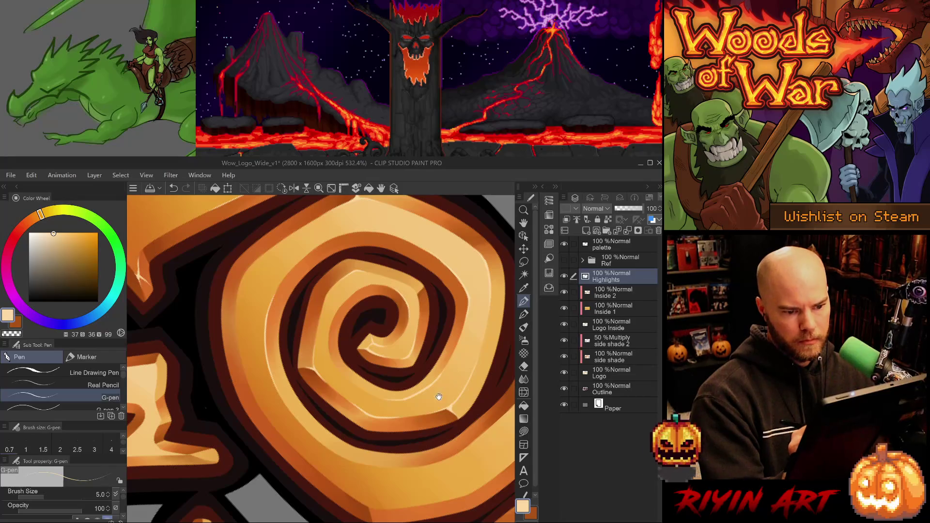
key("ctrl+0")
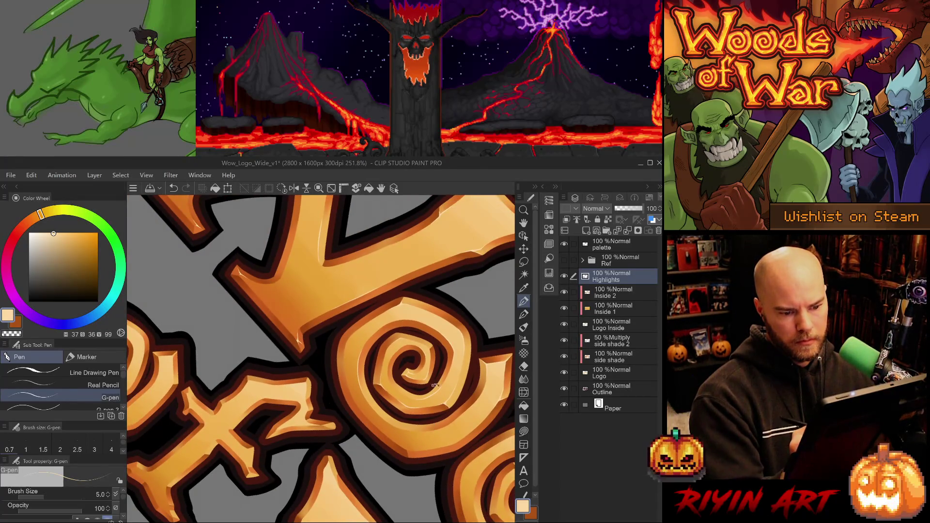
scroll(436, 385, "up", 8)
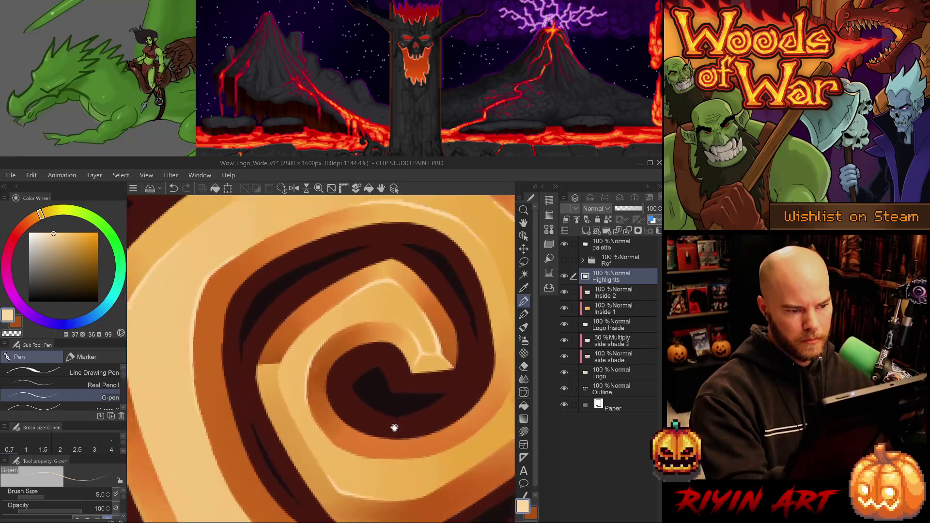
left_click_drag(394, 428, 421, 454)
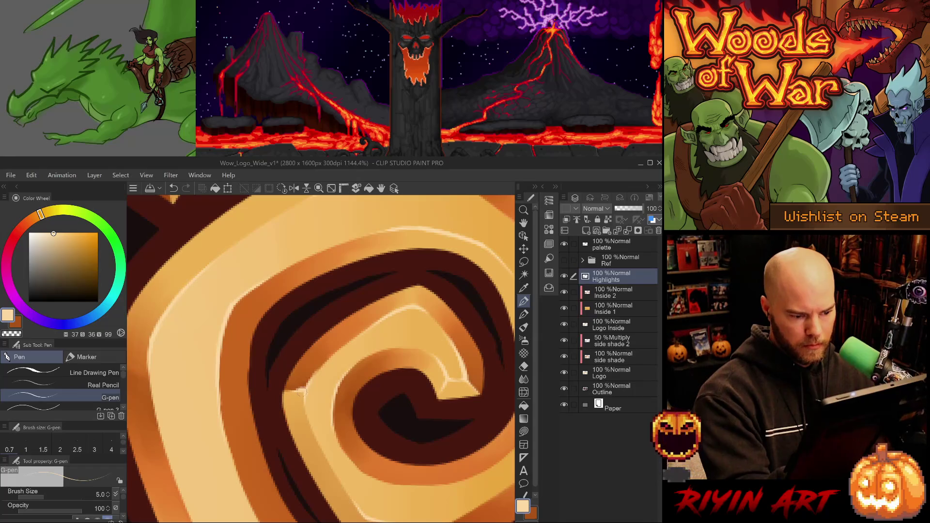
key("ctrl+z")
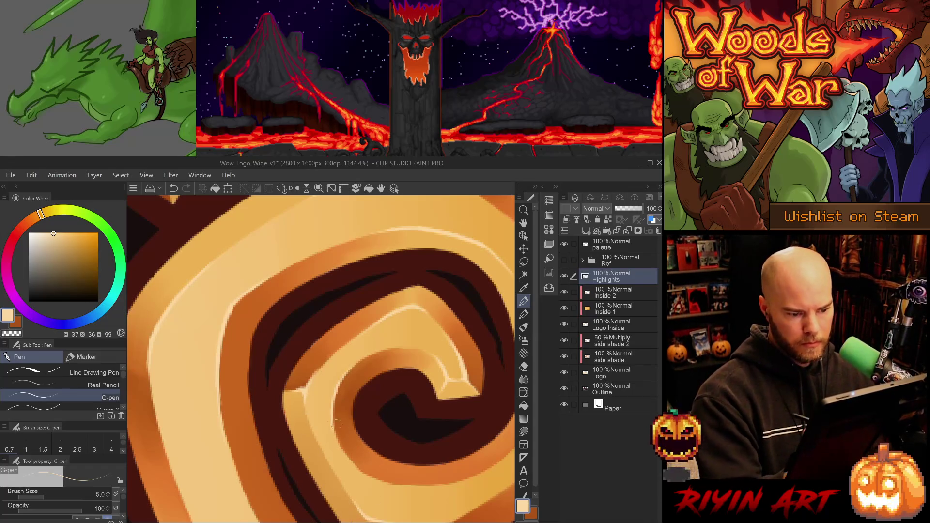
key("ctrl+z")
scroll(400, 415, "down", 8)
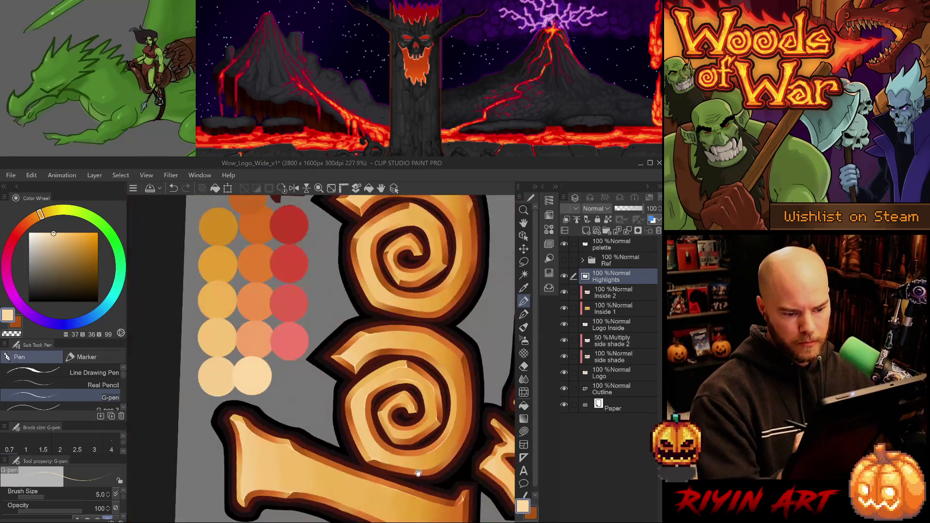
left_click_drag(343, 489, 347, 363)
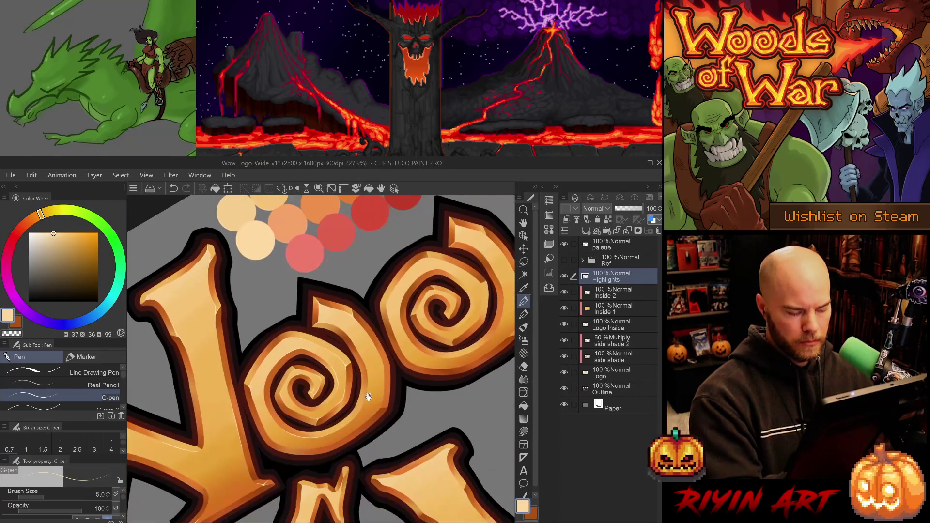
scroll(347, 363, "up", 5)
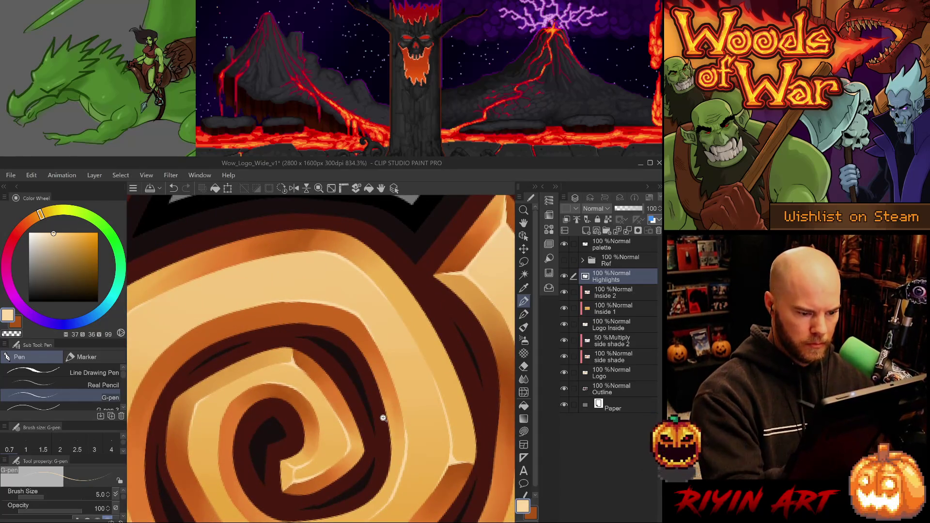
scroll(380, 415, "down", 6)
scroll(406, 387, "up", 3)
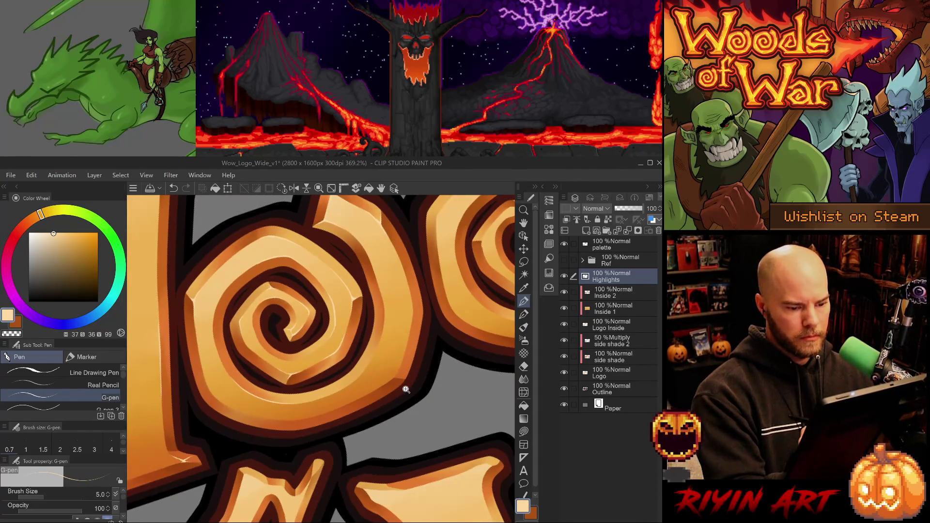
scroll(407, 387, "down", 3)
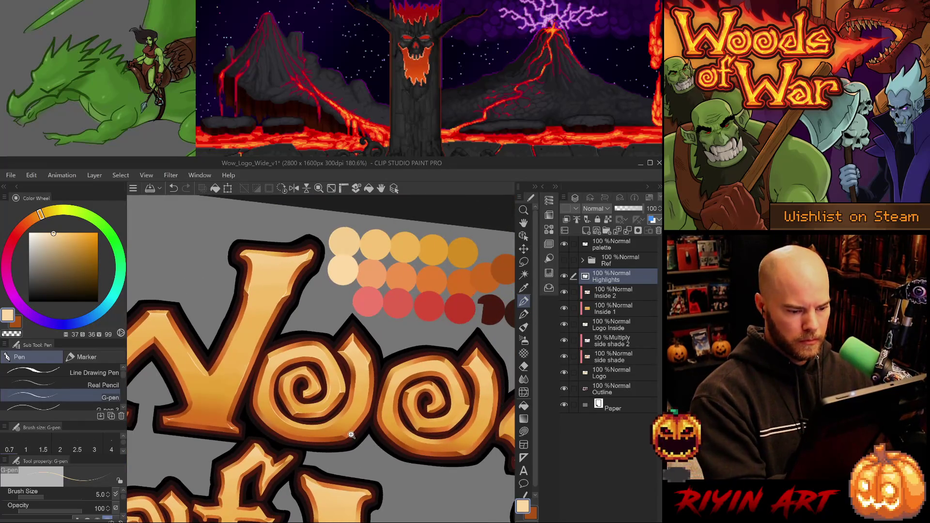
- Try highlight strokes along the spiral's inner left edge, undoing the unwanted ones
scroll(380, 446, "up", 3)
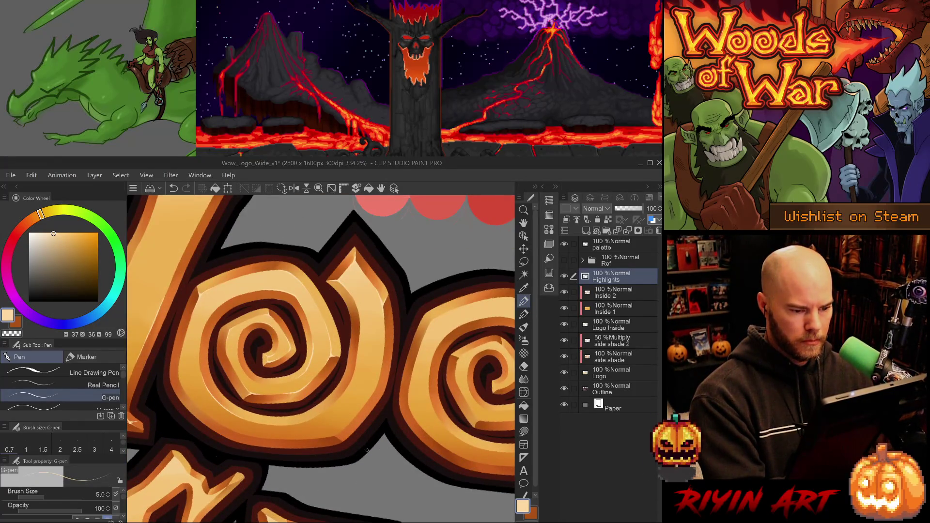
scroll(249, 351, "up", 3)
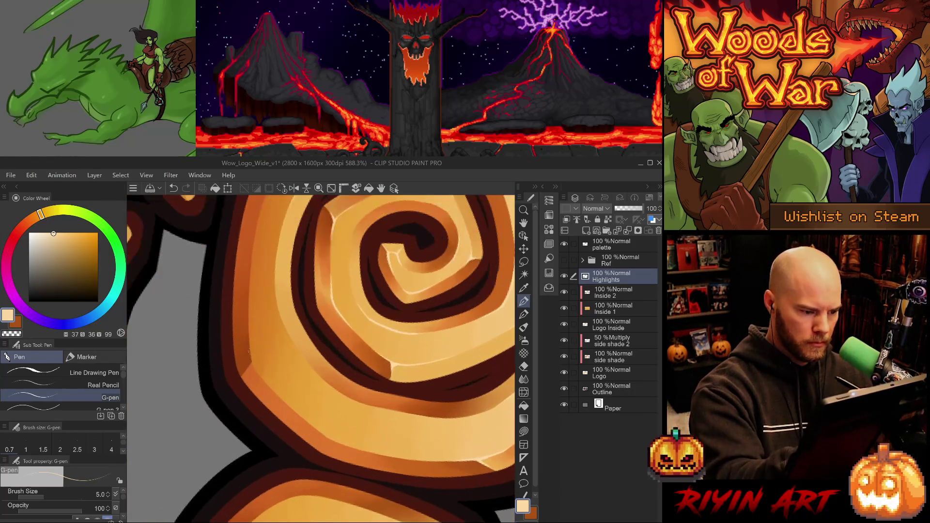
left_click_drag(249, 347, 287, 400)
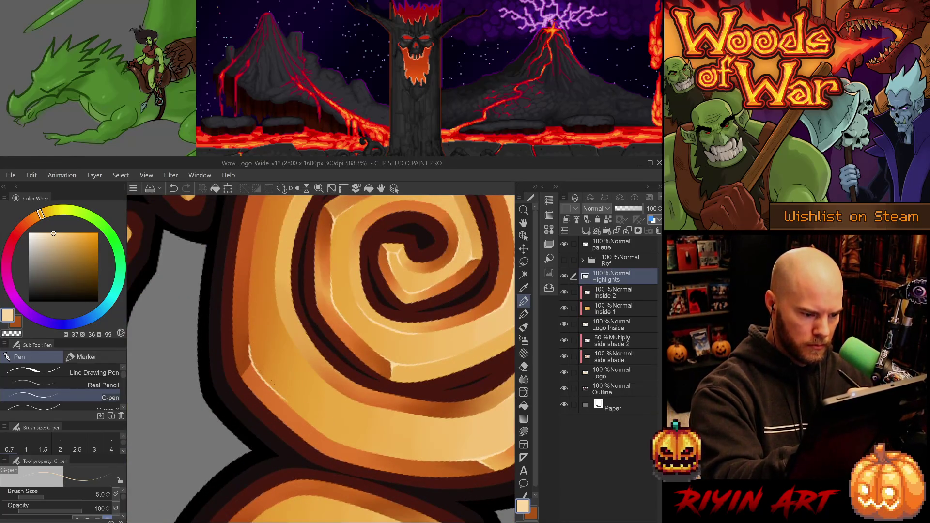
key("ctrl+z")
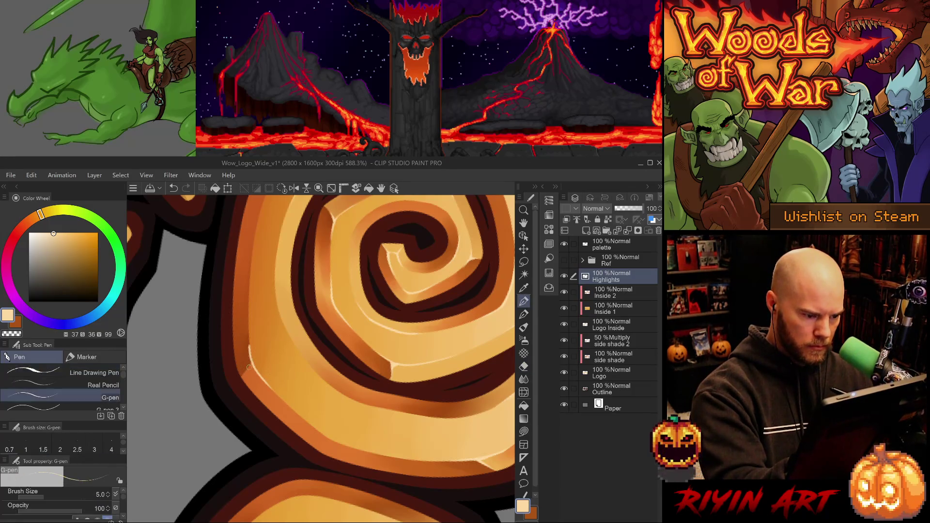
key("period")
key("comma")
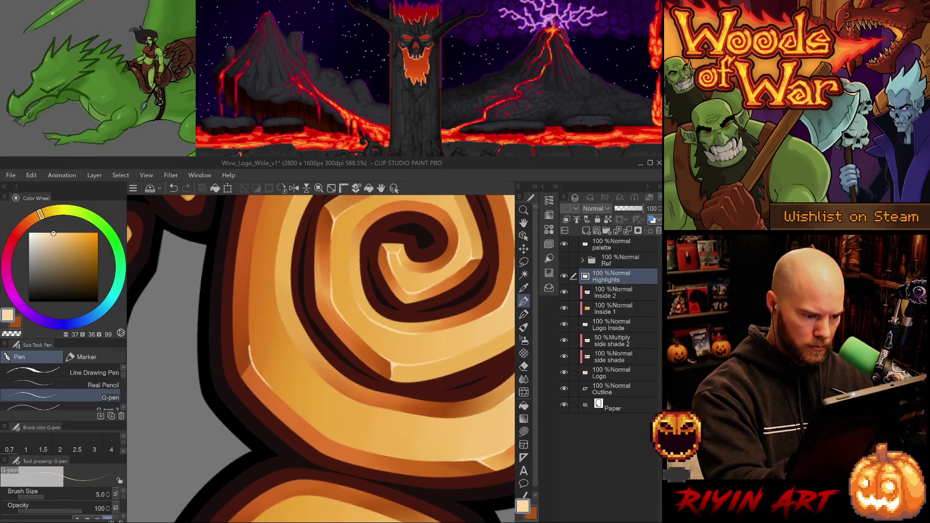
left_click_drag(250, 359, 248, 366)
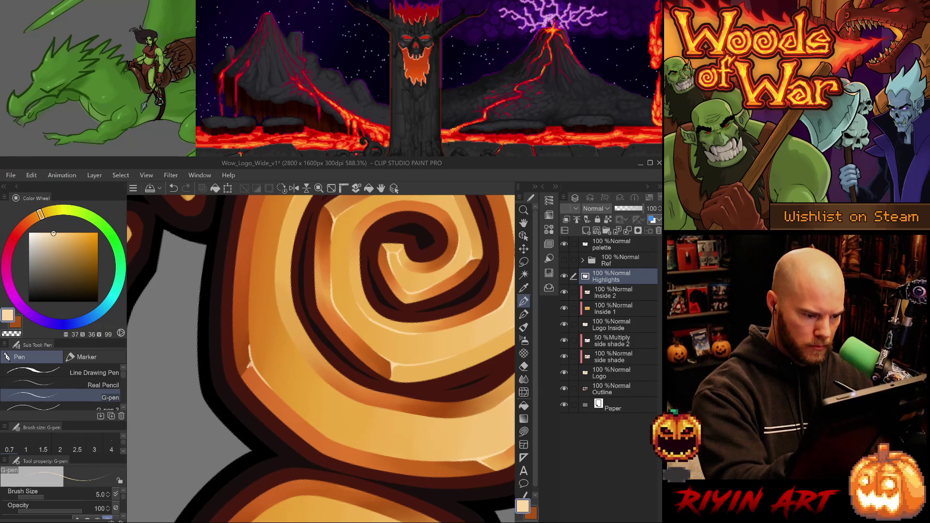
key("ctrl+z")
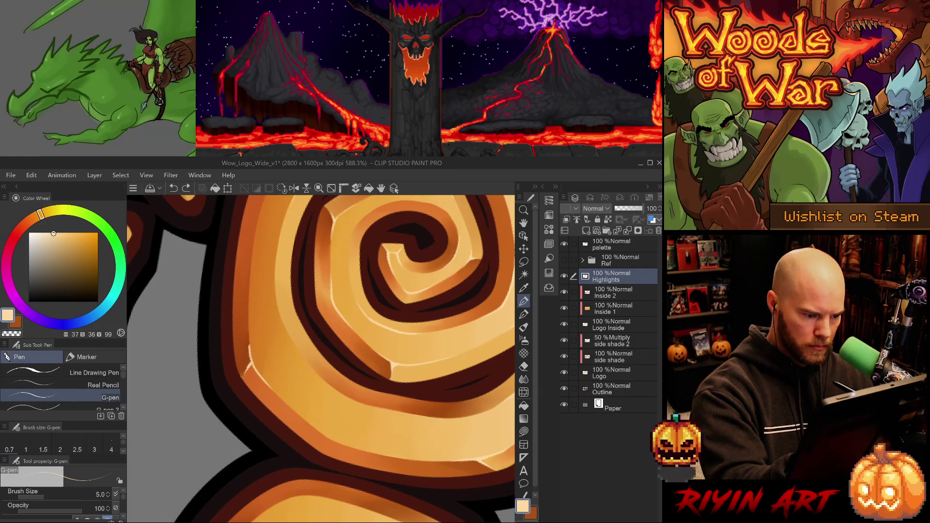
- Add several short cream highlights on the spiral's left edge with the G-pen
key("e")
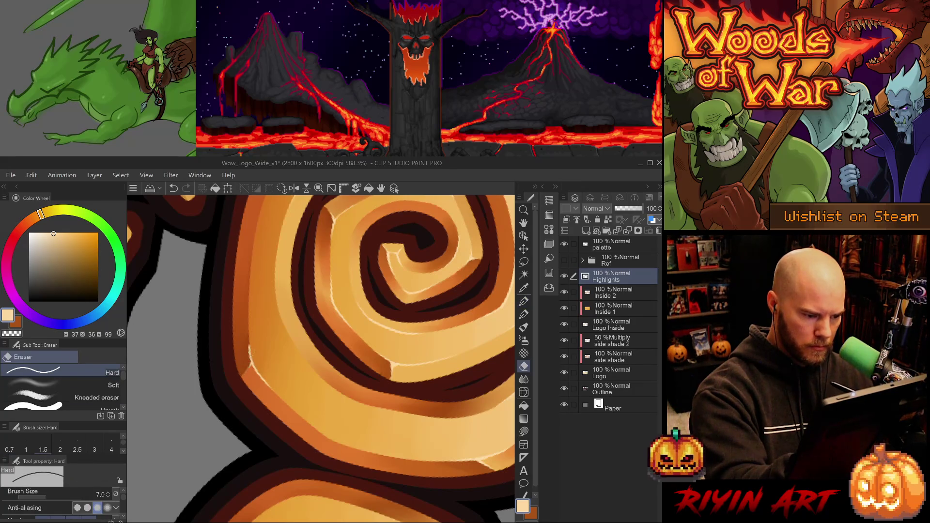
key("p")
key("e")
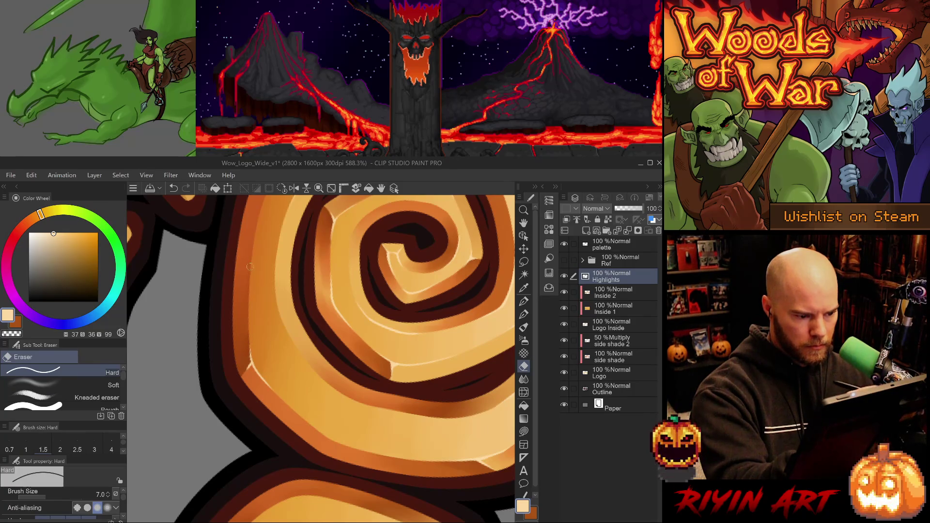
key("ctrl+z")
key("p")
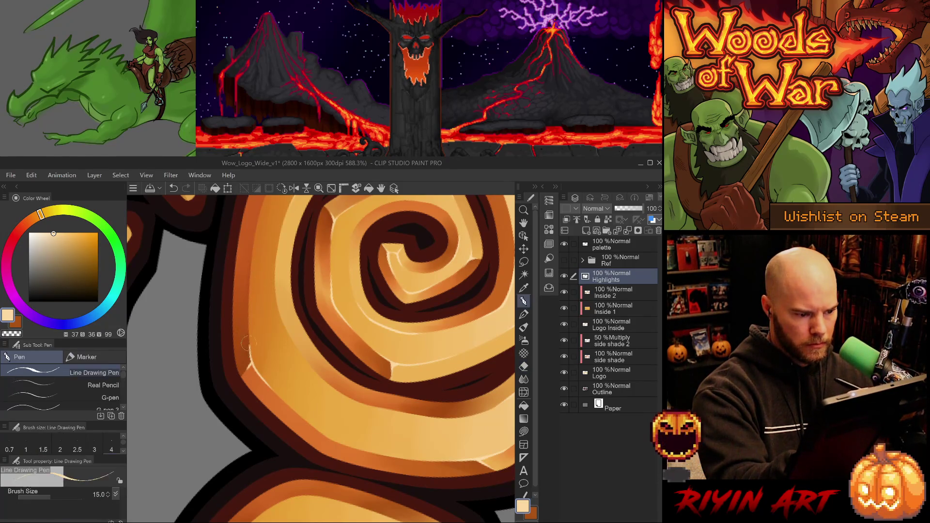
left_click_drag(249, 348, 248, 328)
key("e")
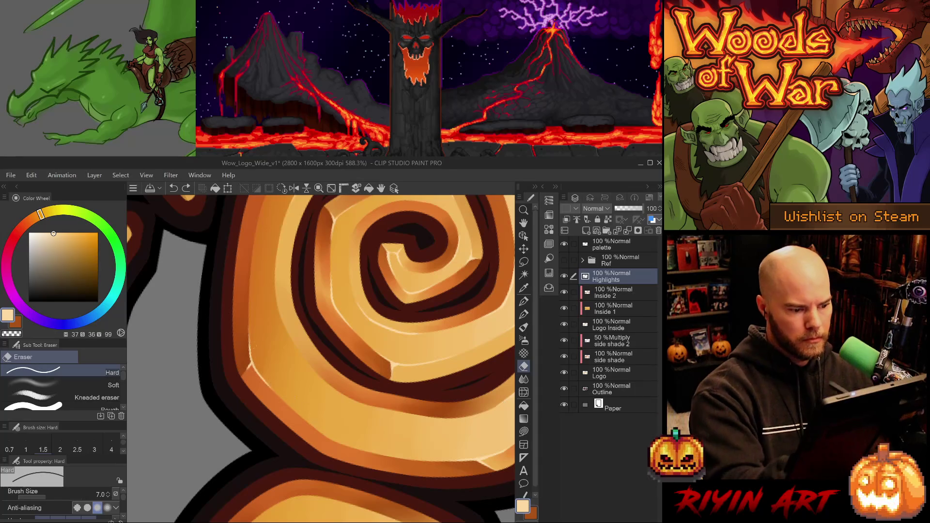
key("ctrl+z")
key("p")
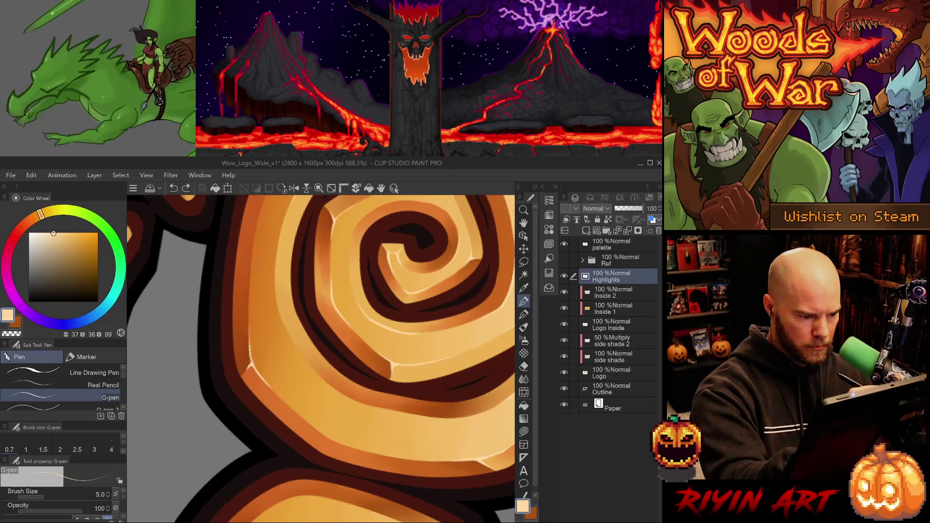
left_click_drag(249, 372, 255, 363)
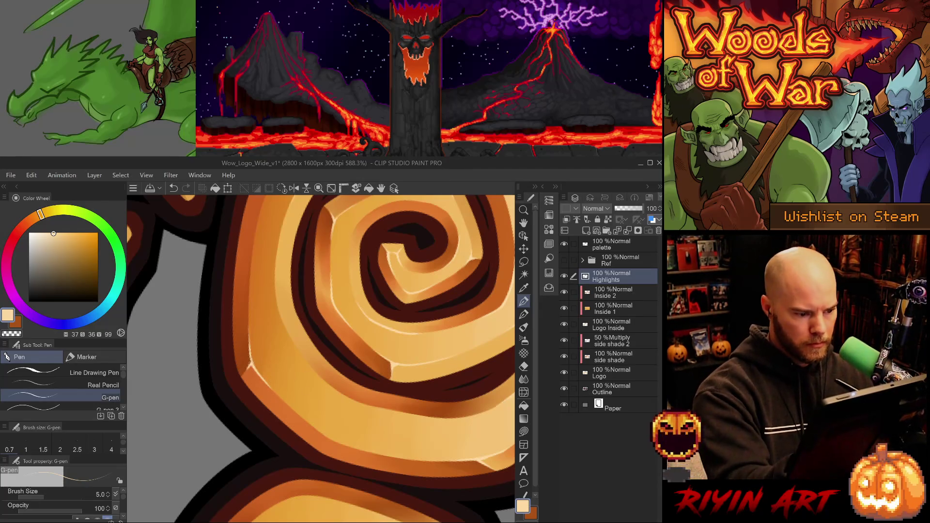
left_click_drag(251, 354, 248, 365)
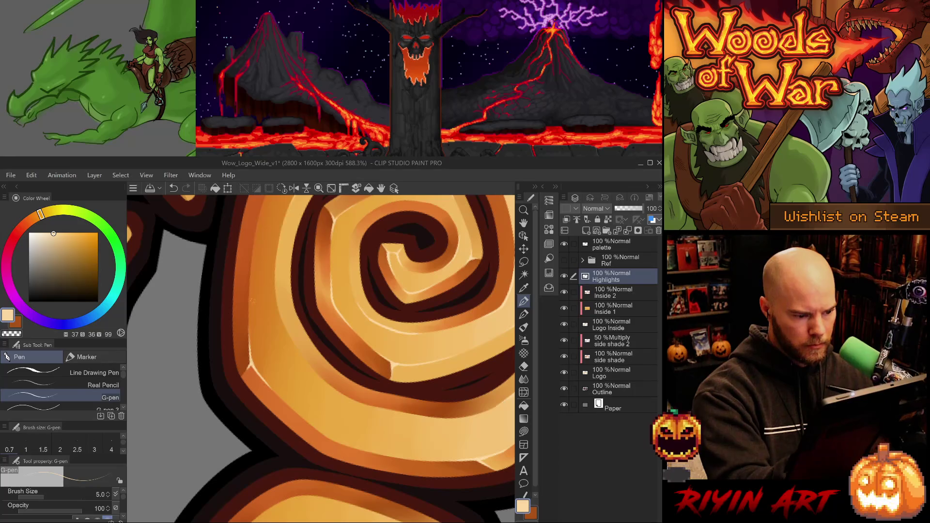
left_click_drag(368, 271, 139, 325)
left_click_drag(382, 216, 402, 372)
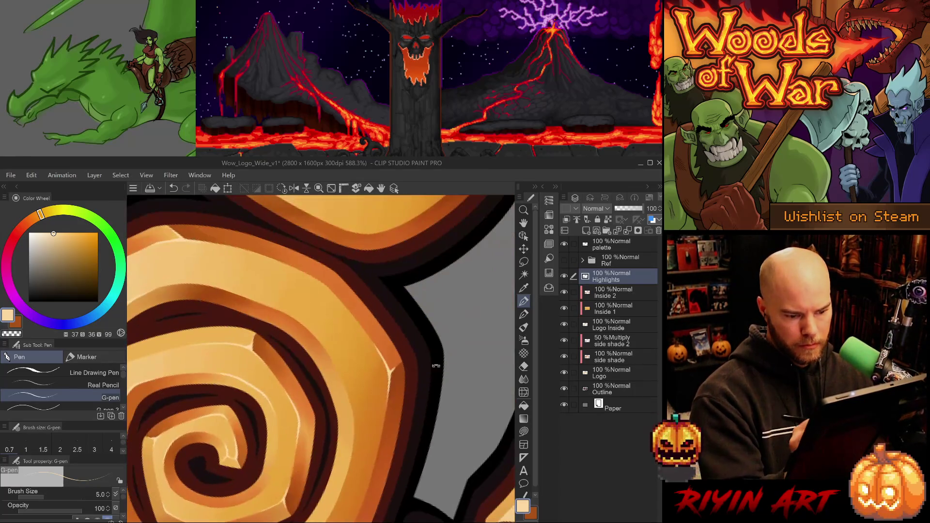
key("e")
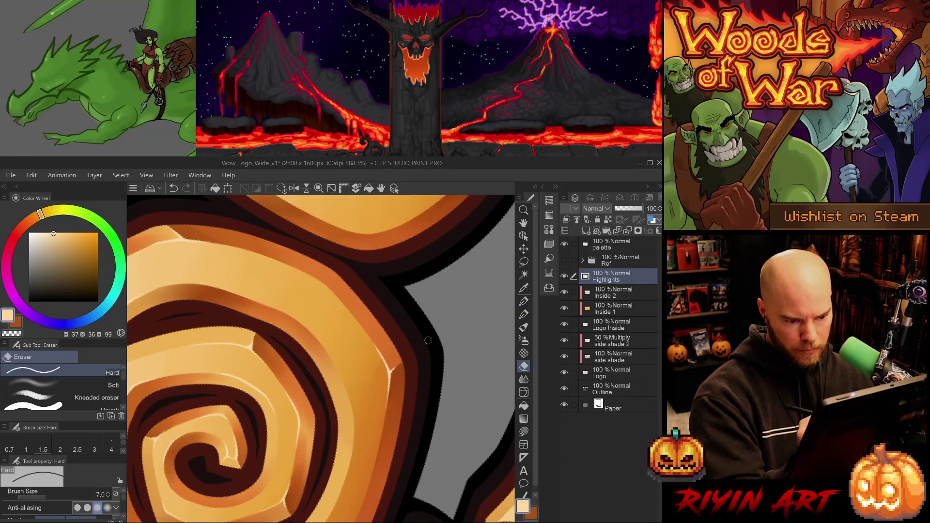
key("ctrl+z")
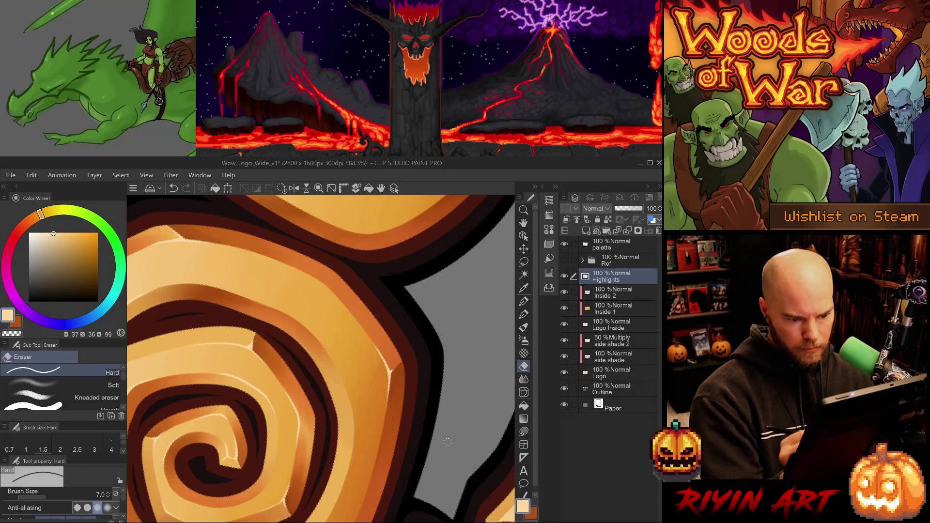
key("p")
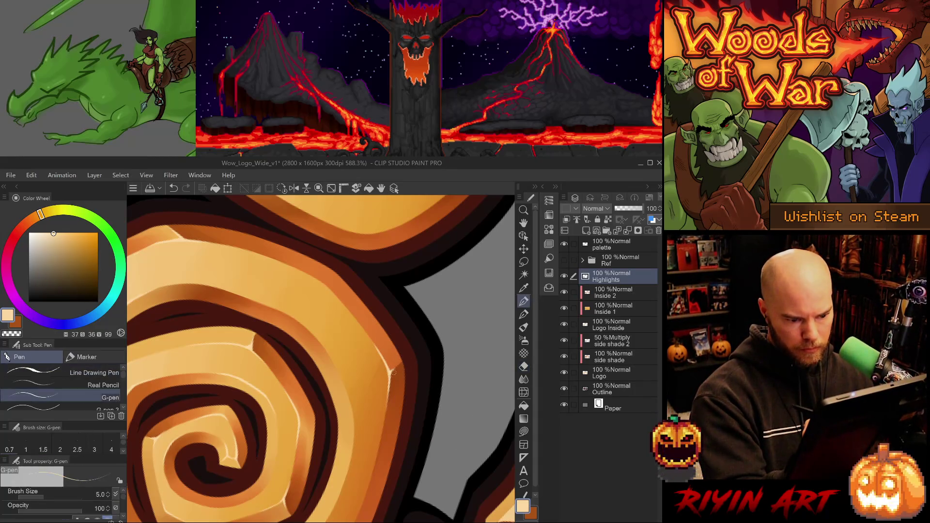
key("e")
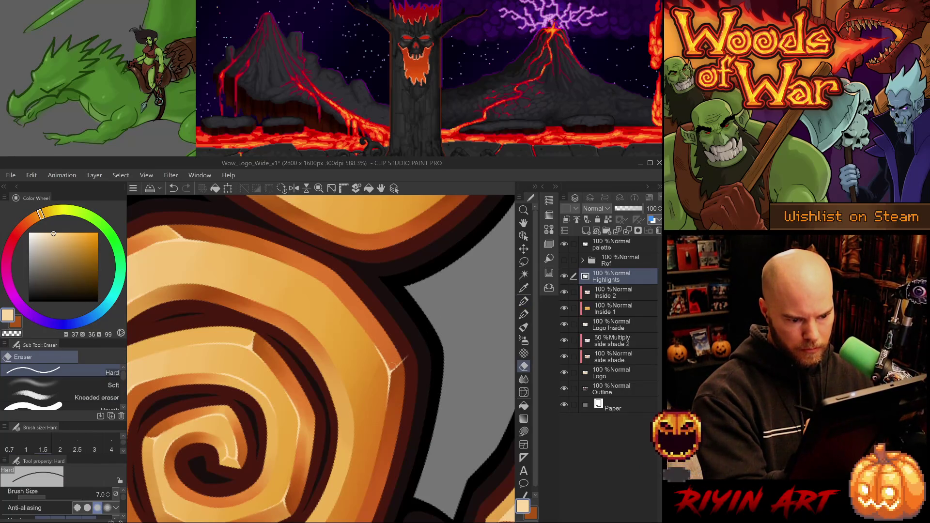
left_click_drag(404, 359, 399, 366)
key("ctrl+z")
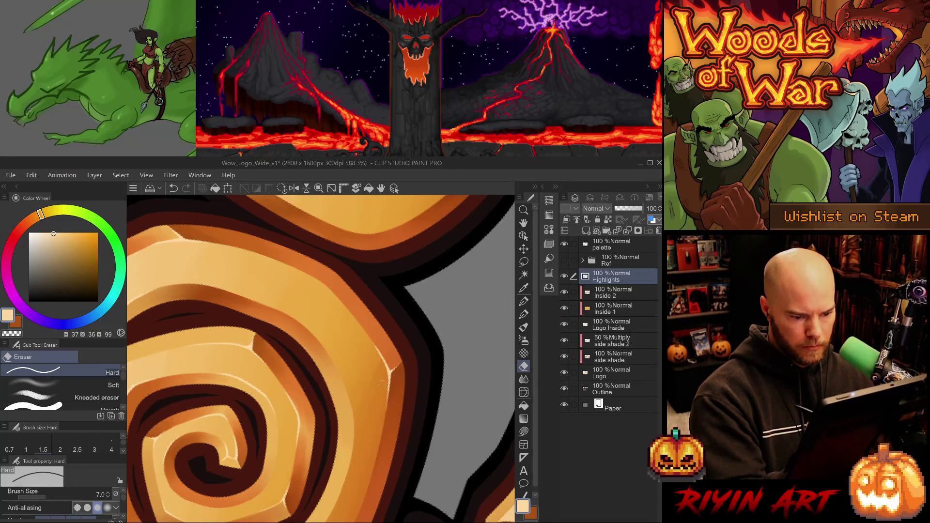
scroll(430, 415, "down", 5)
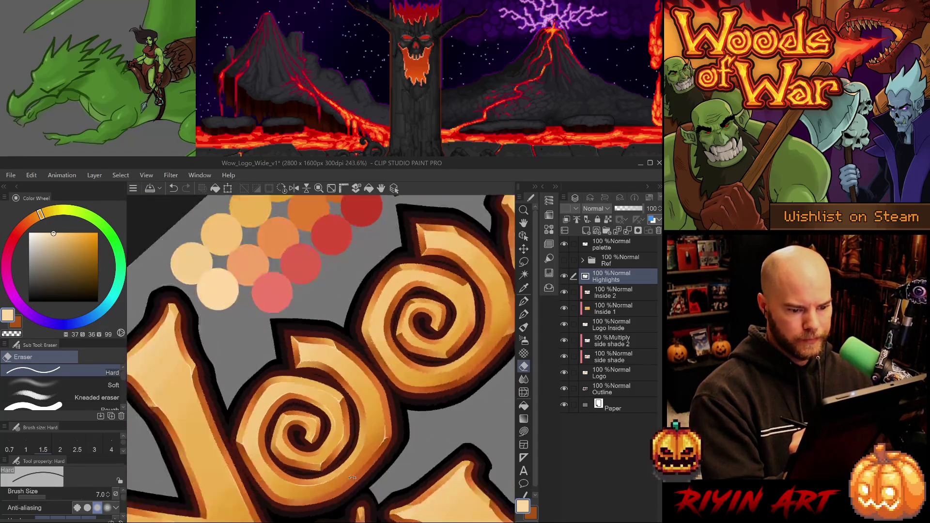
left_click_drag(353, 478, 370, 409)
key("p")
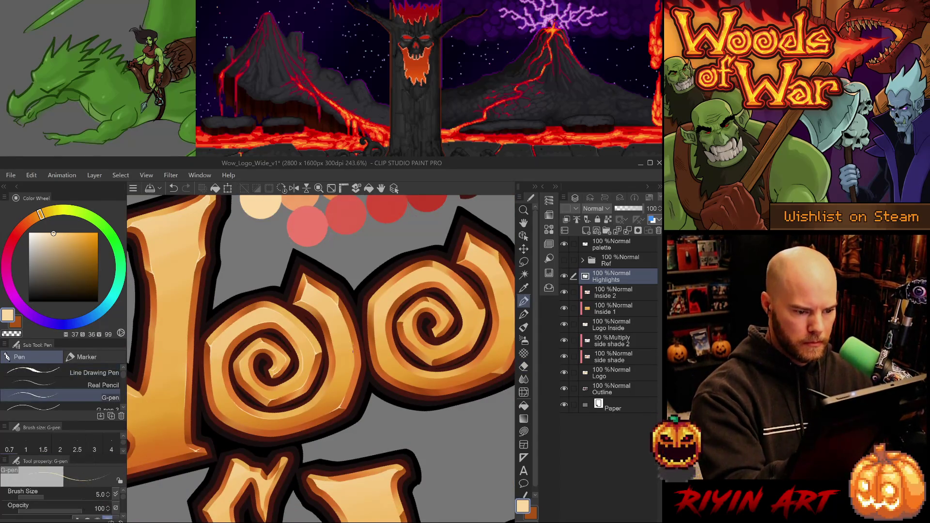
left_click_drag(348, 334, 314, 375)
scroll(314, 375, "up", 2)
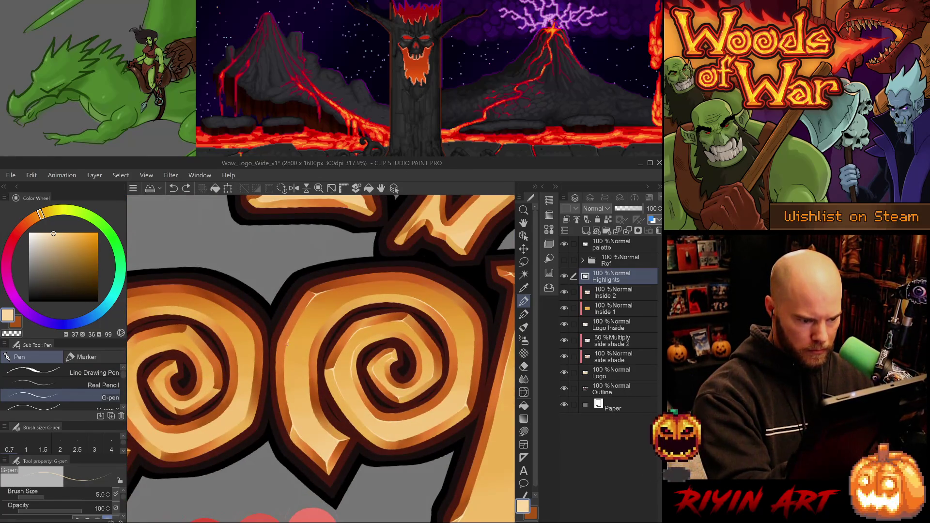
key("ctrl+z")
left_click_drag(285, 348, 285, 403)
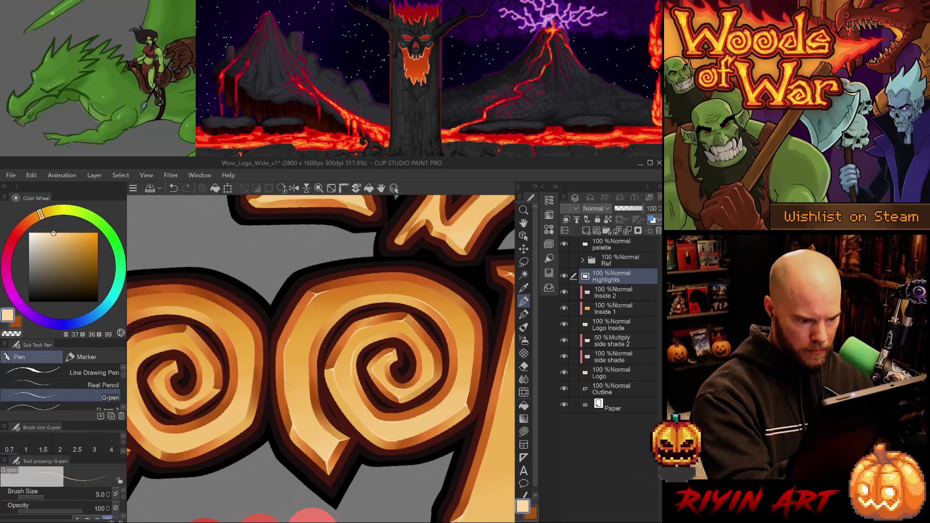
key("ctrl+z")
left_click_drag(285, 346, 285, 379)
key("ctrl+z")
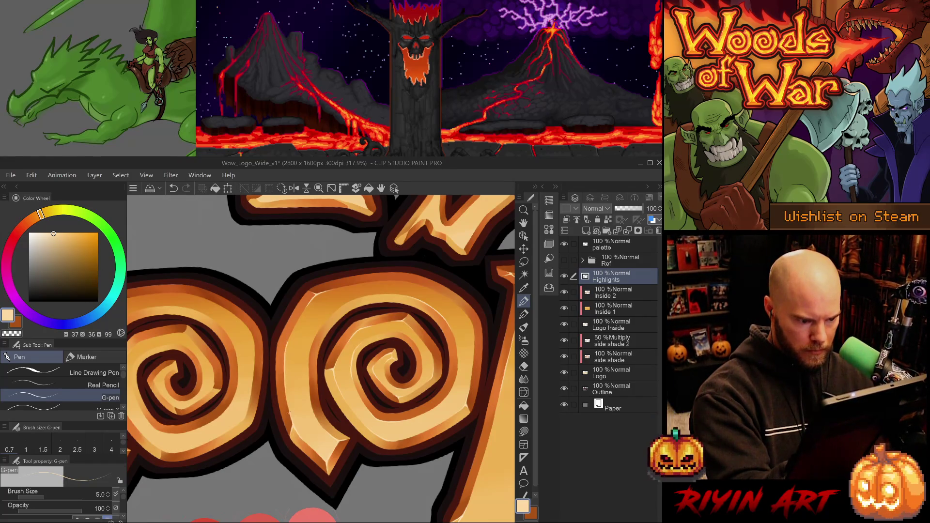
key("e")
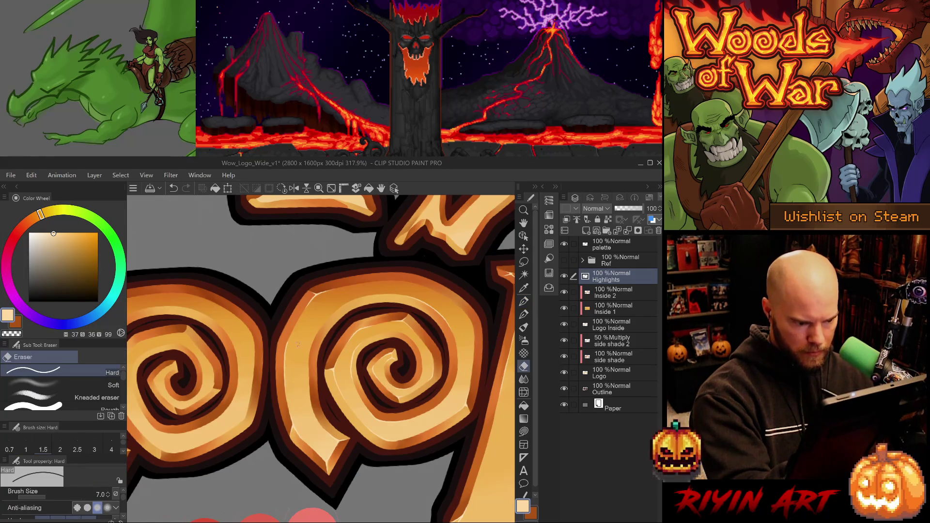
key("p")
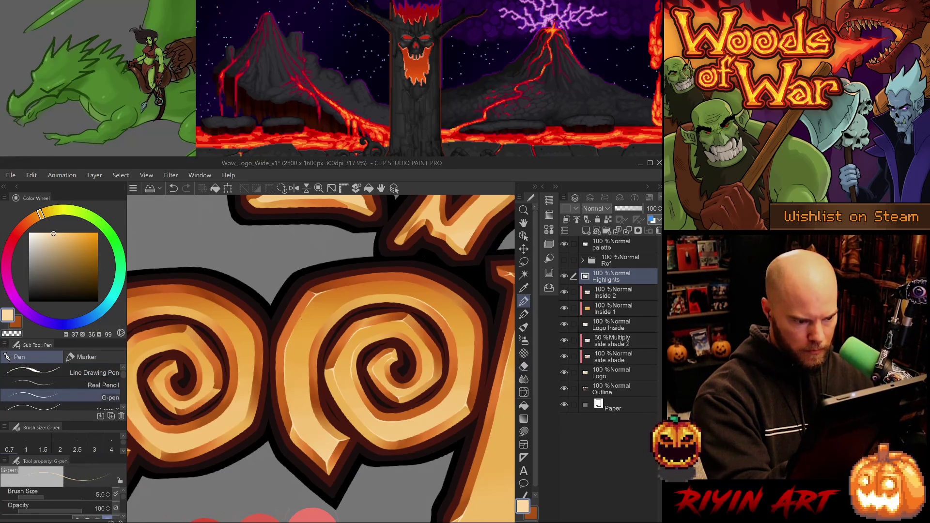
key("ctrl+z")
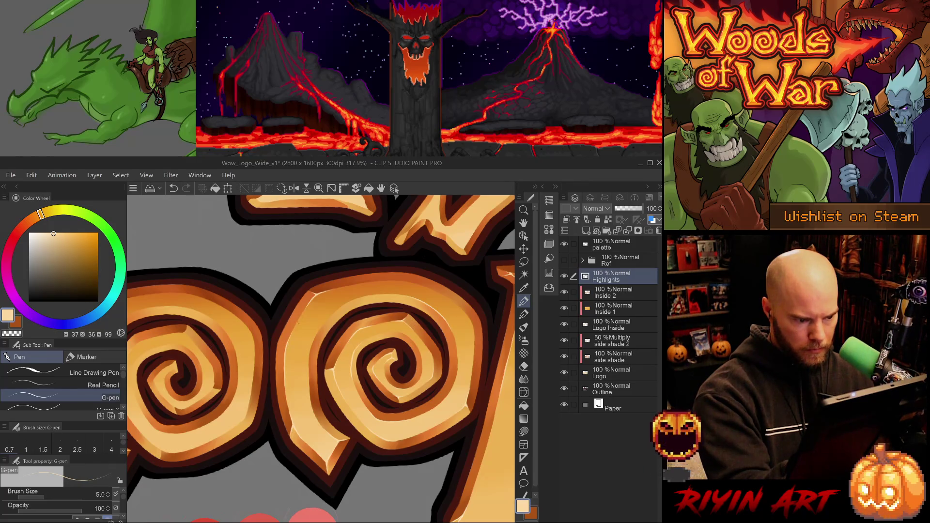
scroll(427, 429, "down", 5)
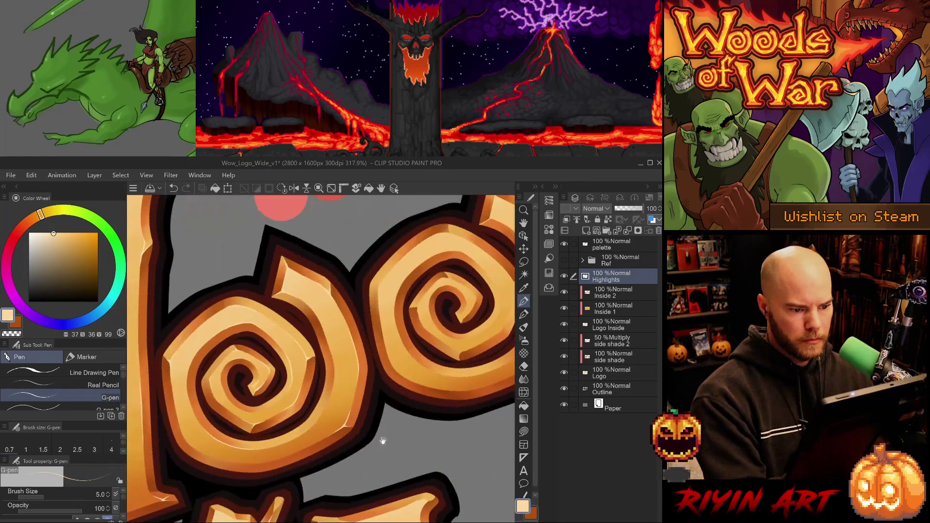
mouse_move(427, 428)
left_mouse_down()
mouse_move(375, 412)
mouse_move(392, 415)
left_mouse_up()
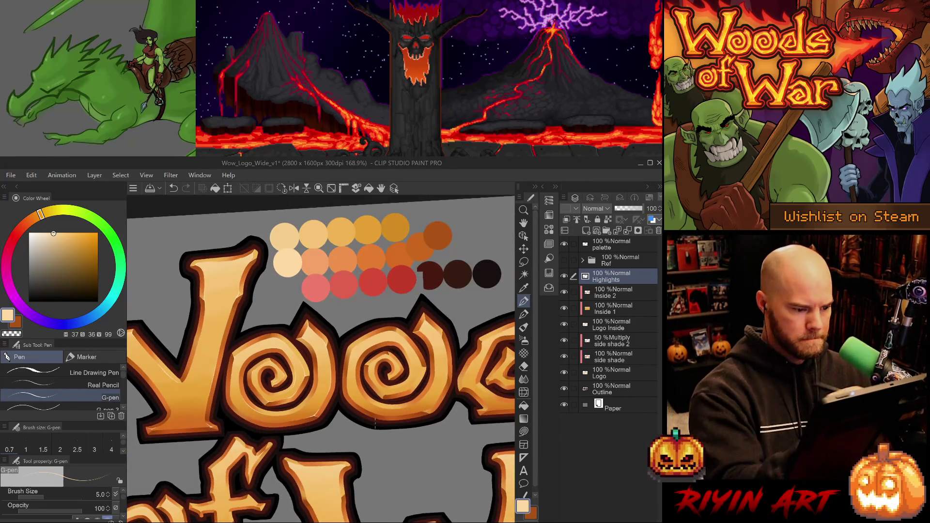
- Zoom in on the spiral and draw a pale highlight along its lower edge
left_click(245, 390)
left_click(245, 390)
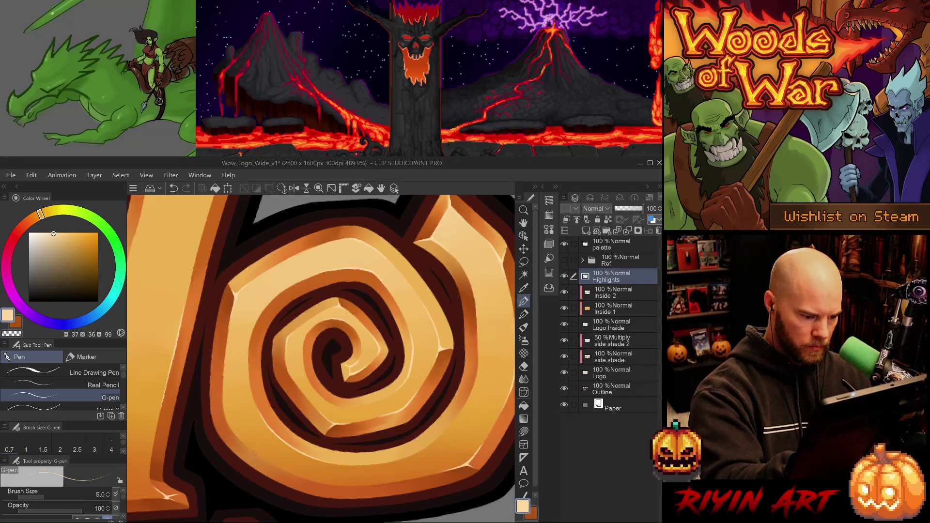
key("ctrl+z")
left_click_drag(261, 456, 291, 474)
key("ctrl+z")
key("ctrl+z")
key("ctrl+z")
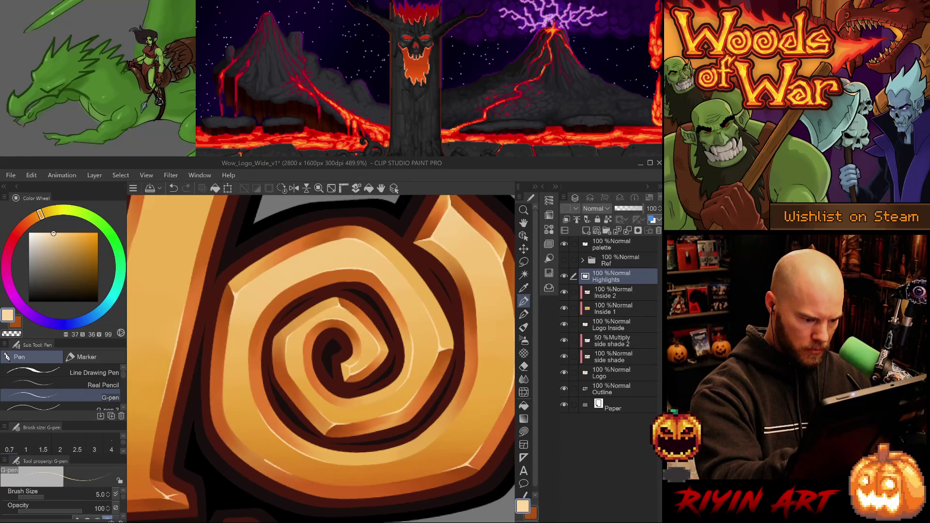
left_click_drag(247, 442, 271, 463)
key("ctrl+z")
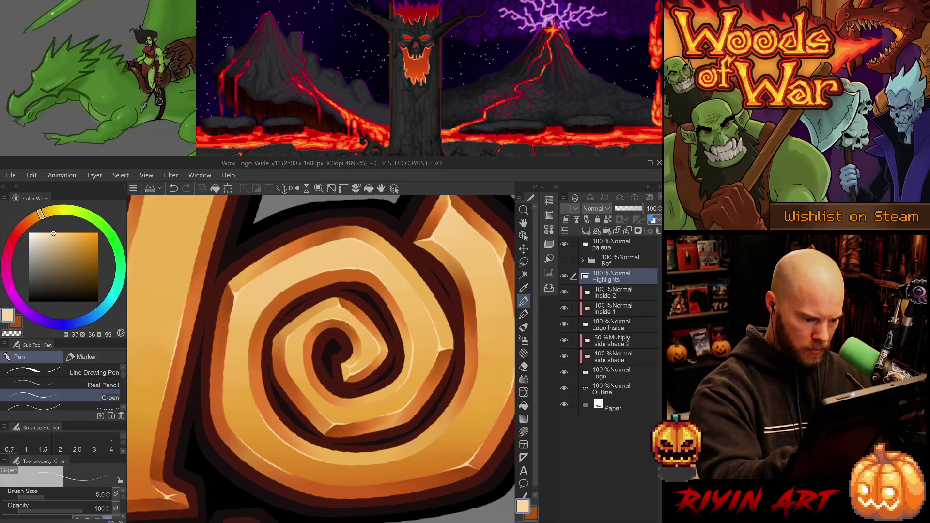
- Test trimming the new highlight with the Hard eraser, undo it, and pan across the spiral
key("e")
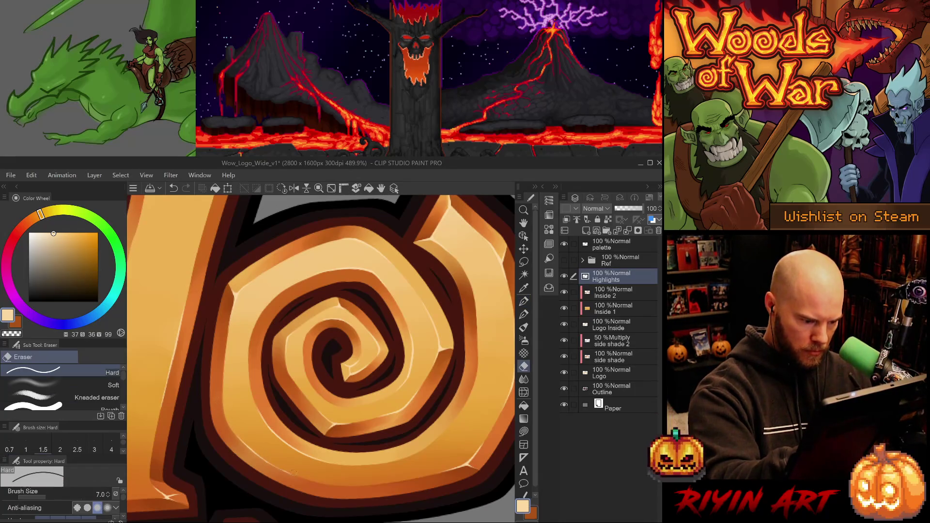
left_click_drag(264, 466, 278, 459)
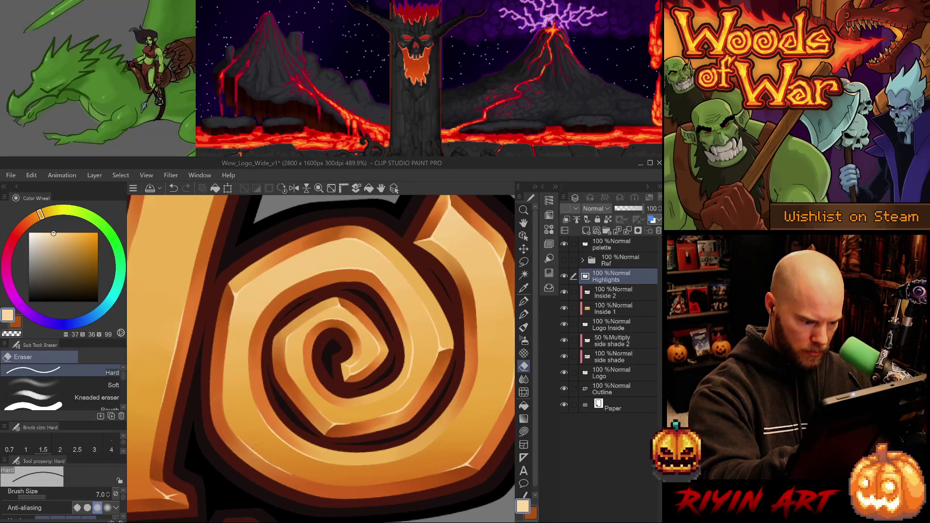
key("ctrl+z")
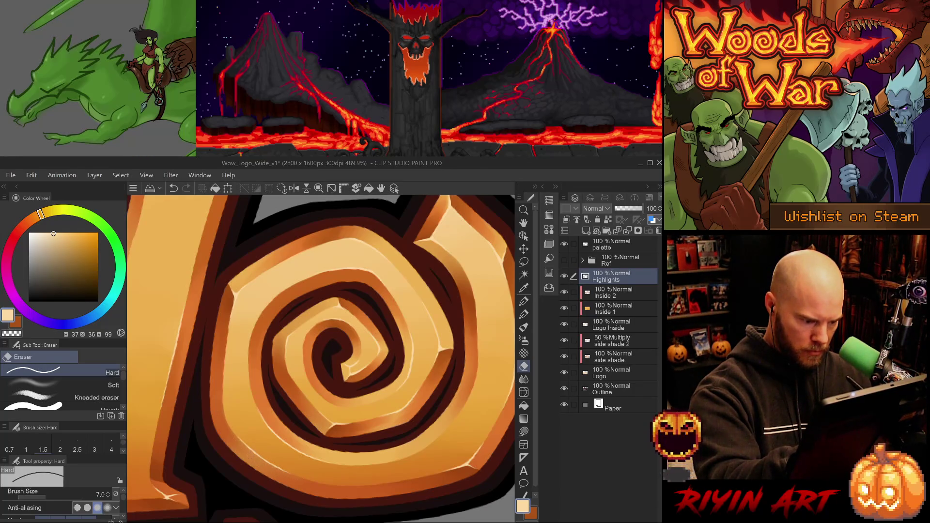
scroll(415, 432, "down", 5)
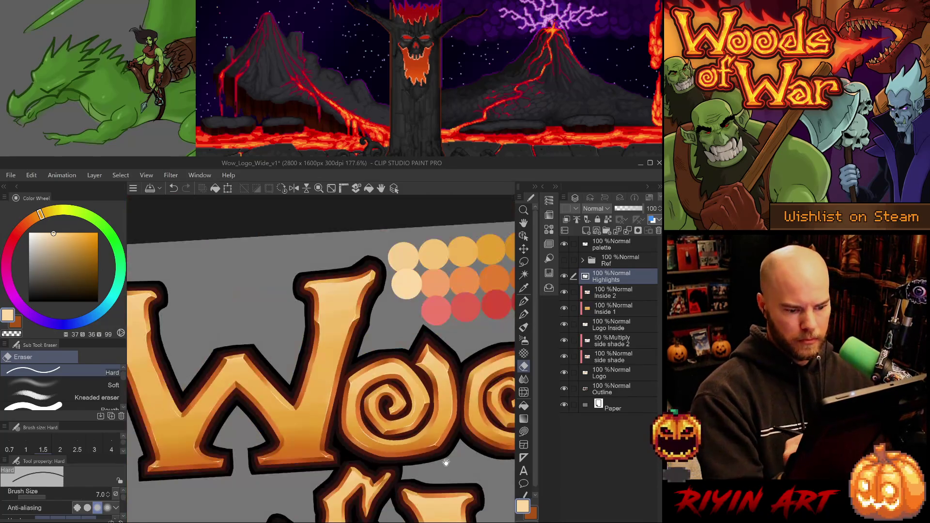
scroll(409, 441, "up", 5)
left_click_drag(410, 441, 385, 514)
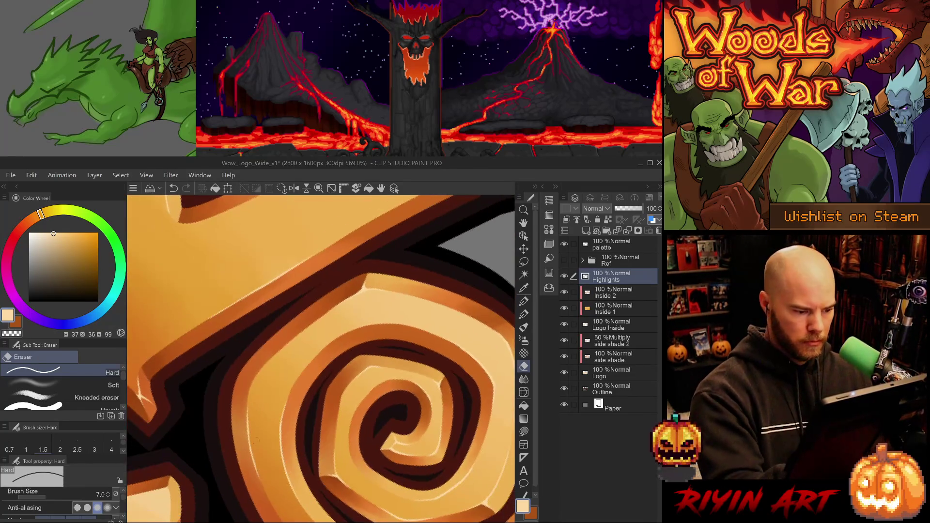
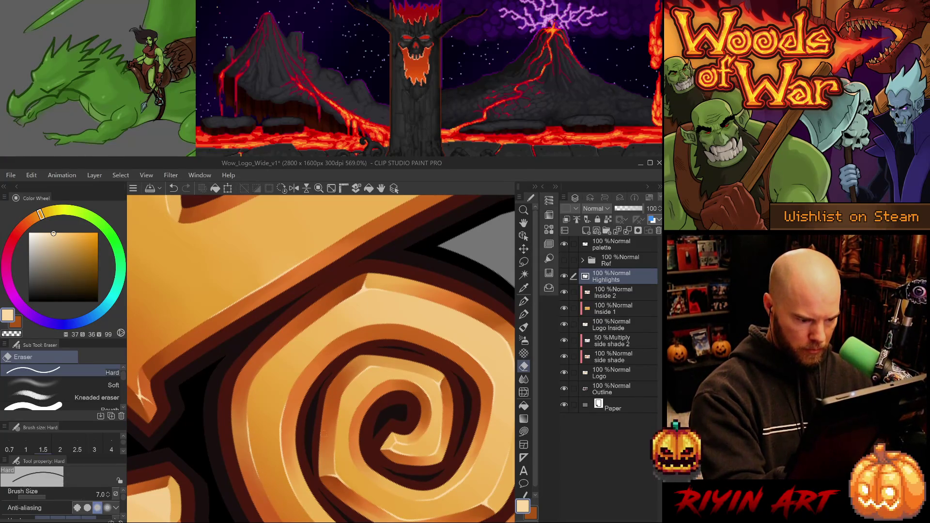
- Zoom in on the spiral O, level the tilted view, and undo a first highlight stroke
scroll(424, 439, "down", 4)
scroll(425, 439, "down", 2)
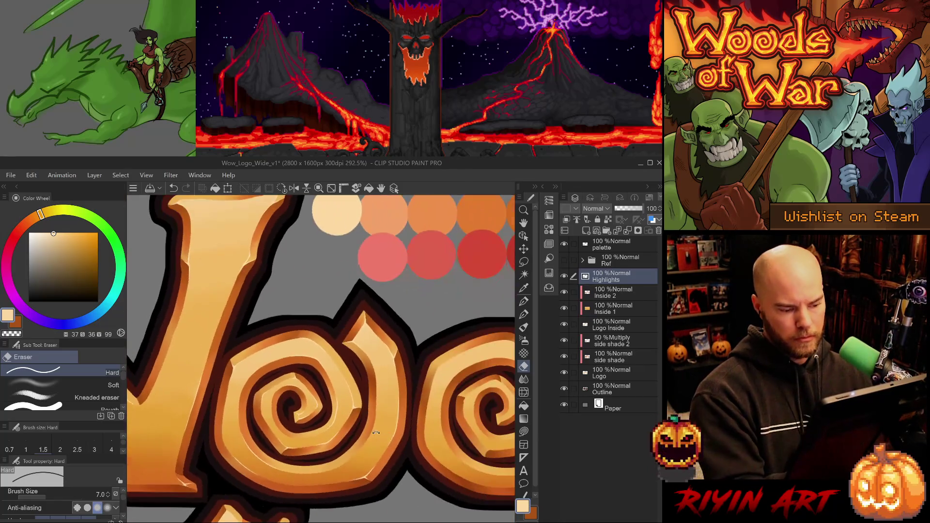
scroll(413, 472, "down", 2)
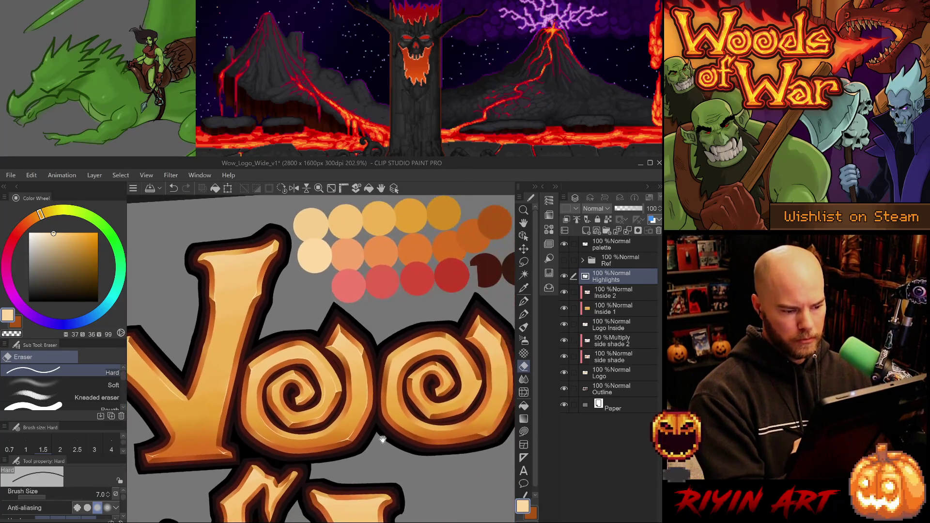
scroll(392, 449, "down", 1)
scroll(391, 450, "down", 1)
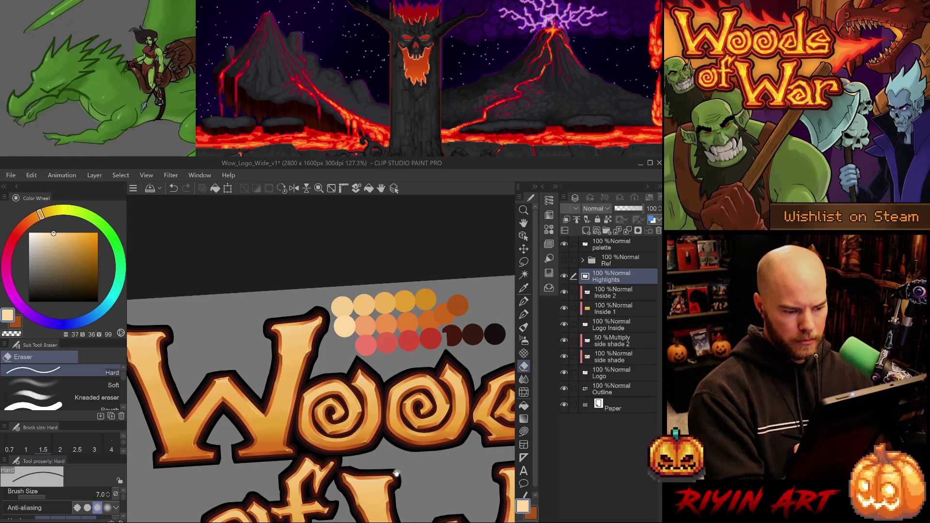
left_click_drag(411, 446, 406, 456)
scroll(406, 456, "down", 4)
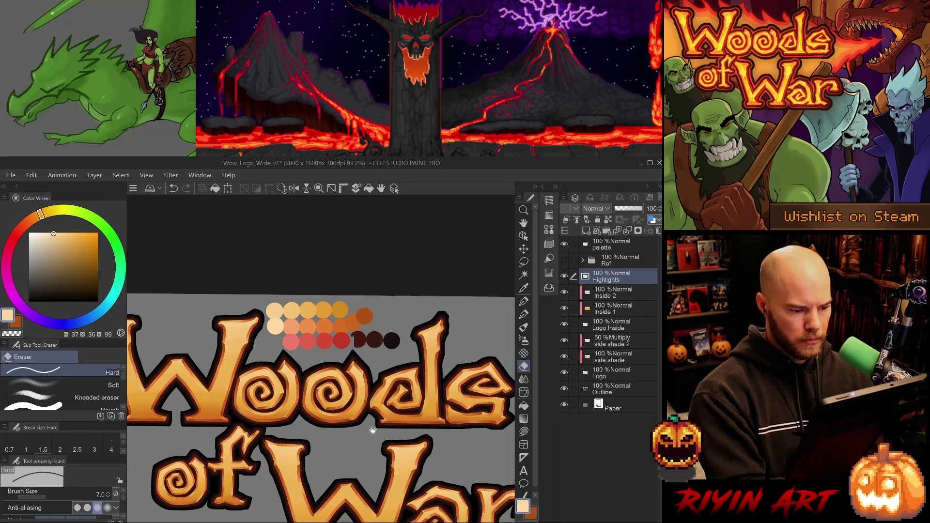
scroll(374, 430, "up", 5)
key("p")
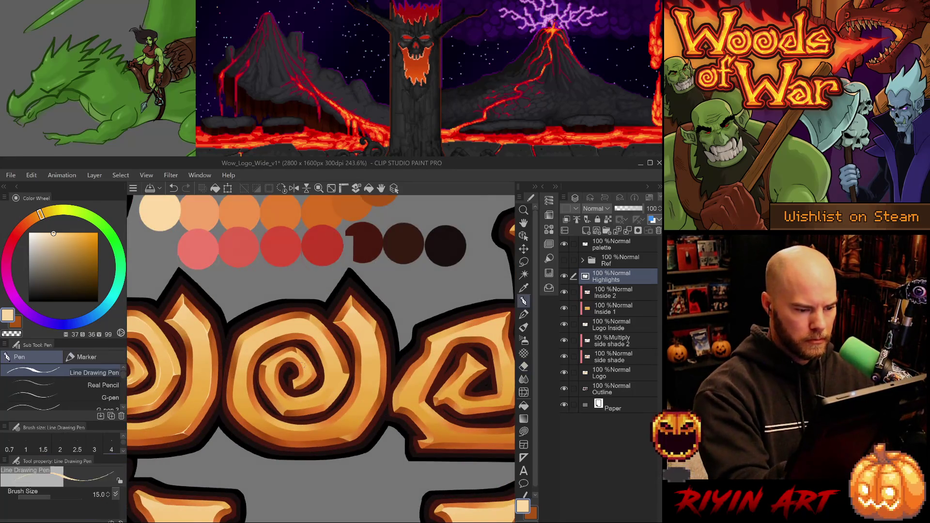
scroll(299, 353, "up", 2)
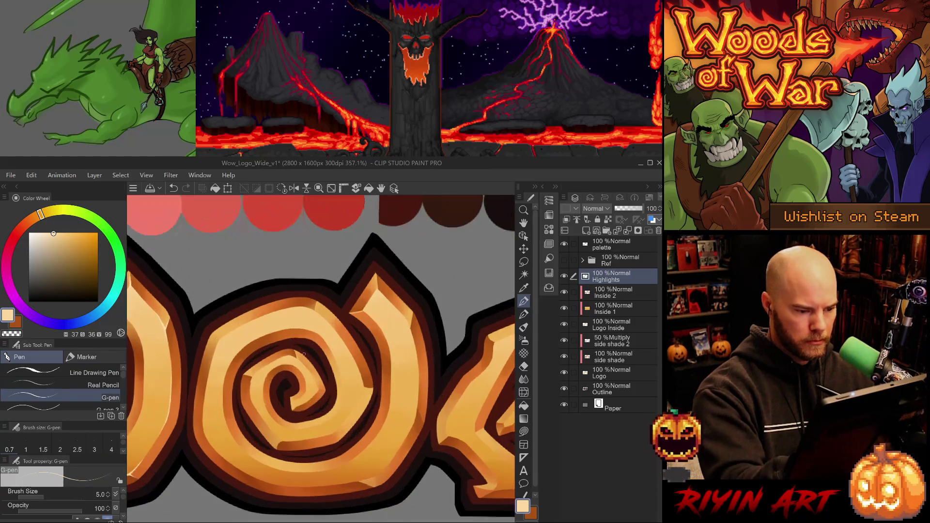
key("ctrl+z")
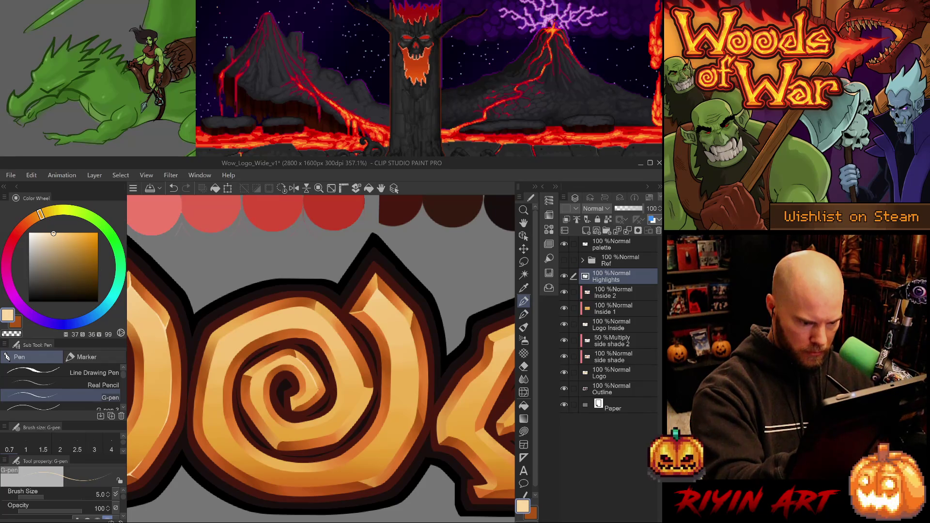
- Draw a short light G-pen highlight along an edge of the spiral O
key("e")
key("p")
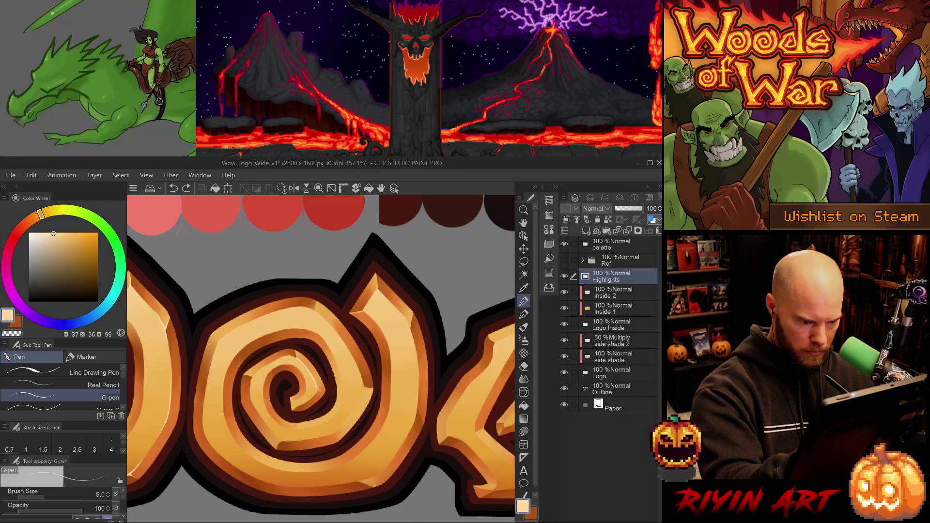
scroll(320, 358, "up", 3)
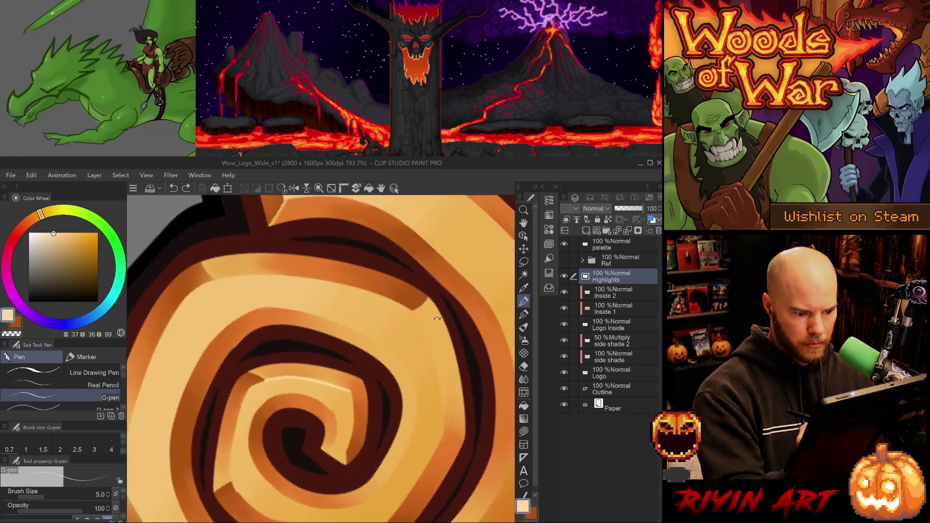
mouse_move(350, 390)
left_mouse_down()
mouse_move(364, 382)
mouse_move(352, 408)
mouse_move(350, 352)
left_mouse_up()
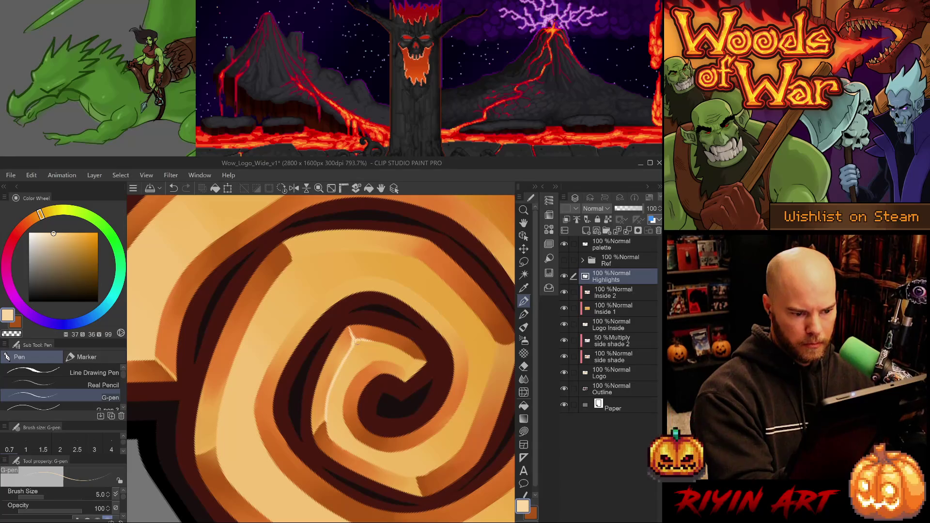
key("e")
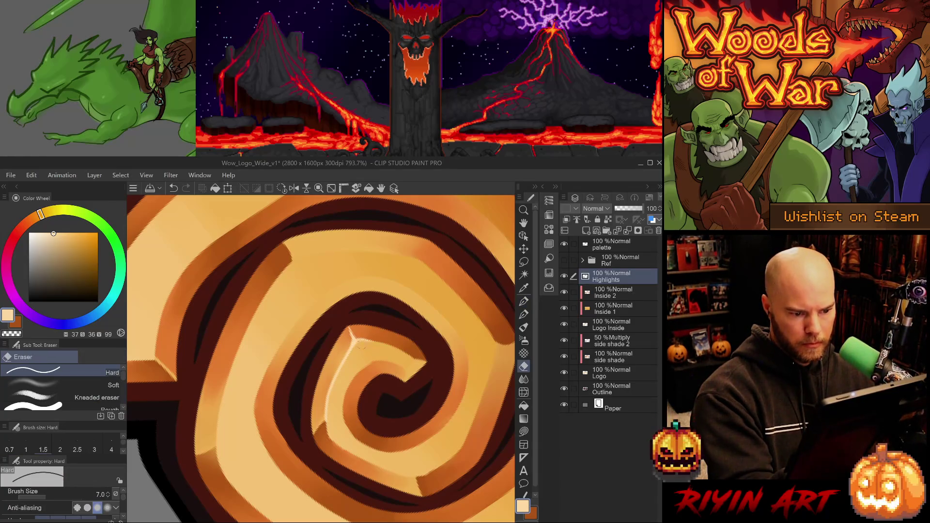
key("p")
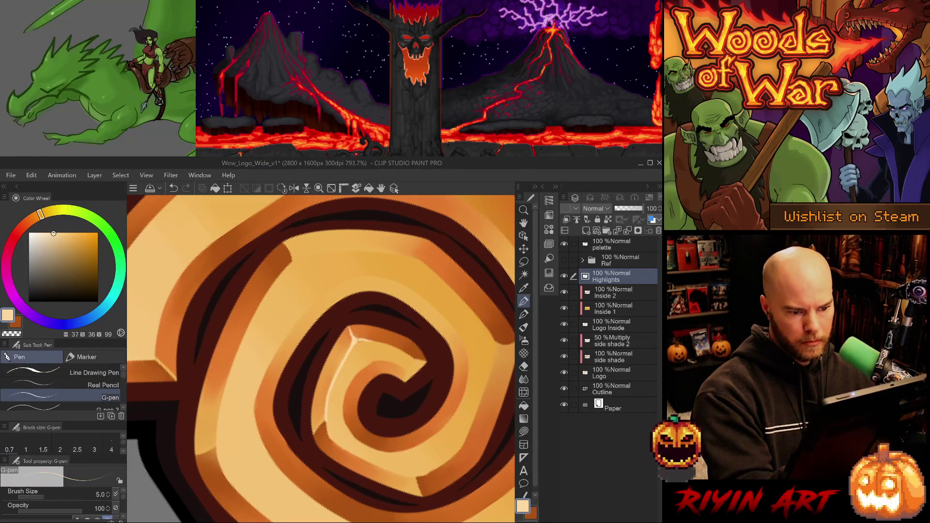
mouse_move(430, 397)
left_mouse_down()
mouse_move(415, 400)
mouse_move(421, 424)
mouse_move(374, 363)
left_mouse_up()
- Add a small highlight on the spiral edge and undo a misplaced inner-edge stroke
key("e")
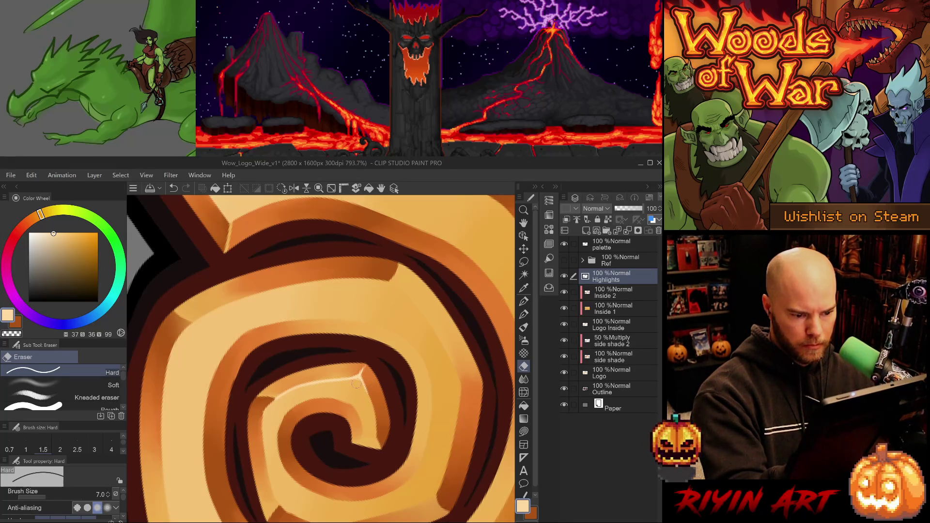
left_click_drag(369, 420, 346, 332)
key("p")
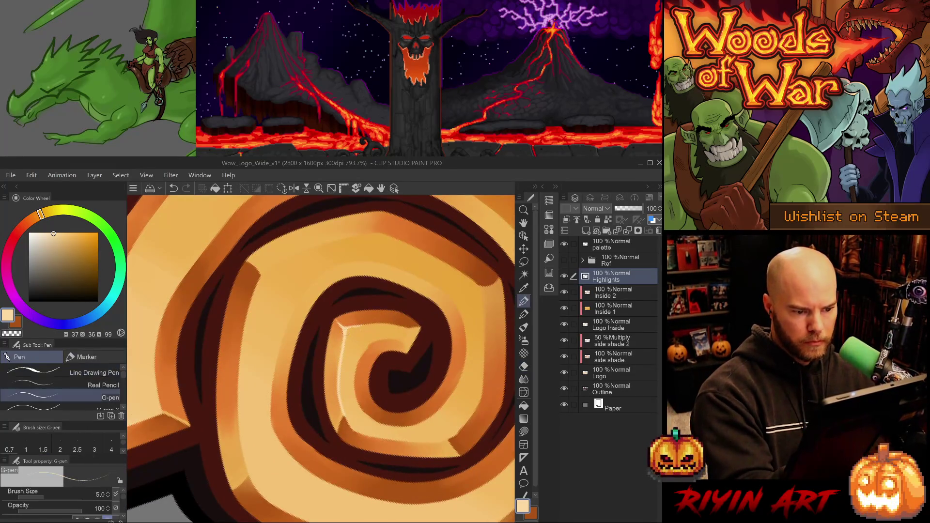
key("ctrl+z")
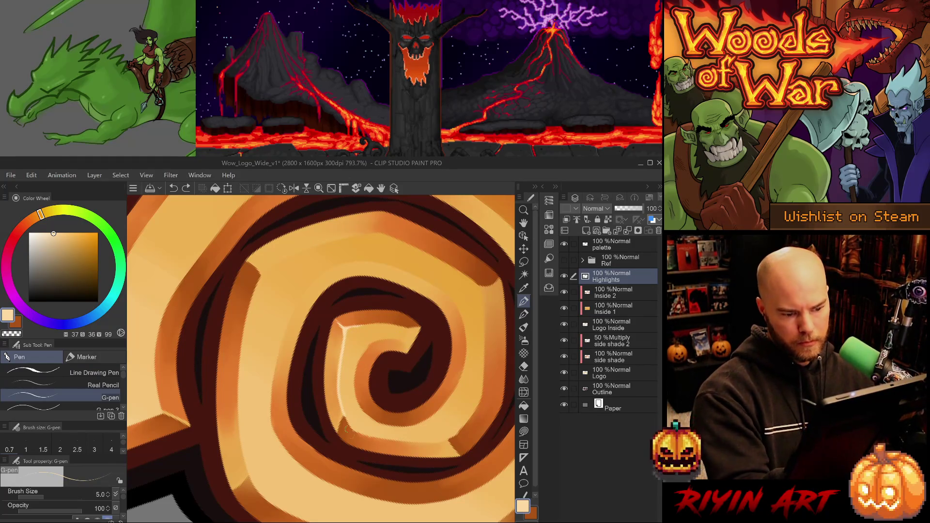
left_click_drag(341, 418, 355, 432)
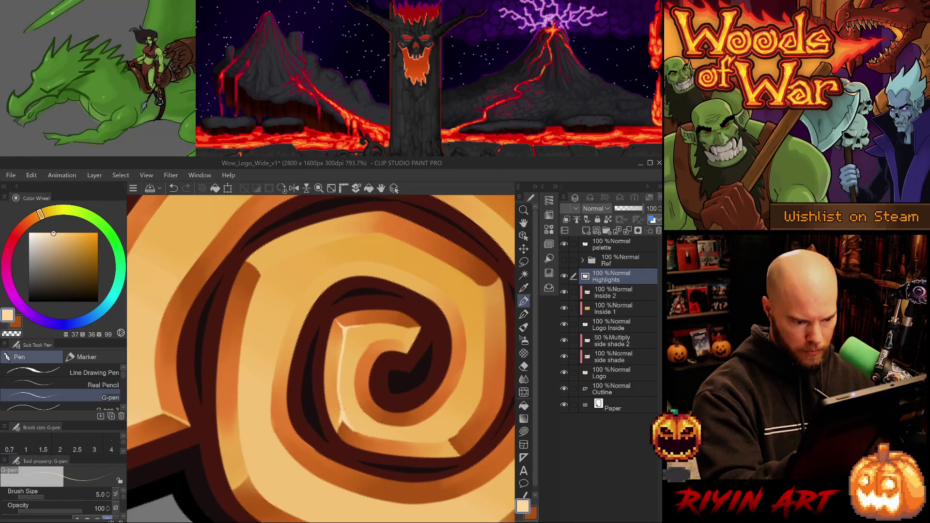
key("-")
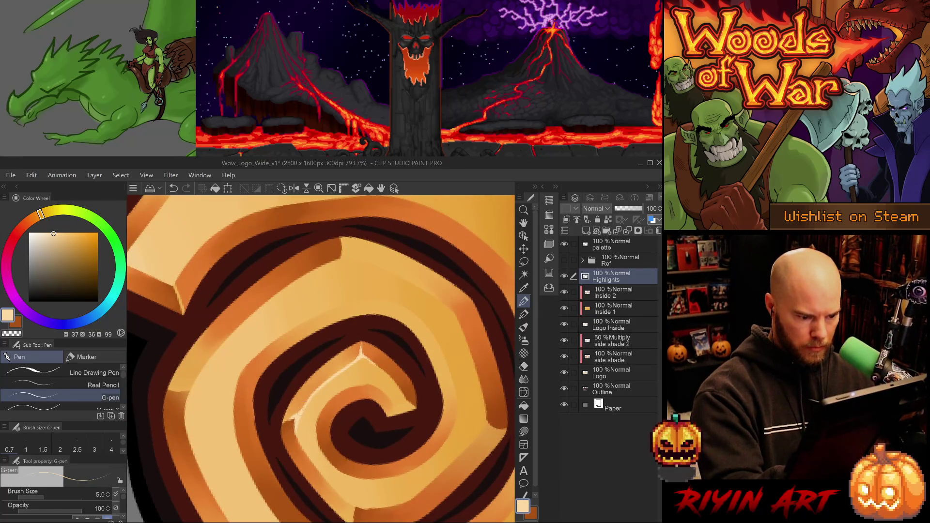
left_click_drag(293, 425, 311, 462)
key("ctrl+z")
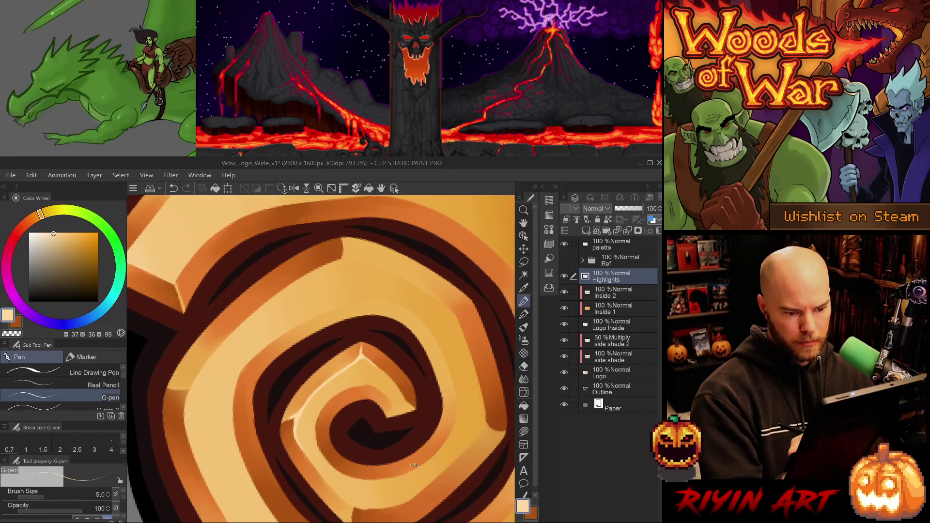
- Redraw a light highlight along the spiral's inner edge from a new angle
key("-")
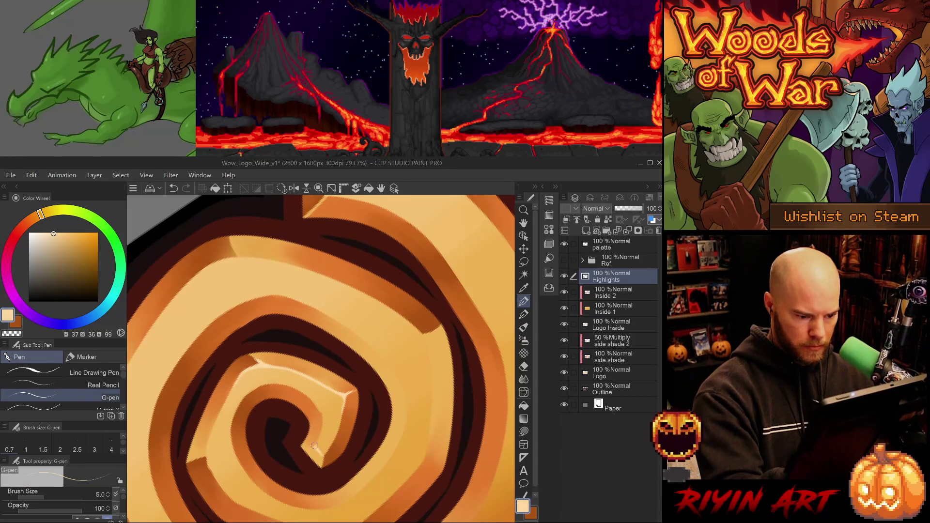
mouse_move(323, 427)
left_mouse_down()
mouse_move(313, 449)
mouse_move(323, 466)
left_mouse_up()
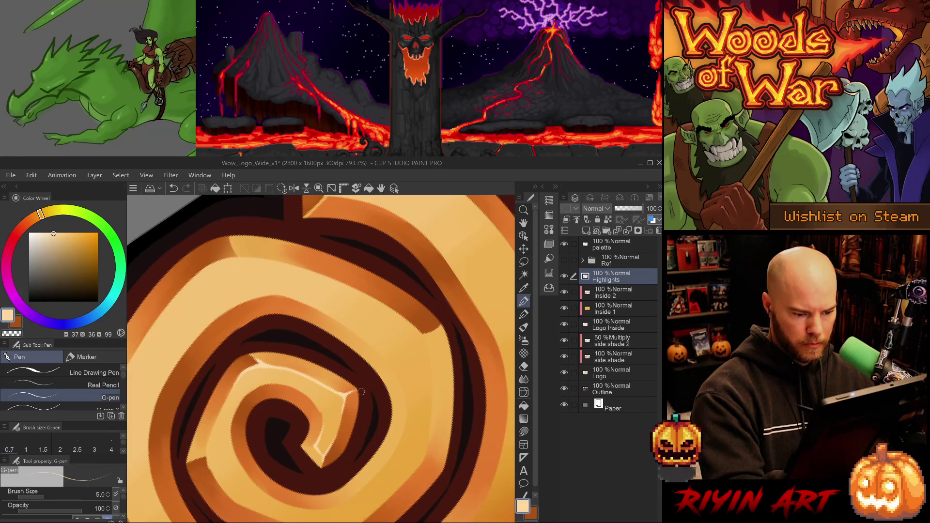
key("ctrl+z")
key("ctrl+z")
key("ctrl+y")
key("ctrl+y")
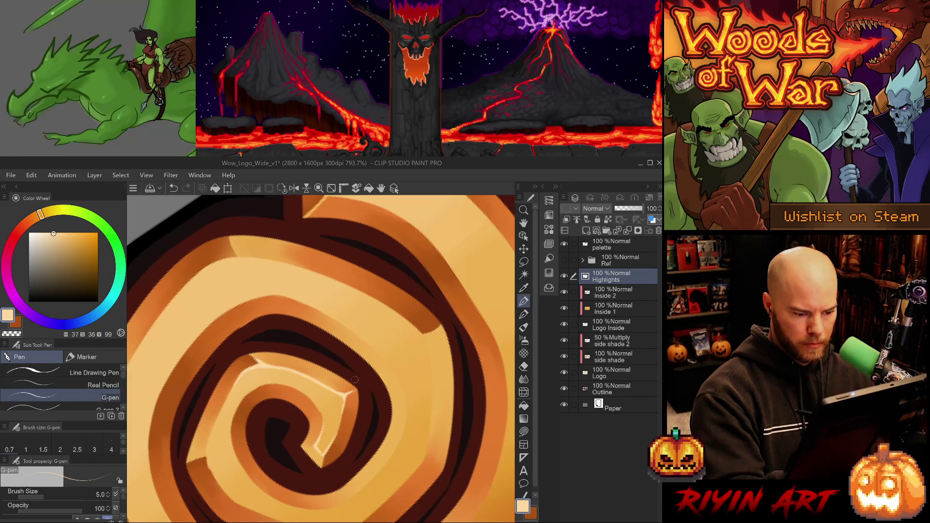
key("e")
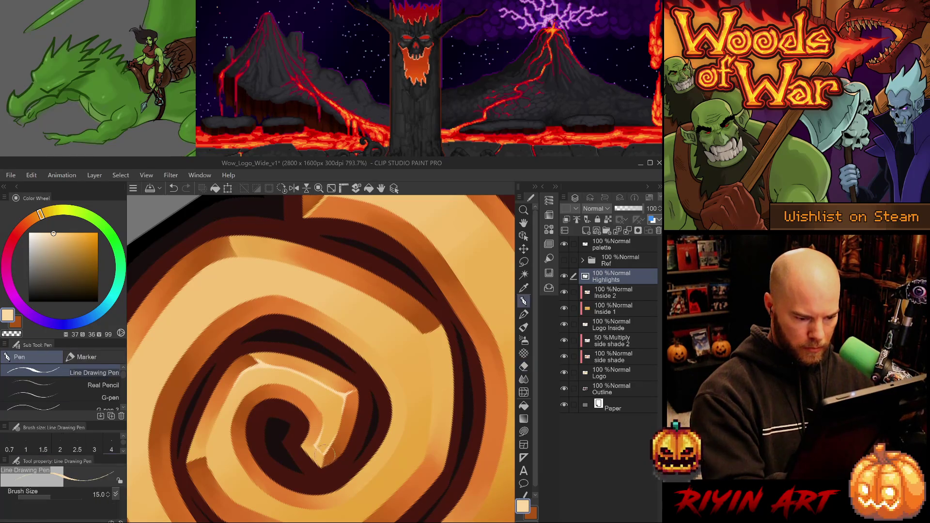
key("ctrl+z")
key("p")
mouse_move(327, 464)
left_mouse_down()
mouse_move(315, 425)
mouse_move(392, 408)
left_mouse_up()
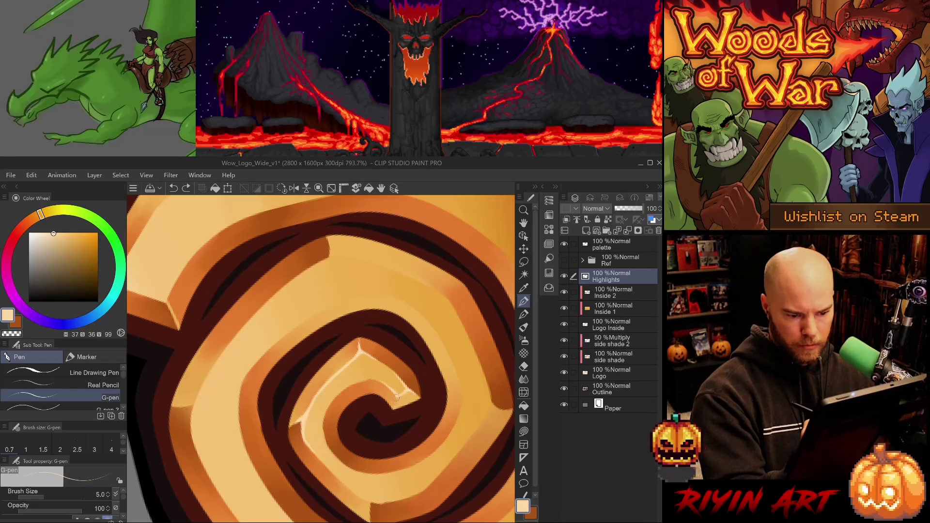
- Turn to another spiral edge, add a short highlight there, and erase stray marks
key("e")
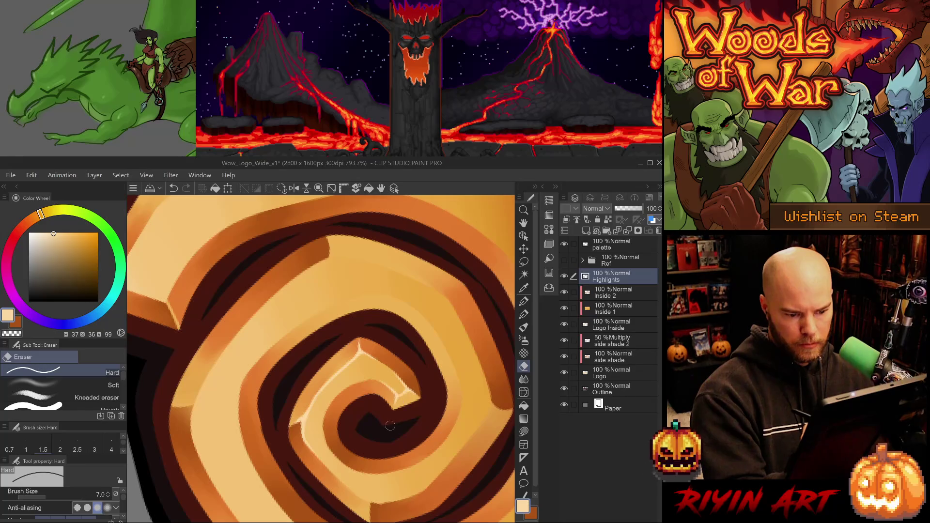
key("p")
left_click_drag(391, 425, 451, 389)
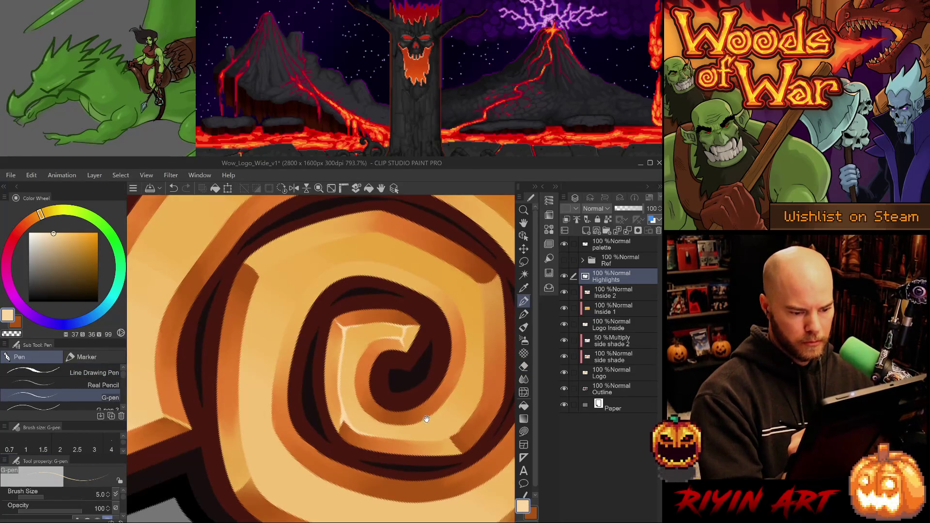
mouse_move(410, 333)
left_mouse_down()
mouse_move(448, 426)
mouse_move(373, 370)
mouse_move(223, 416)
mouse_move(231, 461)
left_mouse_up()
left_click_drag(226, 390, 193, 360)
key("e")
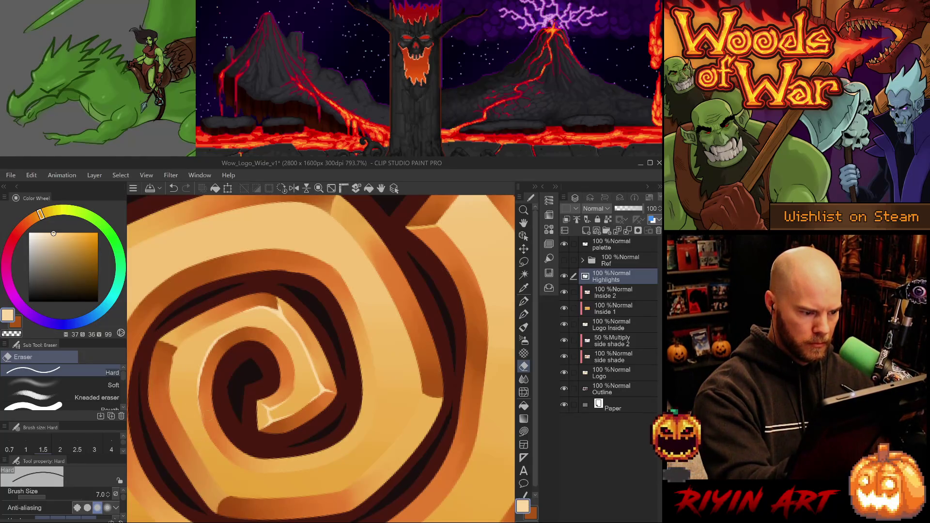
key("p")
left_click_drag(200, 389, 199, 420)
key("e")
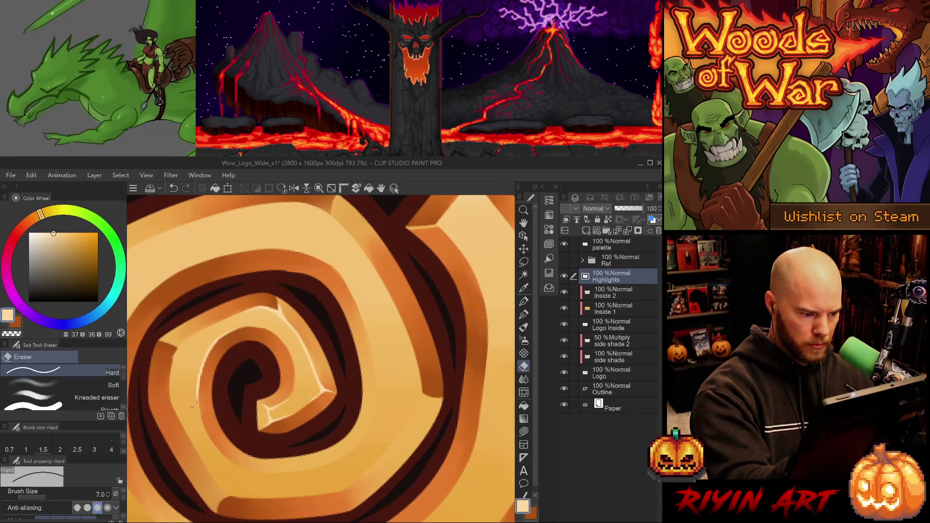
left_click_drag(292, 326, 392, 339)
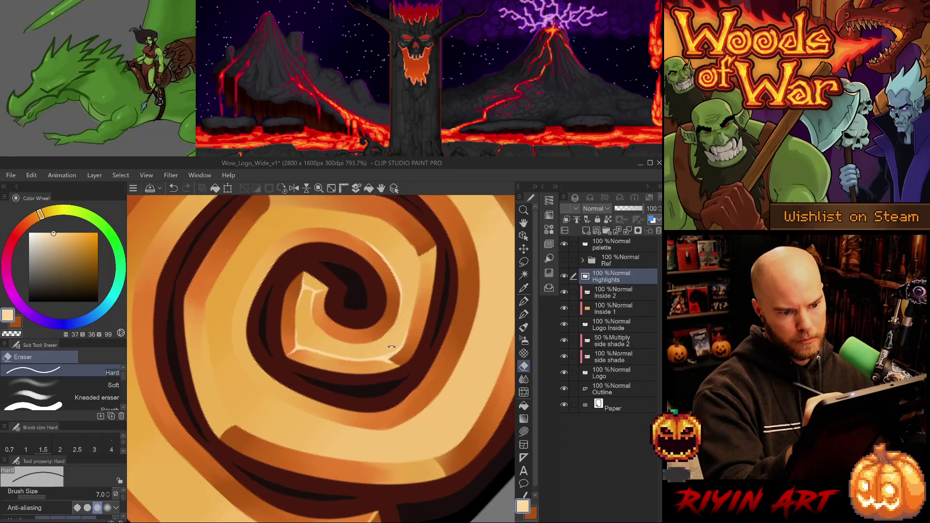
- Draw longer light highlight lines along the spiral's upper and left inner edges
mouse_move(391, 347)
left_mouse_down()
mouse_move(402, 315)
mouse_move(368, 420)
mouse_move(397, 415)
left_mouse_up()
key("p")
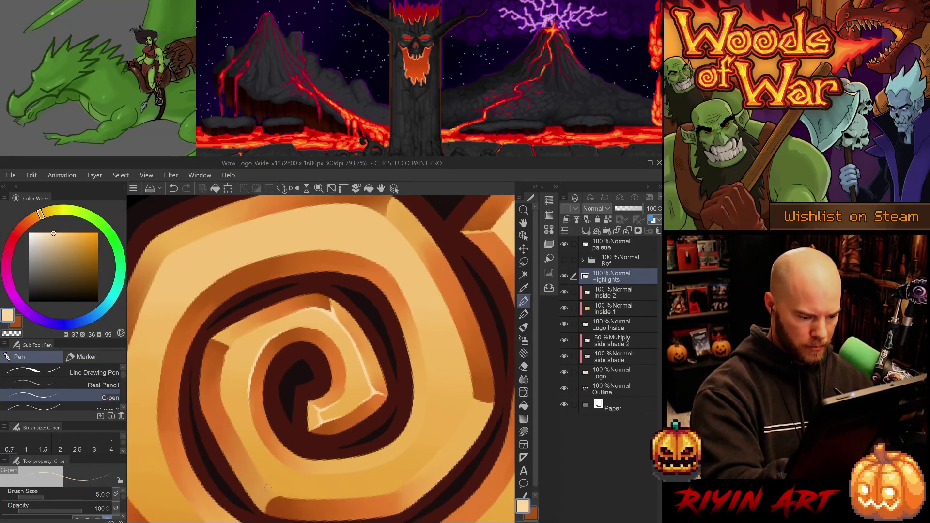
left_click_drag(286, 495, 274, 428)
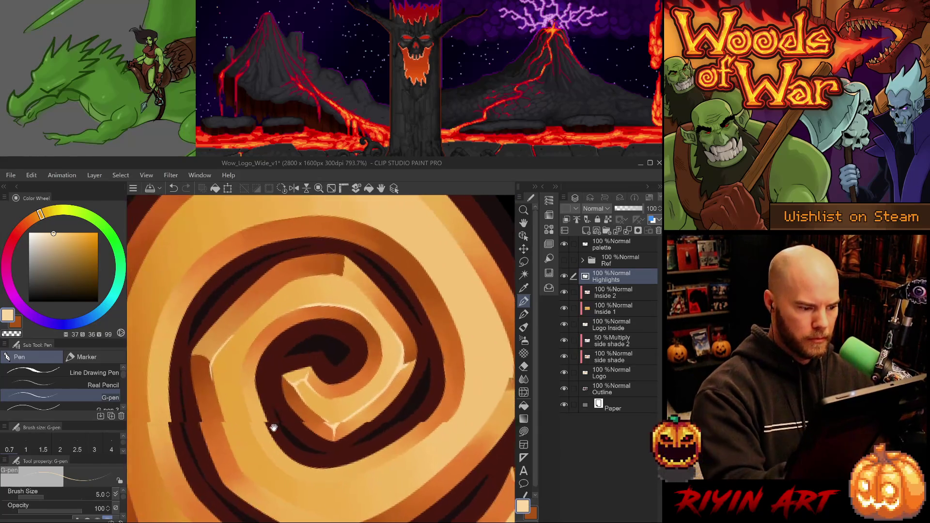
left_click_drag(212, 359, 236, 331)
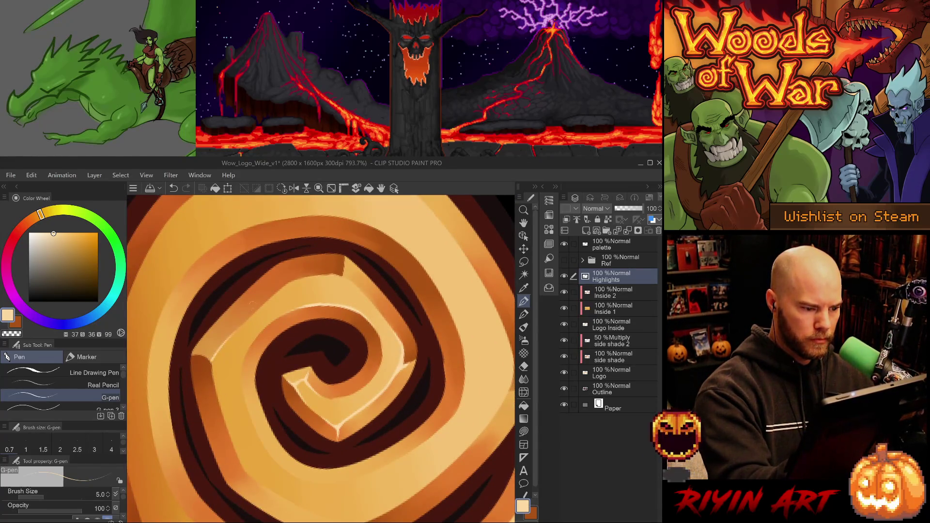
key("ctrl+z")
left_click_drag(210, 363, 244, 324)
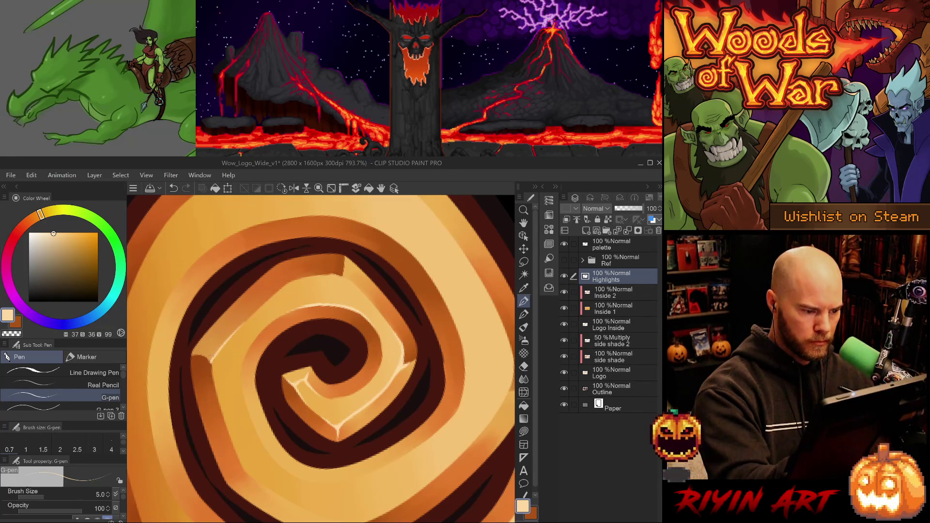
left_click_drag(209, 364, 220, 407)
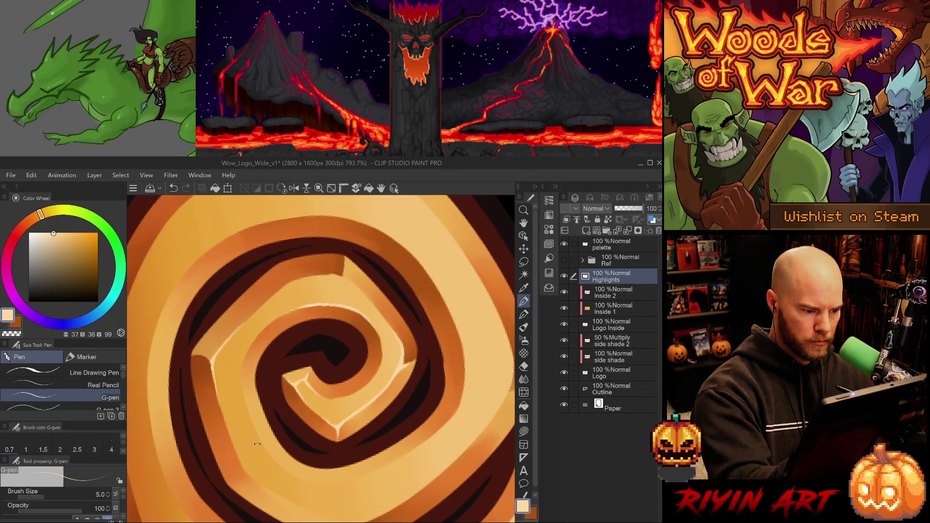
- Rotate around the spiral, alternating G-pen and Hard eraser to refine the highlight lines
key("-")
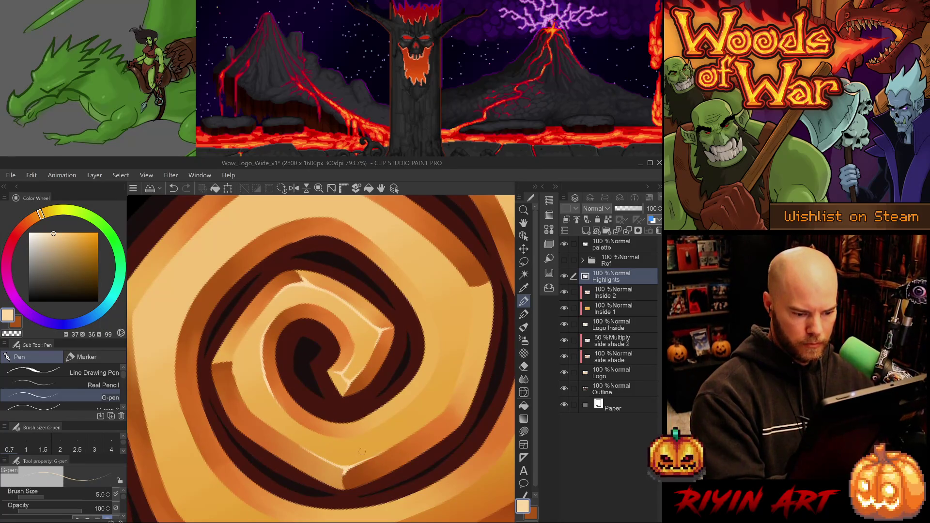
key("e")
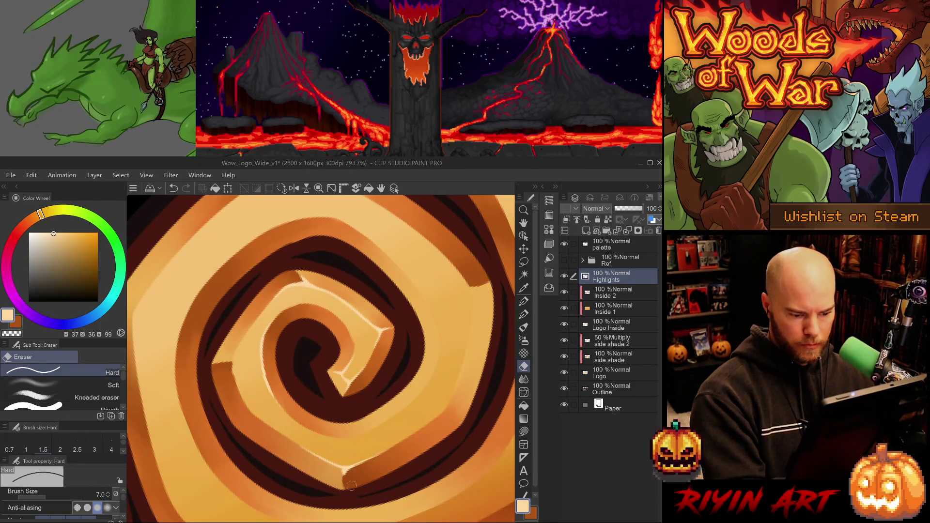
key("-")
key("p")
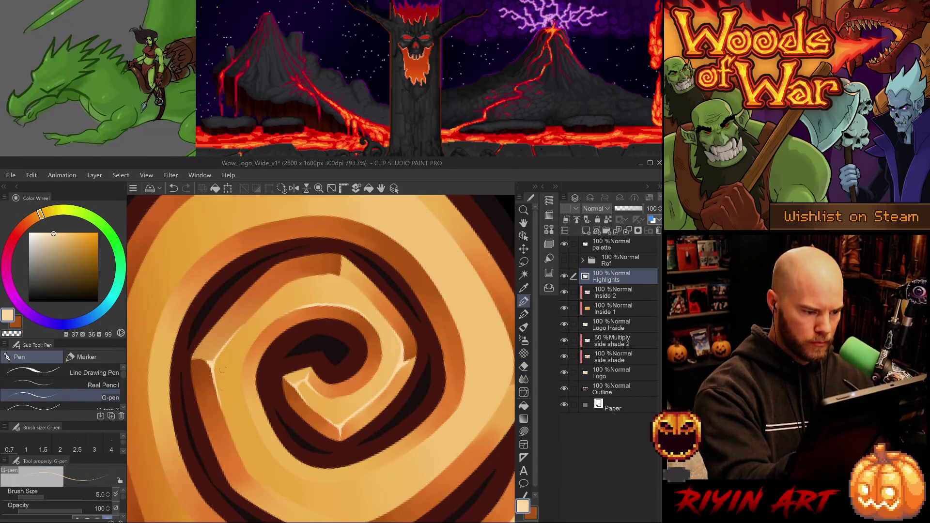
key("-")
key("-")
key("-")
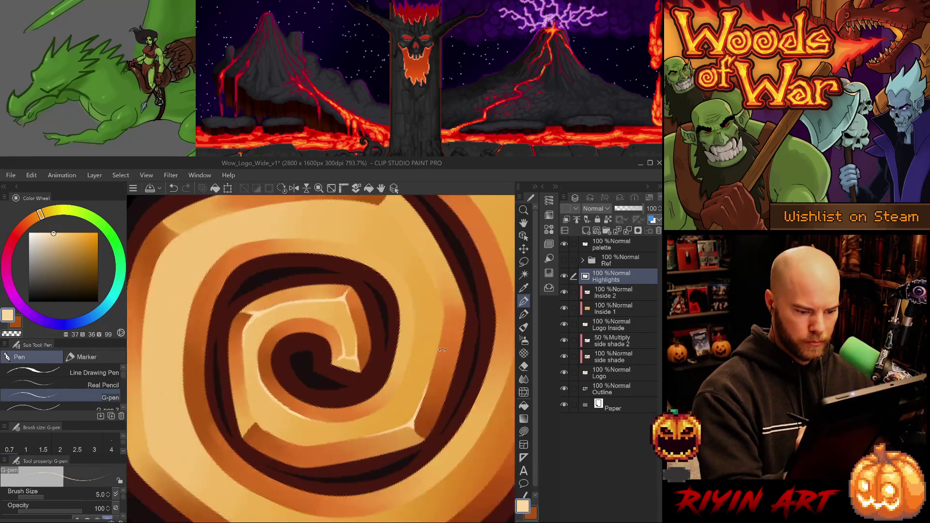
key("e")
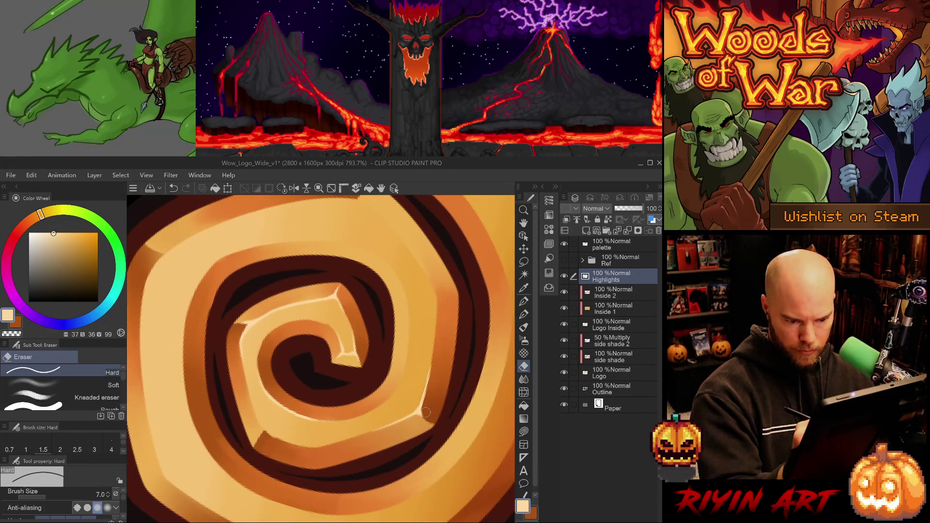
key("p")
key("e")
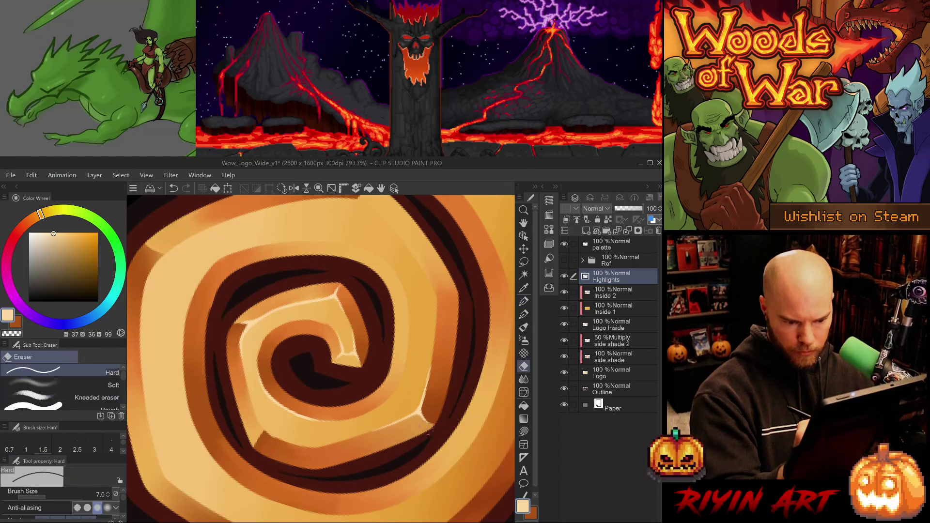
key("p")
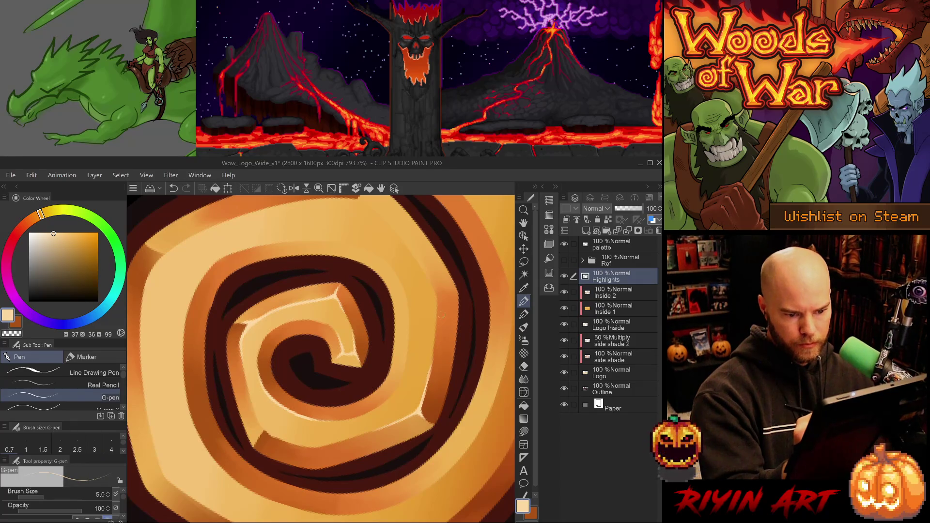
key("-")
key("e")
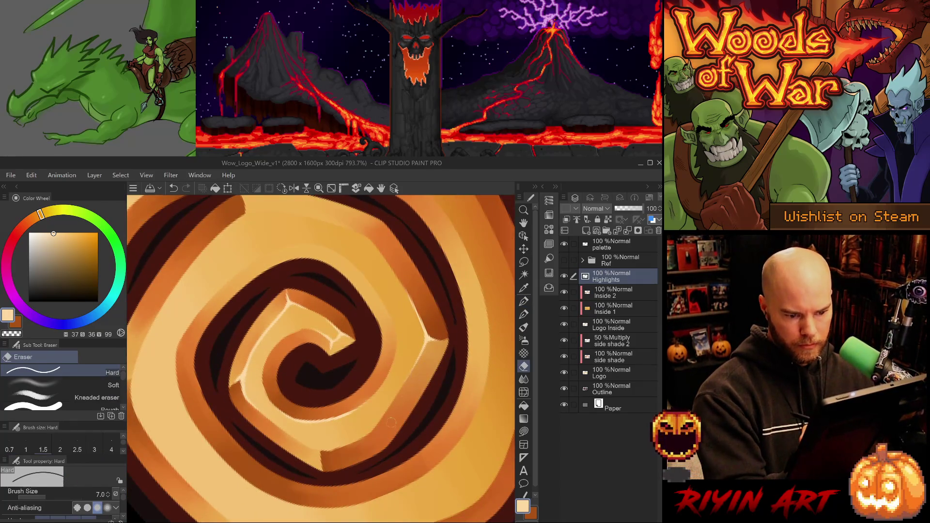
key("p")
- Try a short highlight stroke and an eraser pass, undoing both to keep the line
mouse_move(421, 339)
left_mouse_down()
mouse_move(416, 383)
mouse_move(416, 374)
left_mouse_up()
key("ctrl+z")
key("p")
key("ctrl+z")
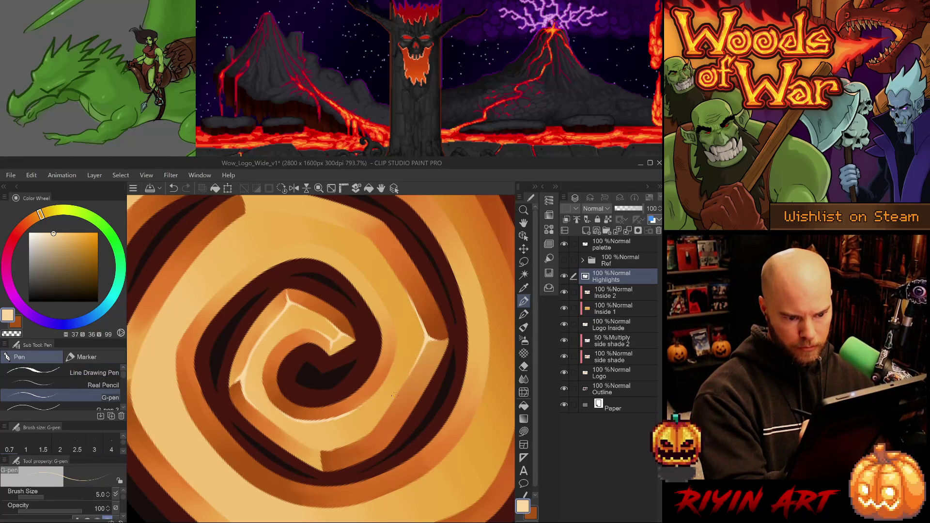
key("e")
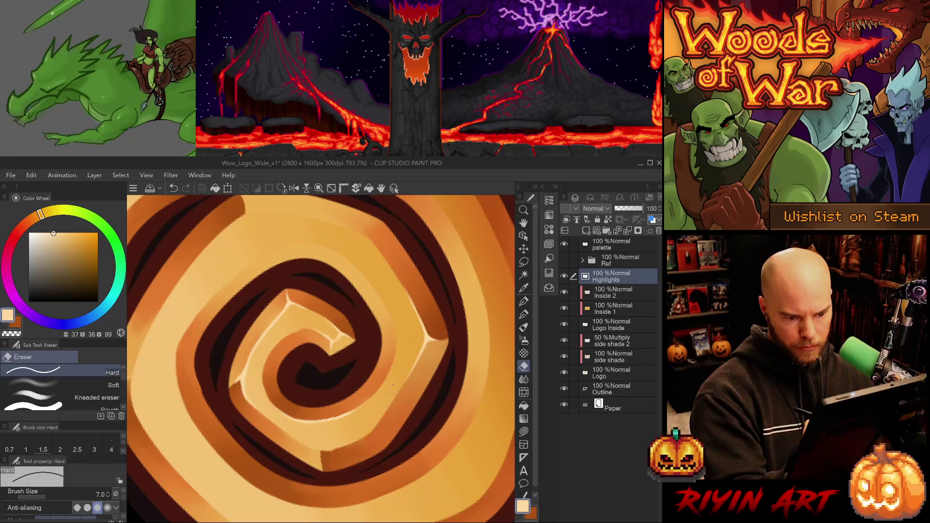
mouse_move(429, 364)
left_mouse_down()
mouse_move(222, 343)
mouse_move(214, 386)
left_mouse_up()
key("ctrl+z")
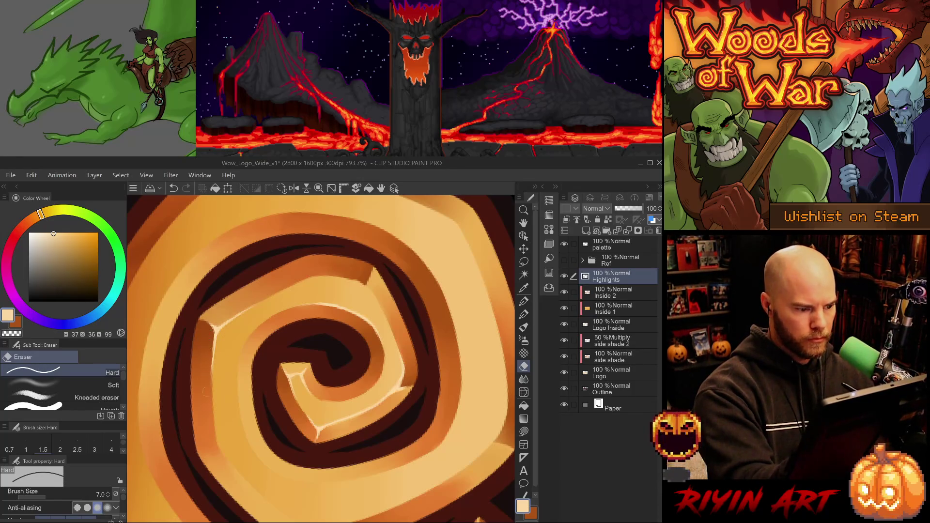
key("ctrl+z")
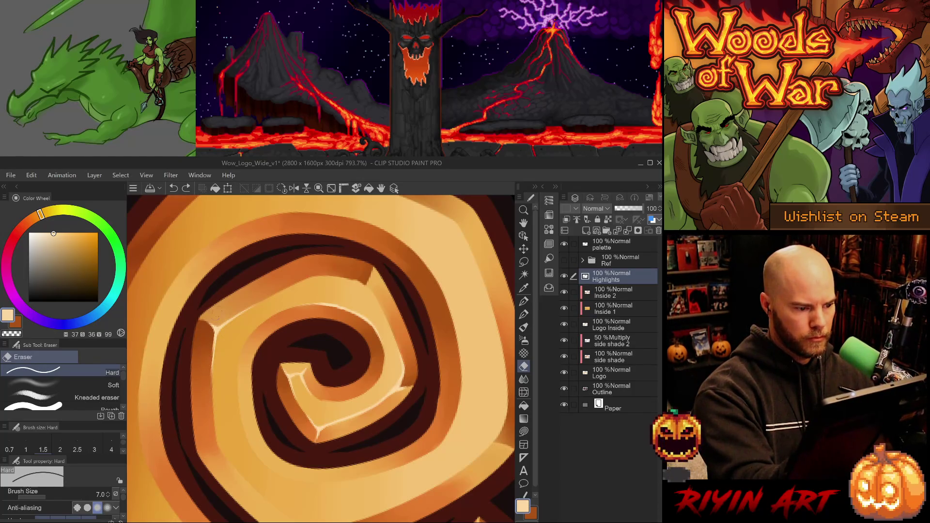
scroll(448, 429, "down", 6)
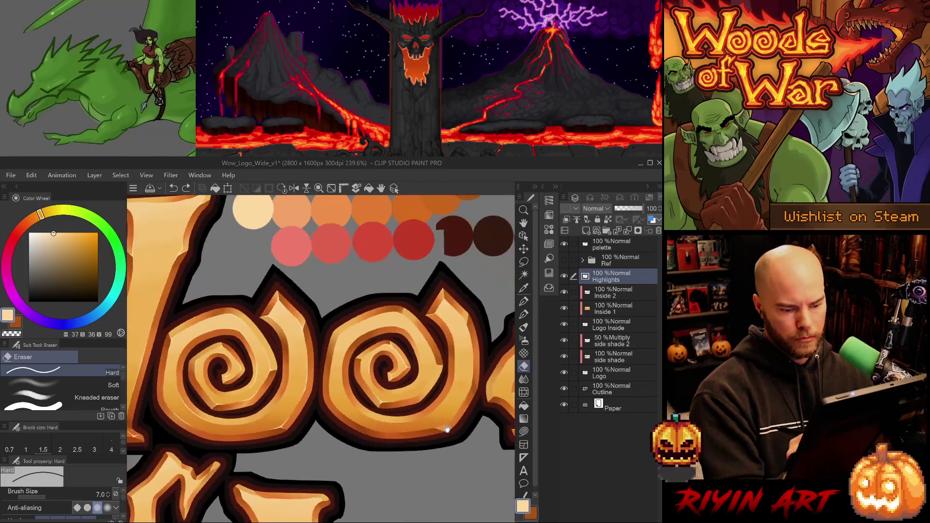
- Erase a small bit of highlight and rotate the view toward the lower inner spiral
scroll(314, 321, "up", 2)
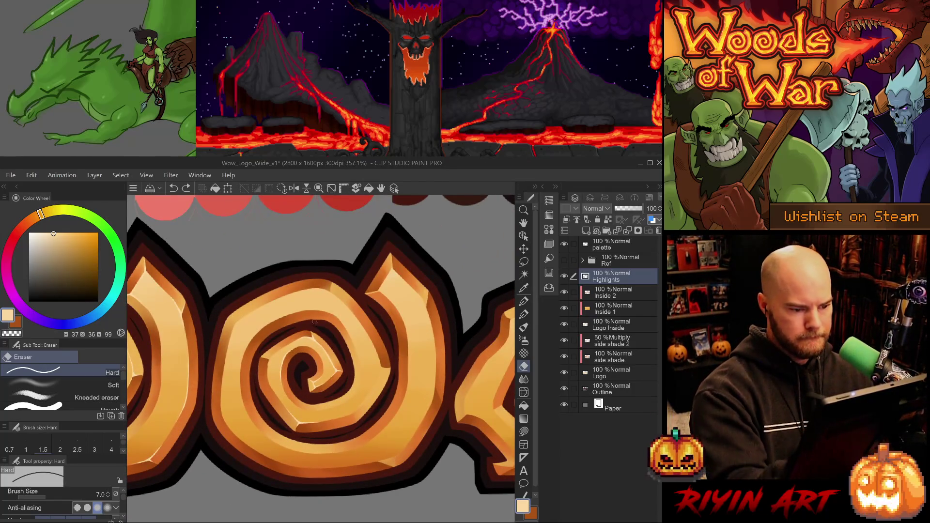
scroll(314, 321, "up", 3)
left_click(319, 343)
key("p")
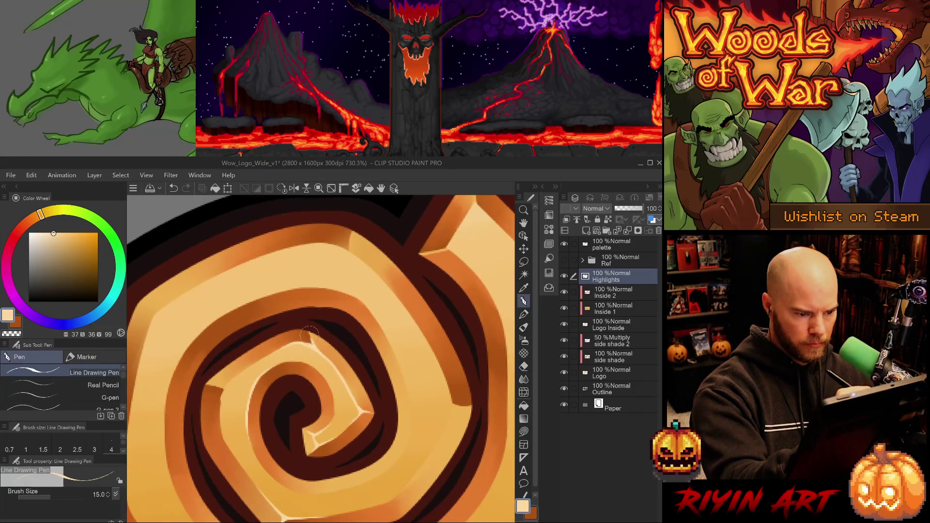
key("e")
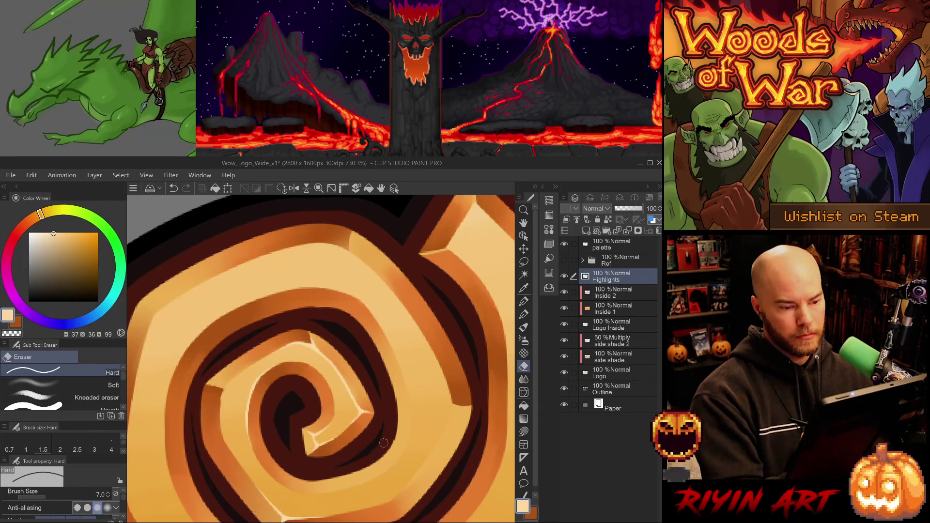
scroll(412, 424, "down", 1)
scroll(413, 425, "down", 2)
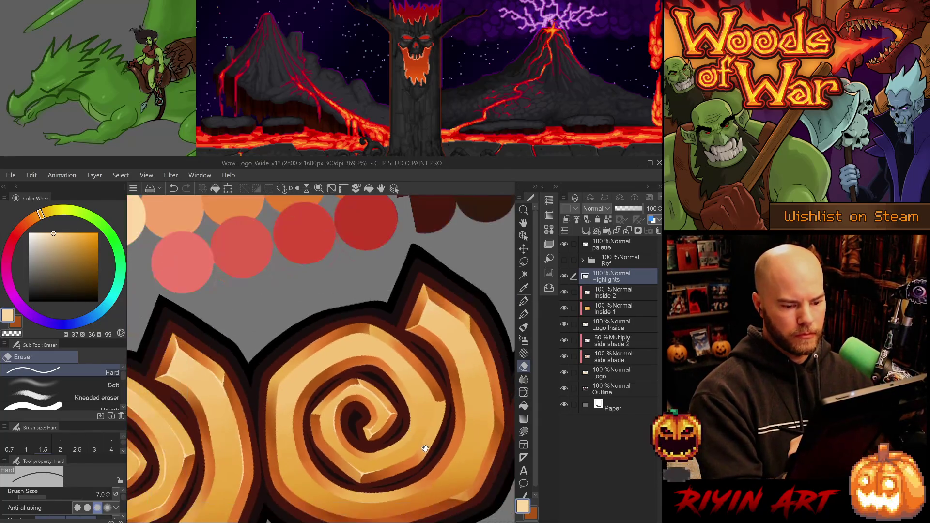
key("p")
key("asciicircum")
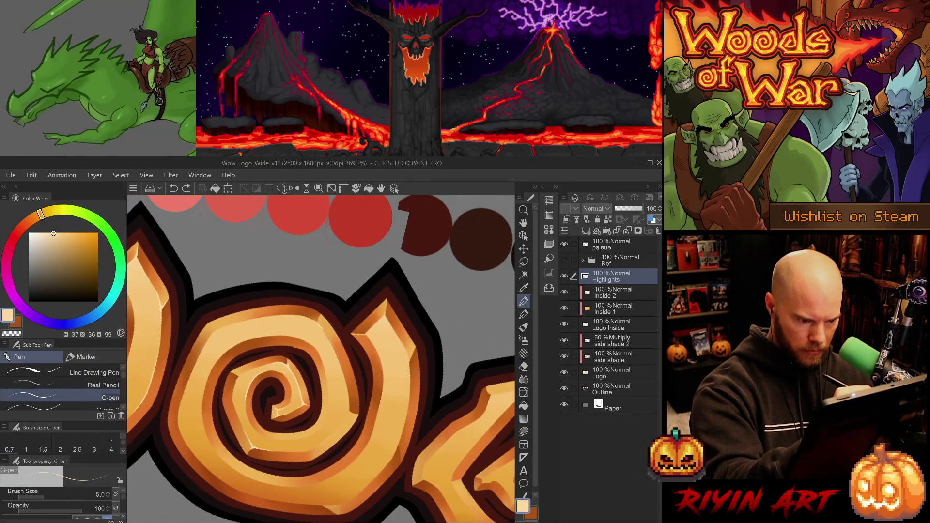
key("minus")
key("minus")
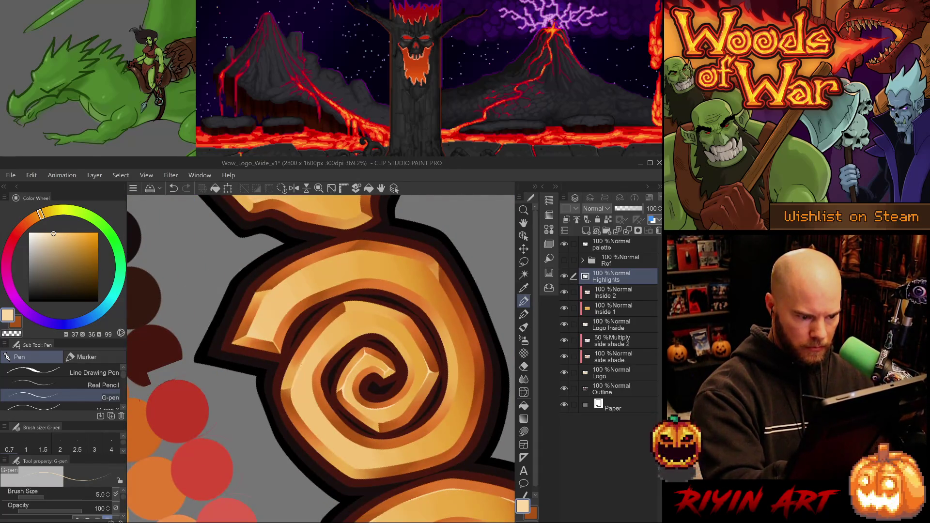
- Add highlights on the lower inner spiral and outer left edge, reworking the short stroke
left_click_drag(298, 361, 293, 419)
key("ctrl+z")
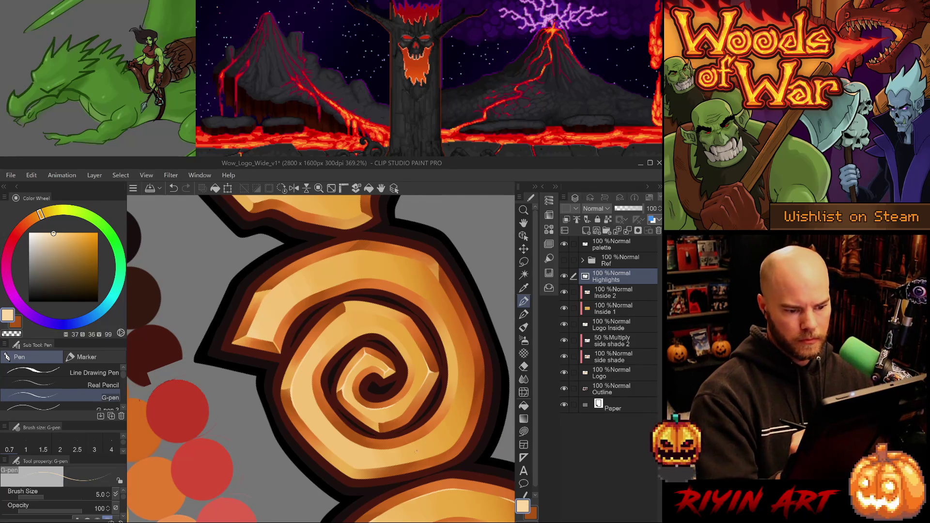
key("minus")
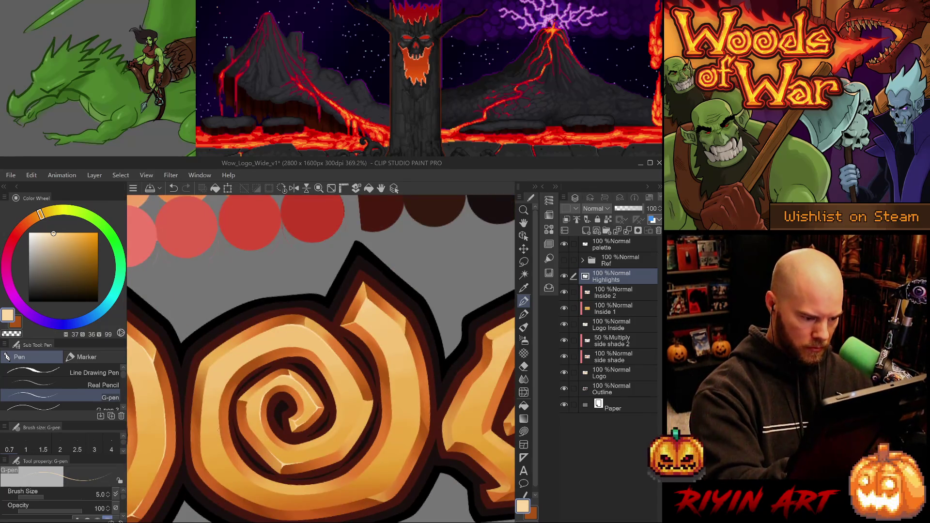
left_click_drag(219, 429, 230, 462)
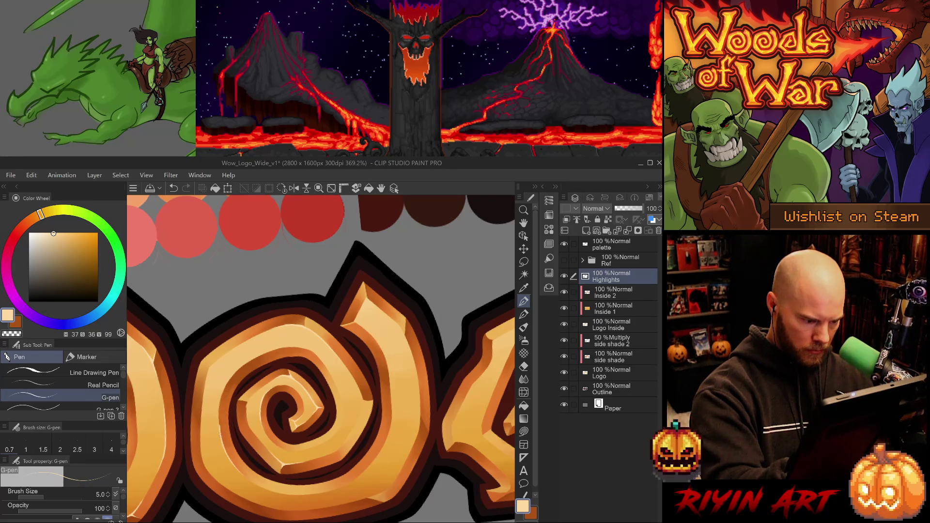
left_click_drag(221, 403, 221, 436)
key("ctrl+z")
key("ctrl+z")
left_click_drag(221, 398, 220, 433)
key("ctrl+z")
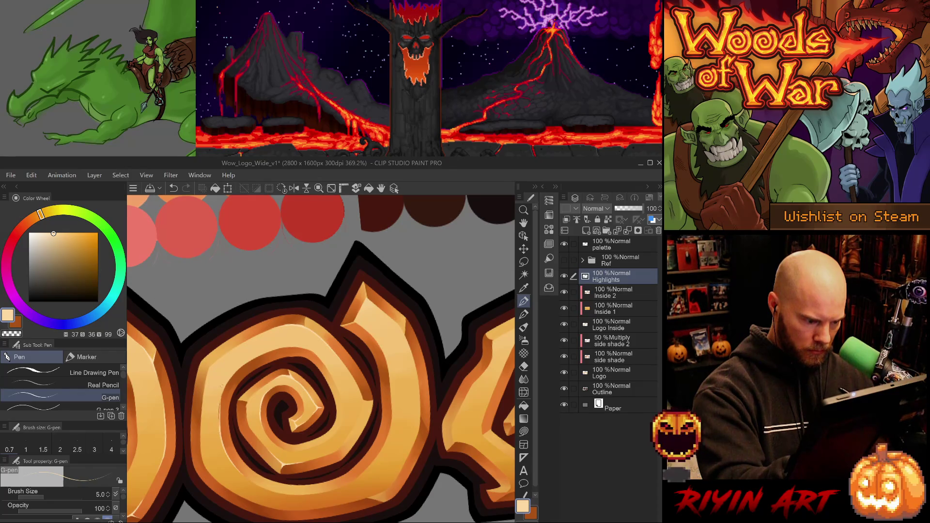
key("ctrl+z")
left_click_drag(221, 394, 221, 433)
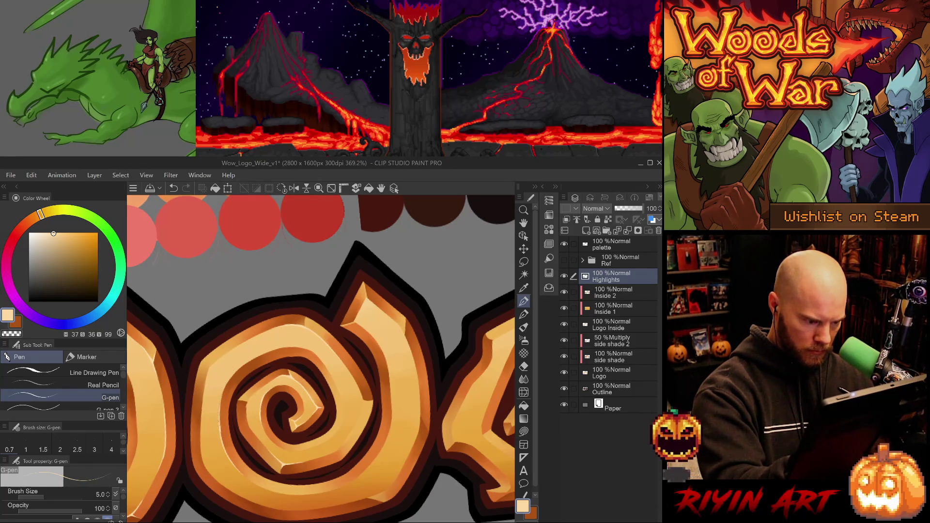
key("ctrl+z")
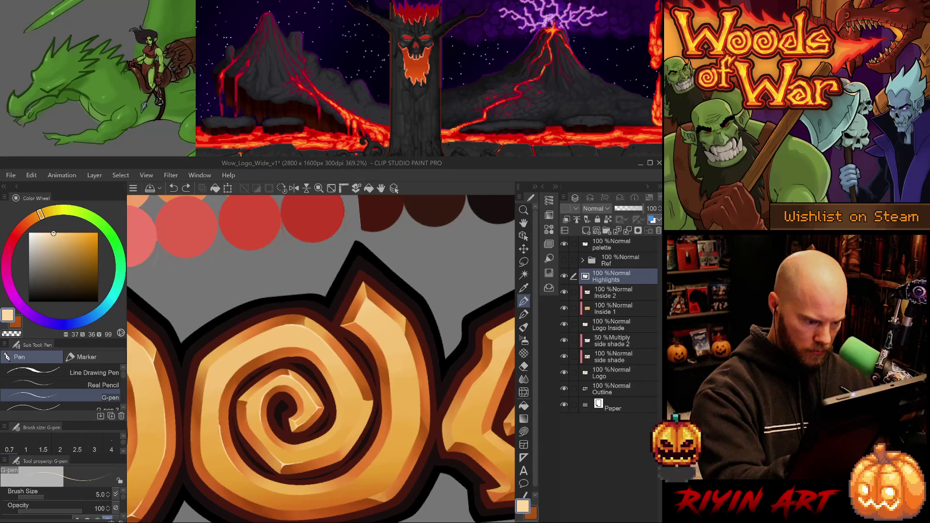
left_click_drag(220, 399, 220, 426)
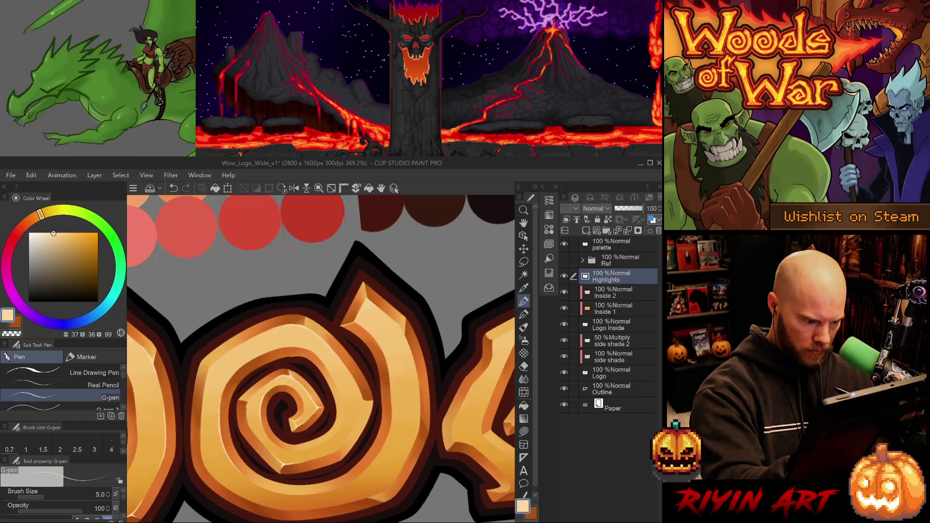
key("ctrl+z")
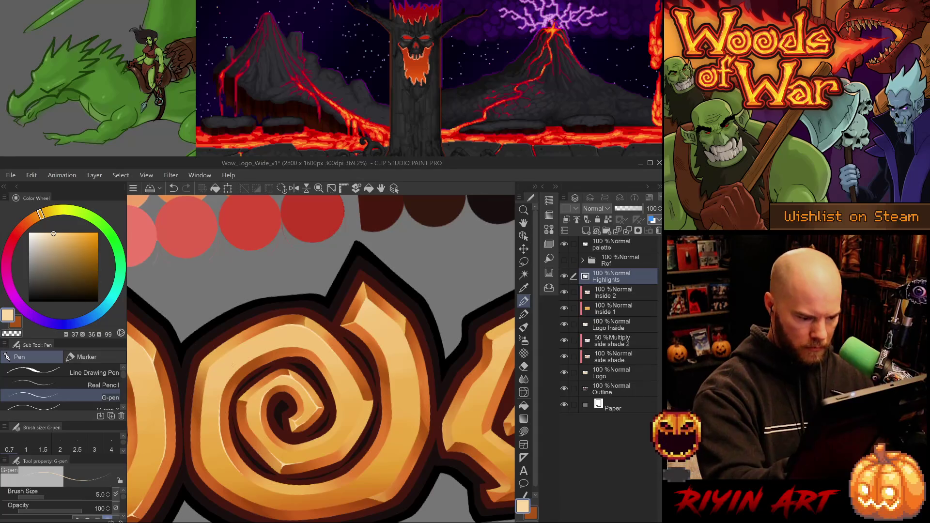
- Add another highlight stroke to the spiral O from a new angle, then undo two strokes
key("e")
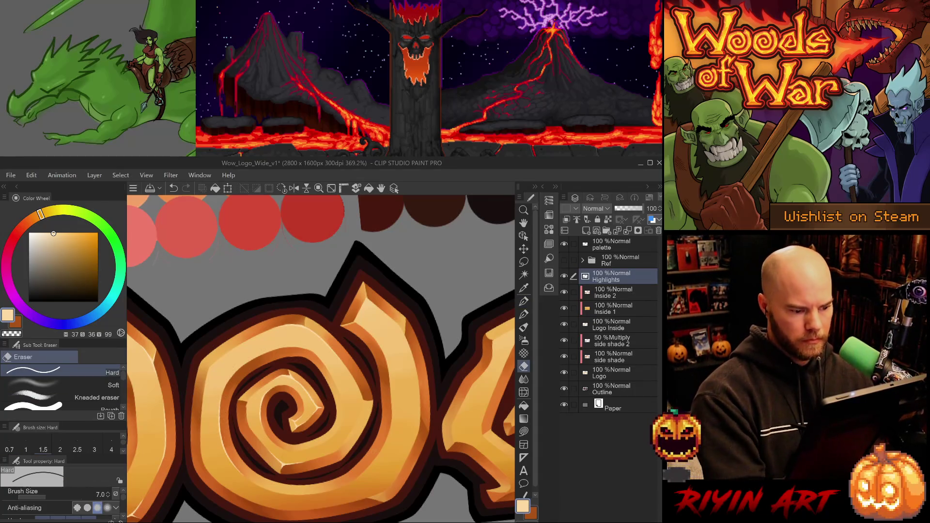
left_click_drag(386, 466, 416, 436)
key("p")
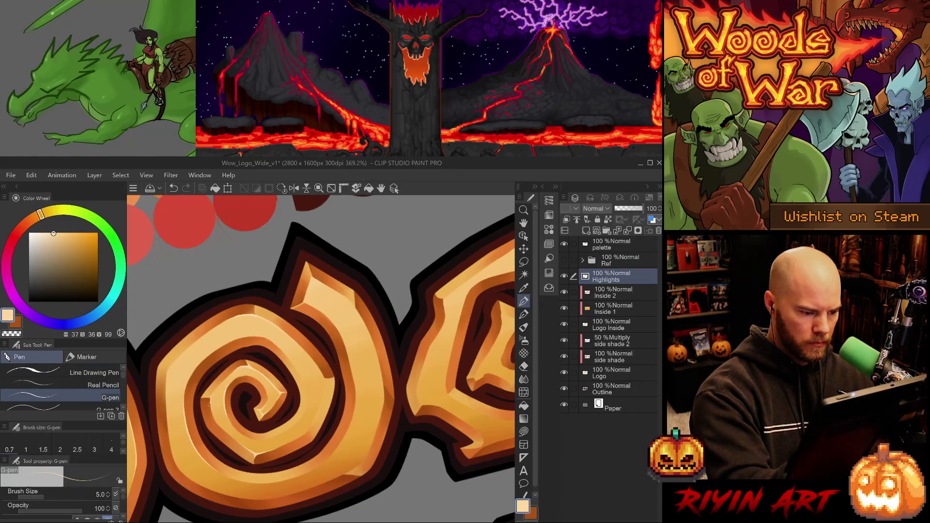
left_click(214, 376)
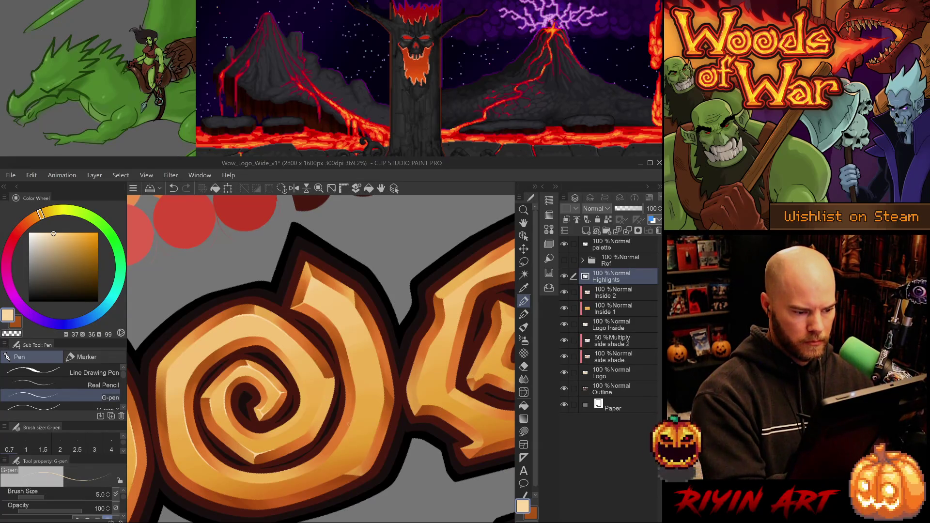
key("ctrl+z")
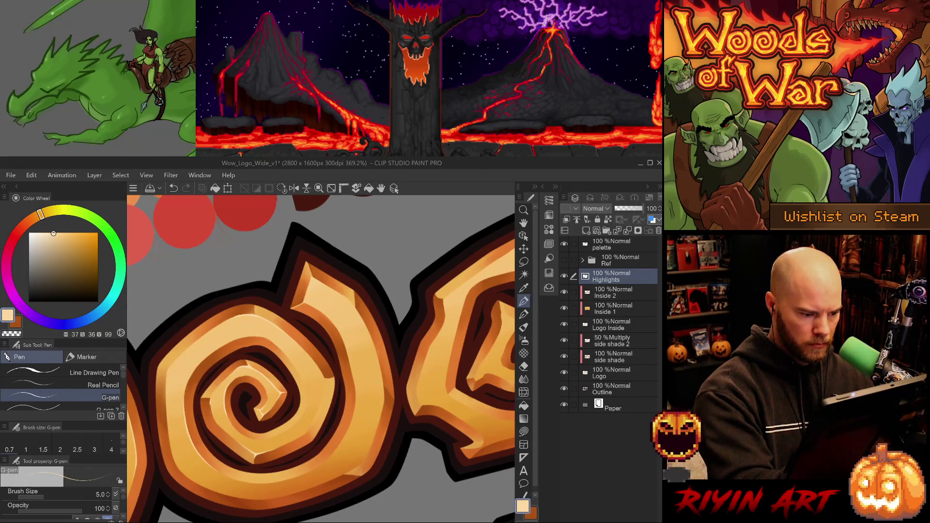
key("ctrl+z")
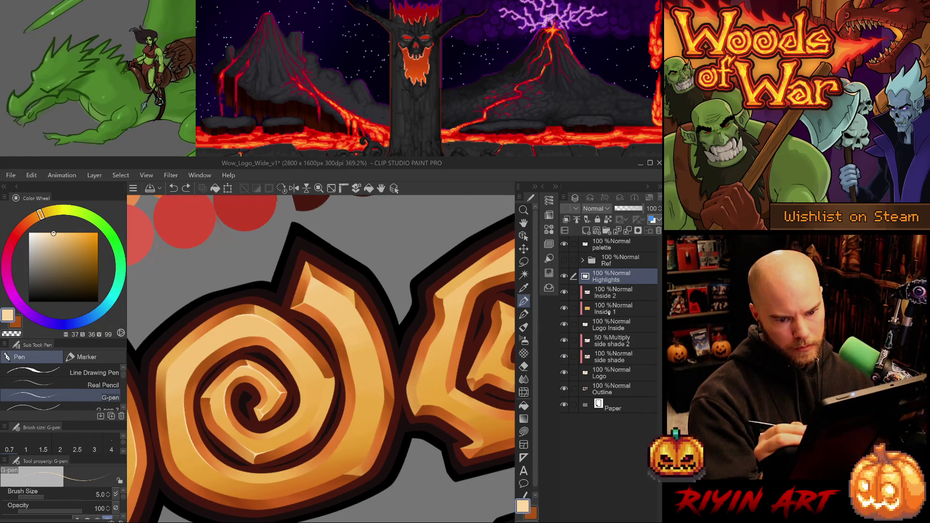
- Check the Logo Inside layer, remove its stray mark, return to Highlights, and save
left_click(564, 324)
left_click(564, 324)
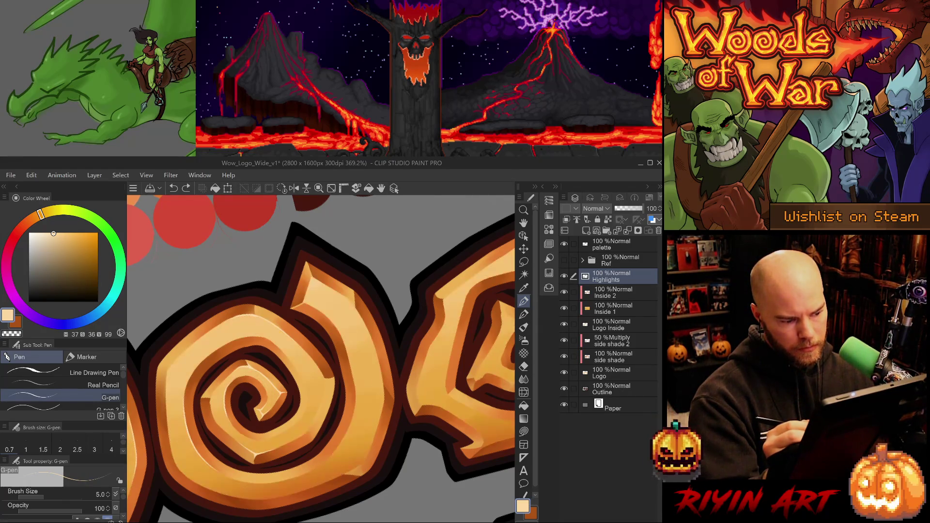
left_click(622, 328)
key("e")
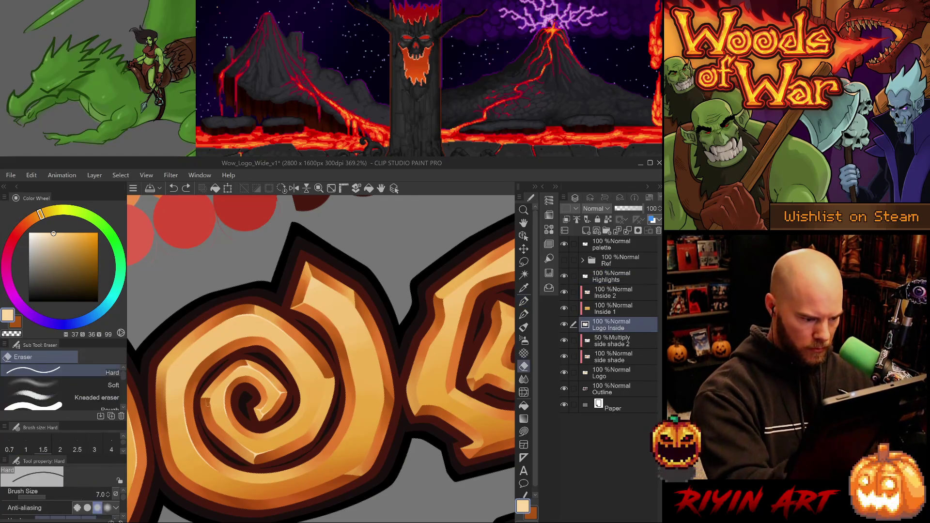
key("ctrl+z")
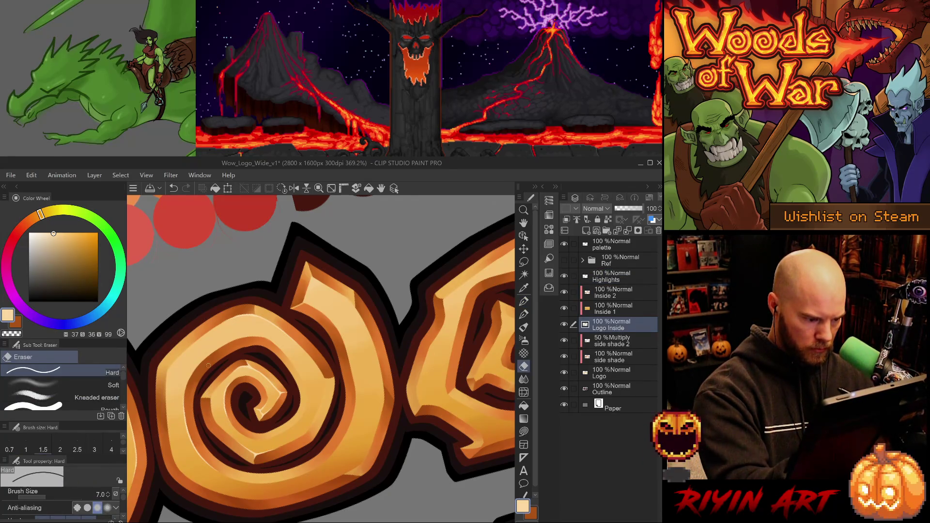
left_click(613, 277)
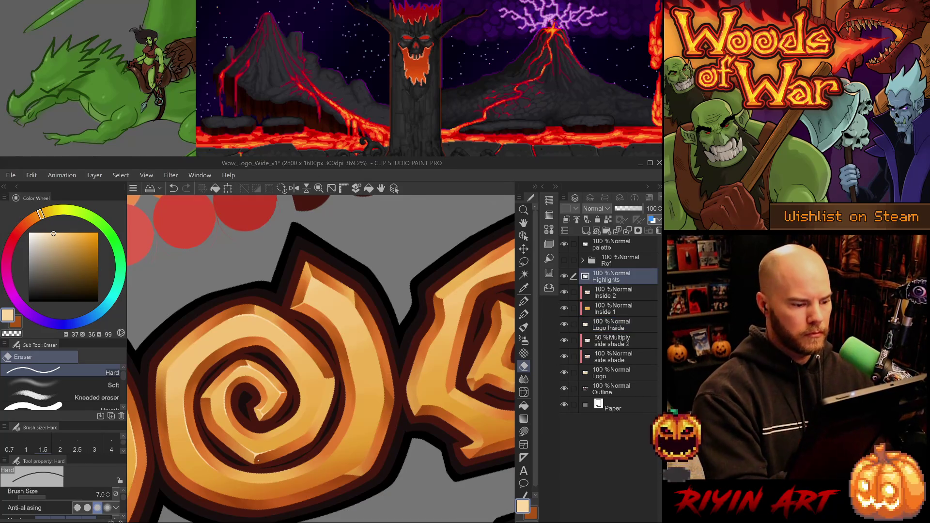
key("ctrl+s")
- Draw fine highlights on the spiral with a thinner pen, removing the stroke left of it
key("p")
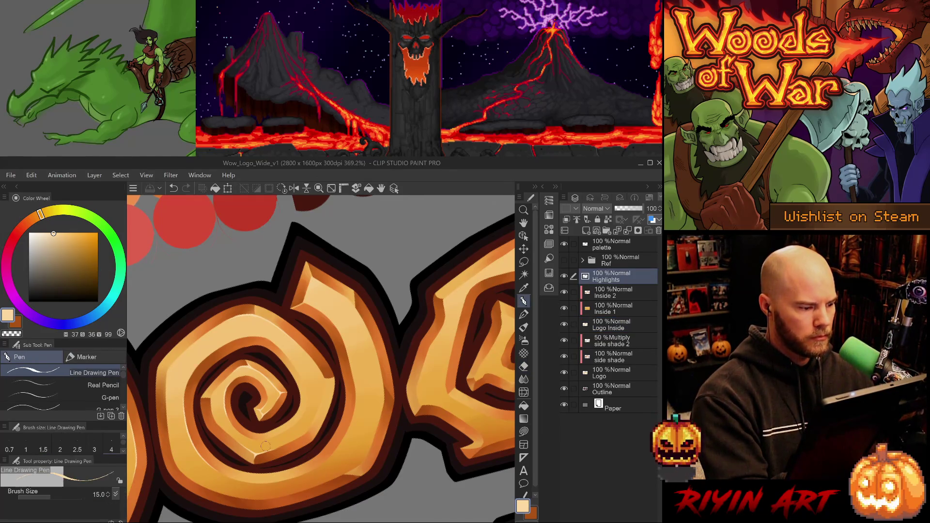
key("p")
left_click_drag(252, 228, 257, 402)
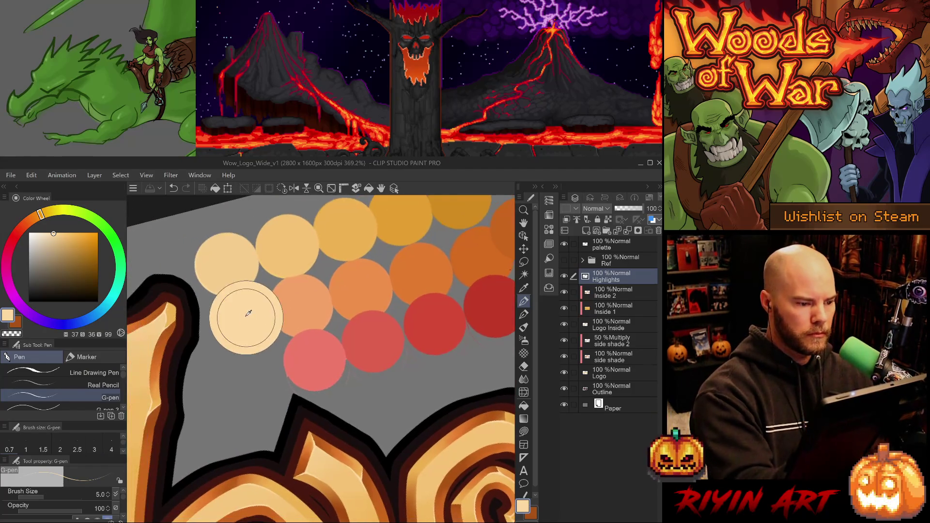
mouse_move(248, 314)
left_mouse_down()
mouse_move(318, 369)
mouse_move(314, 379)
left_mouse_up()
key("p")
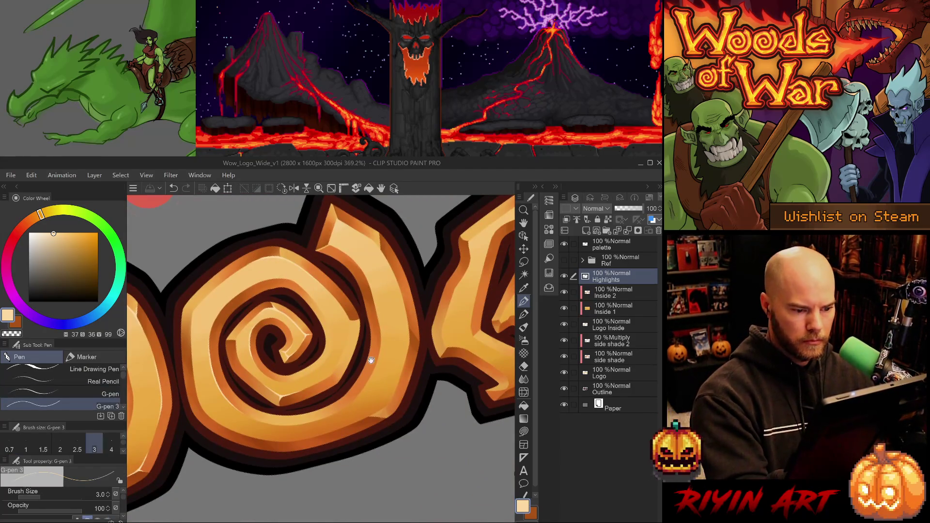
mouse_move(337, 410)
left_mouse_down()
mouse_move(292, 459)
mouse_move(299, 387)
mouse_move(341, 425)
mouse_move(284, 381)
mouse_move(295, 367)
left_mouse_up()
key("ctrl+z")
key("p")
key("ctrl+z")
key("ctrl+z")
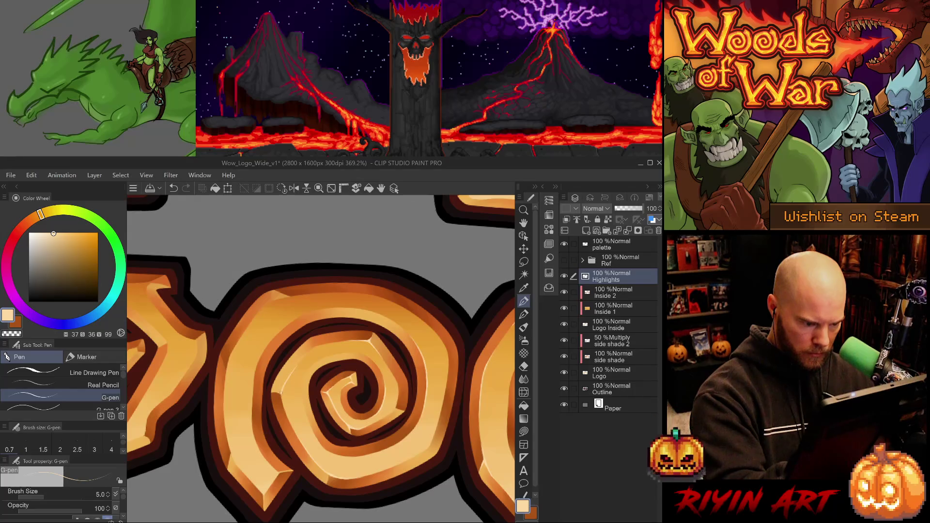
key("ctrl+z")
- Remove a tiny highlight mark below the spiral and bring the next spiral O into view
left_click(289, 411)
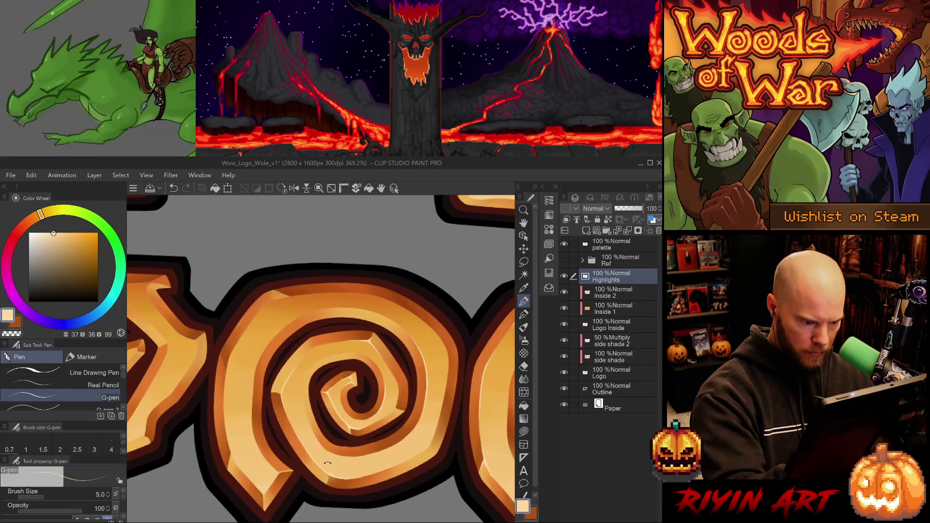
left_click_drag(327, 464, 378, 451)
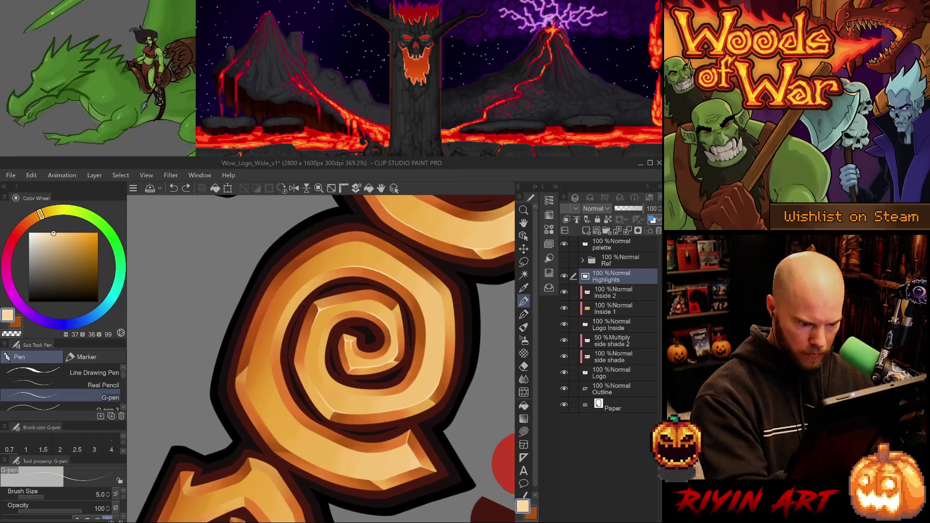
key("ctrl+z")
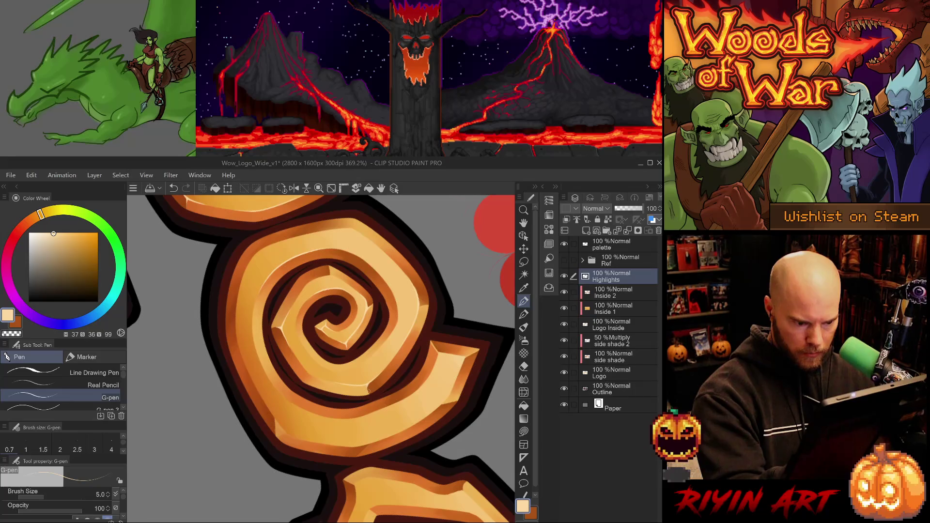
mouse_move(396, 385)
left_mouse_down()
mouse_move(426, 369)
mouse_move(413, 443)
left_mouse_up()
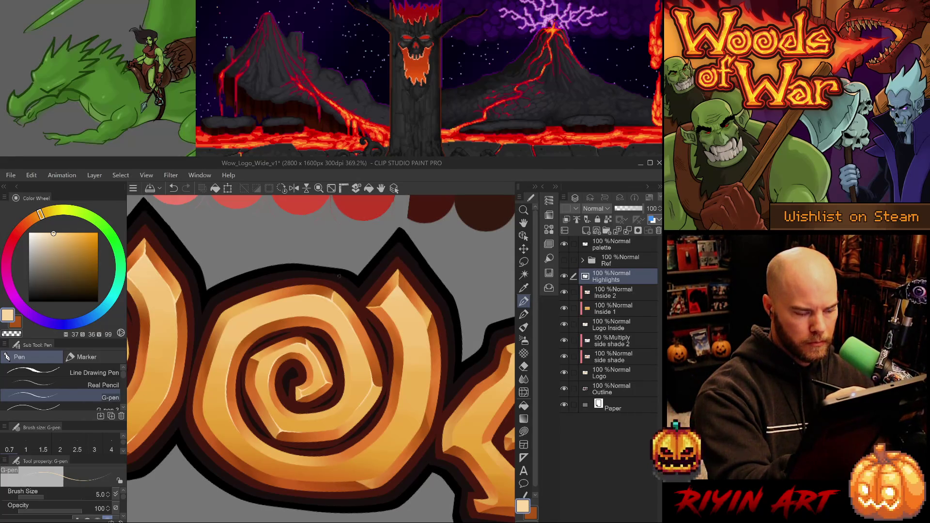
mouse_move(339, 276)
left_mouse_down()
mouse_move(442, 267)
mouse_move(262, 368)
left_mouse_up()
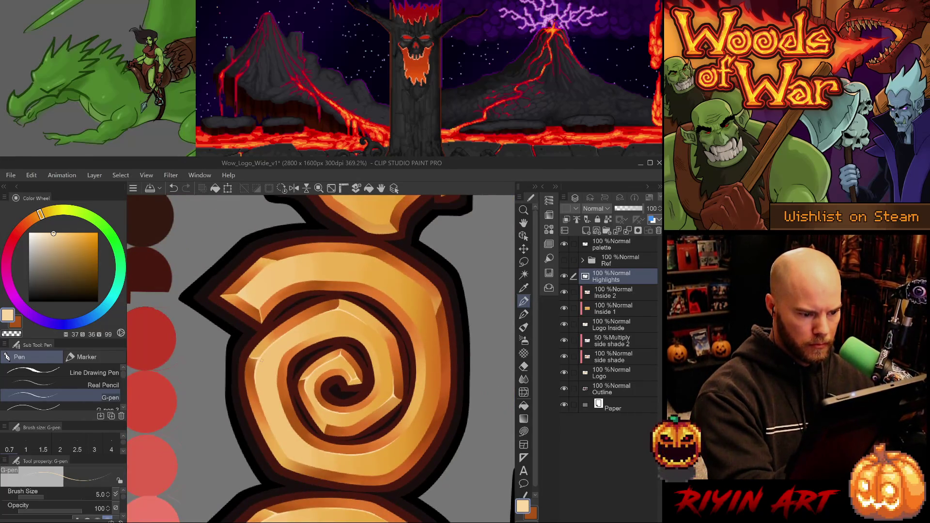
- Trace highlights along the next spiral O's coils while rotating the canvas, then zoom out
key("e")
key("p")
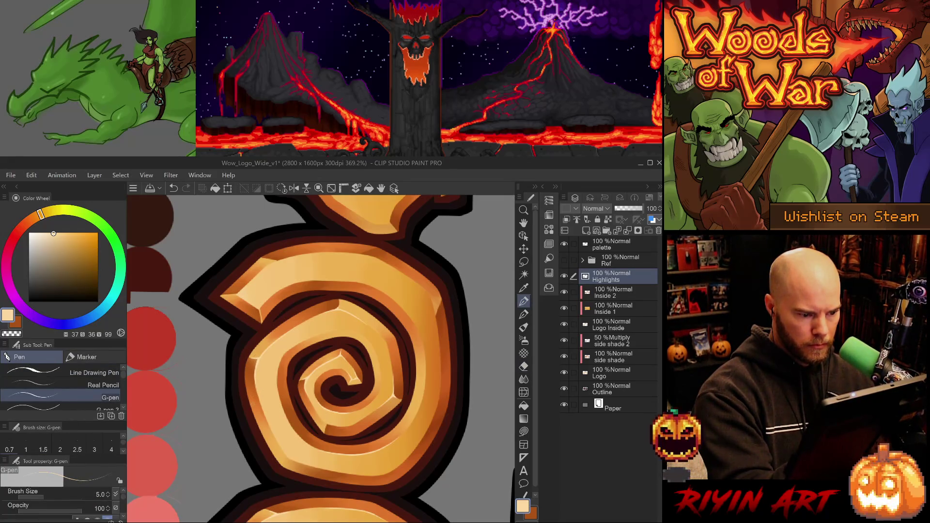
key("e")
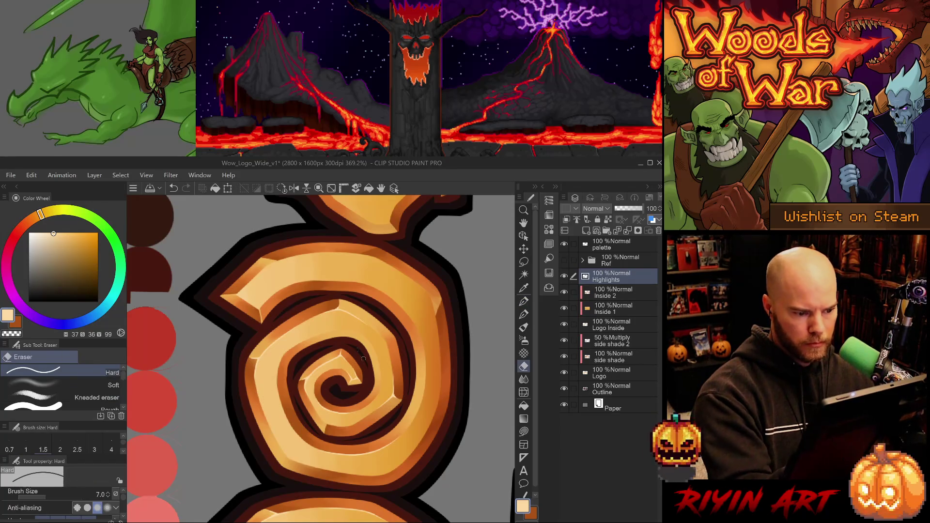
key("p")
left_click_drag(267, 392, 342, 488)
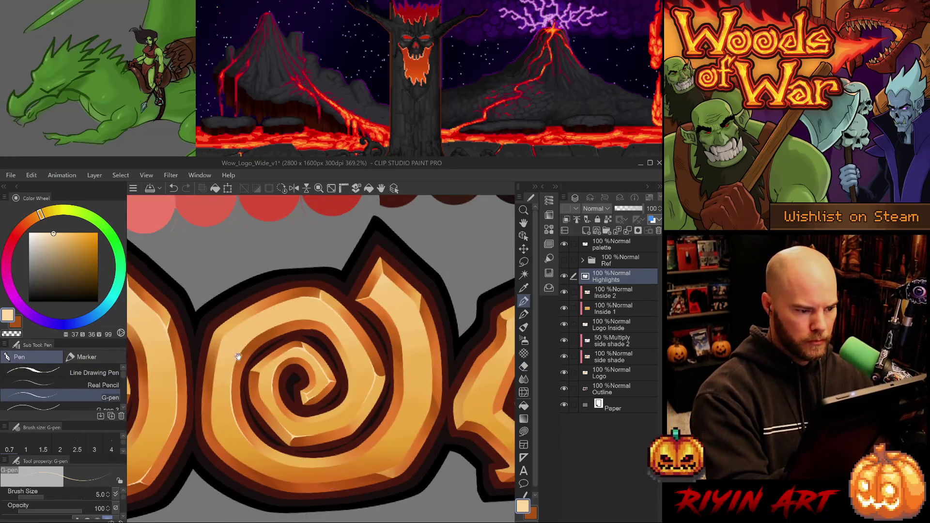
mouse_move(364, 451)
left_mouse_down()
mouse_move(443, 397)
mouse_move(293, 471)
left_mouse_up()
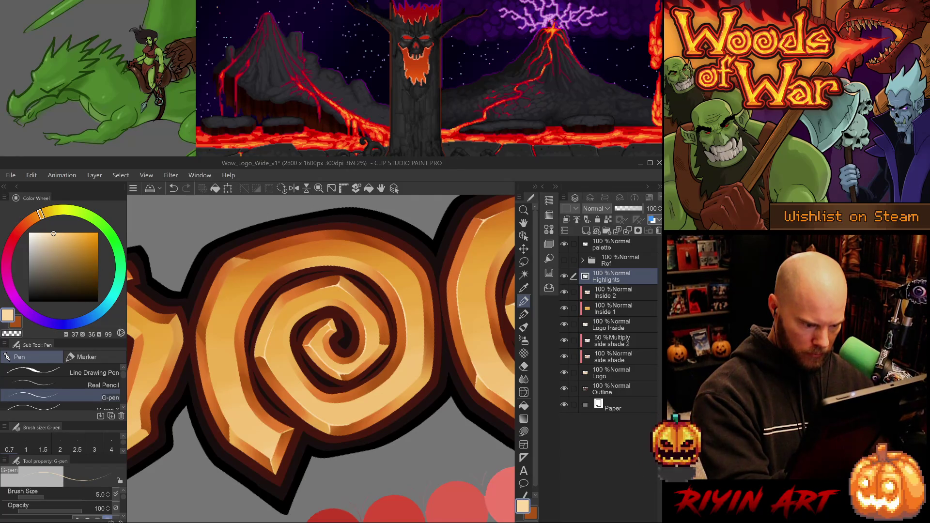
left_click_drag(292, 471, 218, 394)
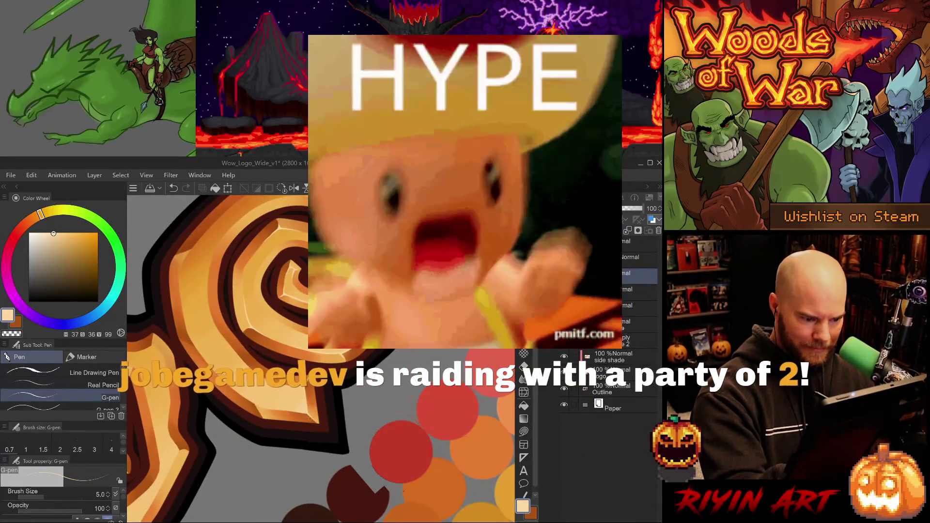
scroll(387, 323, "down", 5)
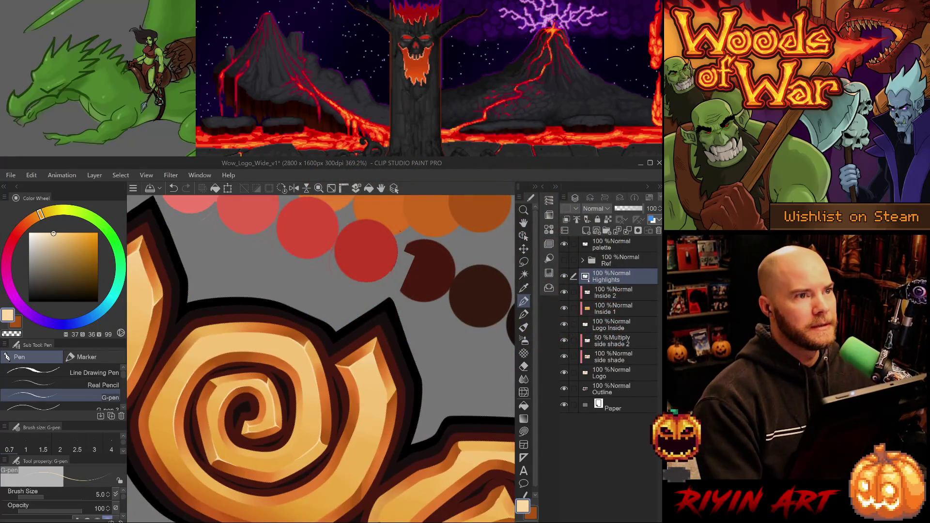
scroll(320, 358, "down", 6)
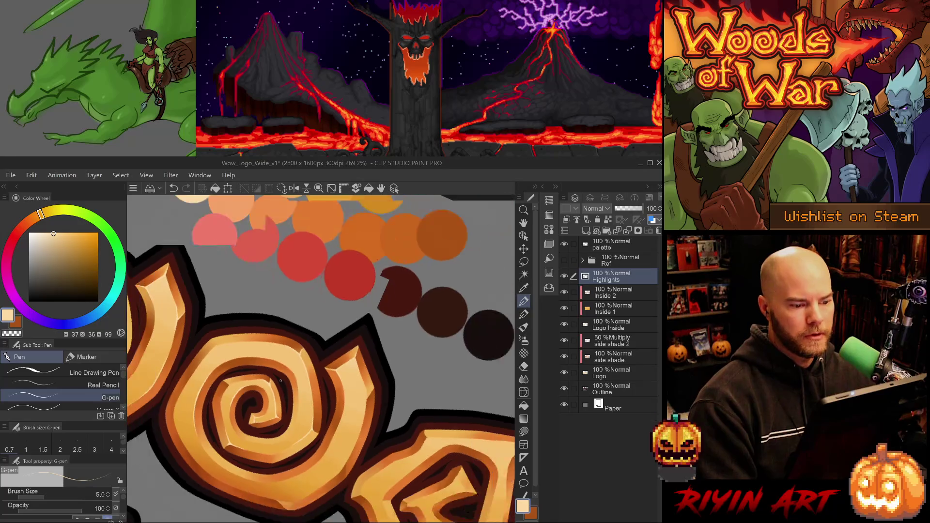
- Reset the canvas rotation, review the whole Woods of War logo with panels hidden, and save
left_click(281, 188)
left_click_drag(311, 407, 327, 358)
key("Tab")
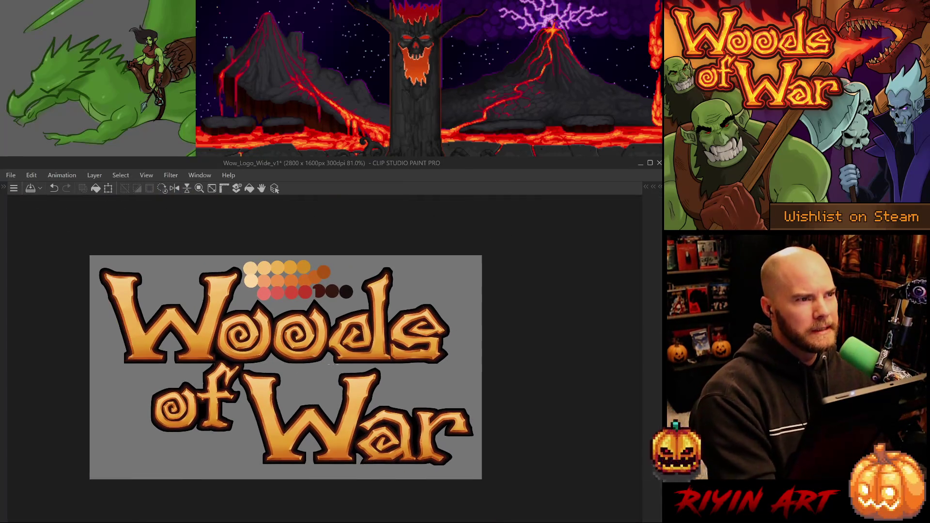
scroll(317, 381, "up", 2)
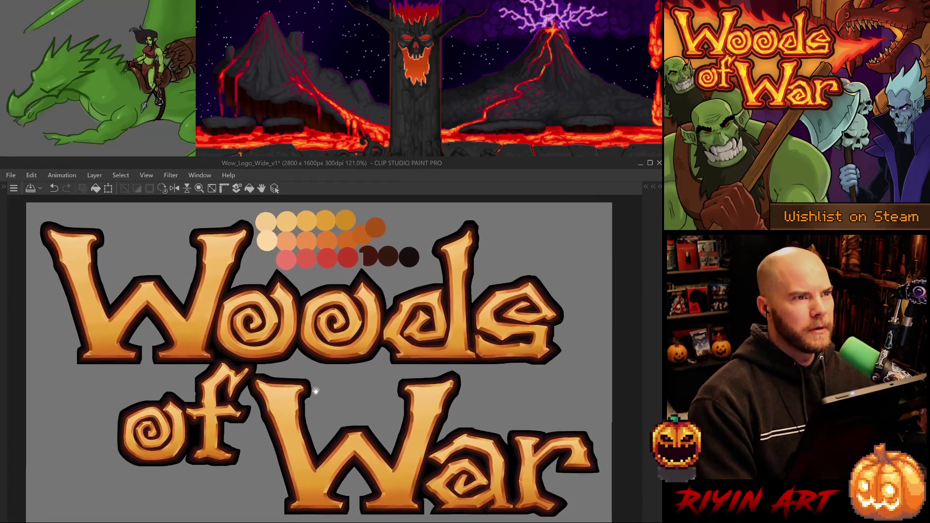
key("ctrl+s")
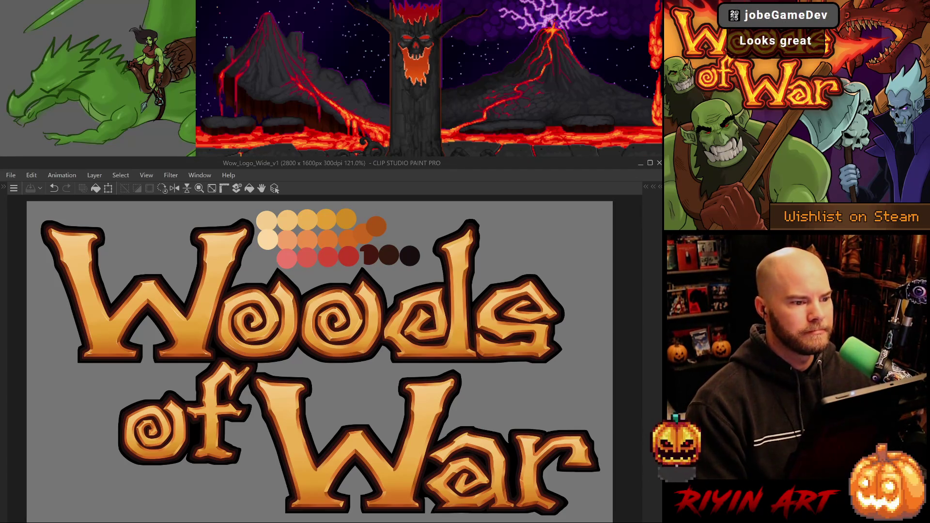
- Bring back the side panels and zoom in on the spiral O for detail work
key("Tab")
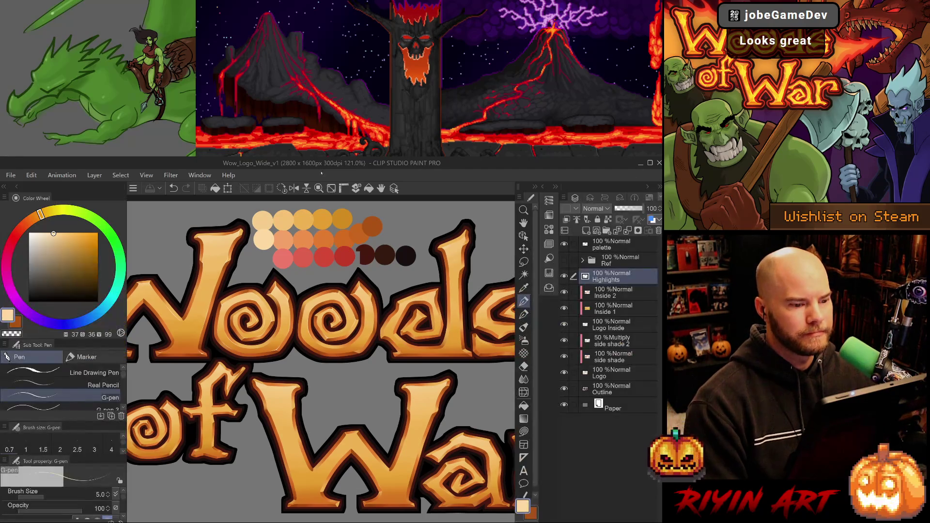
scroll(349, 378, "up", 8)
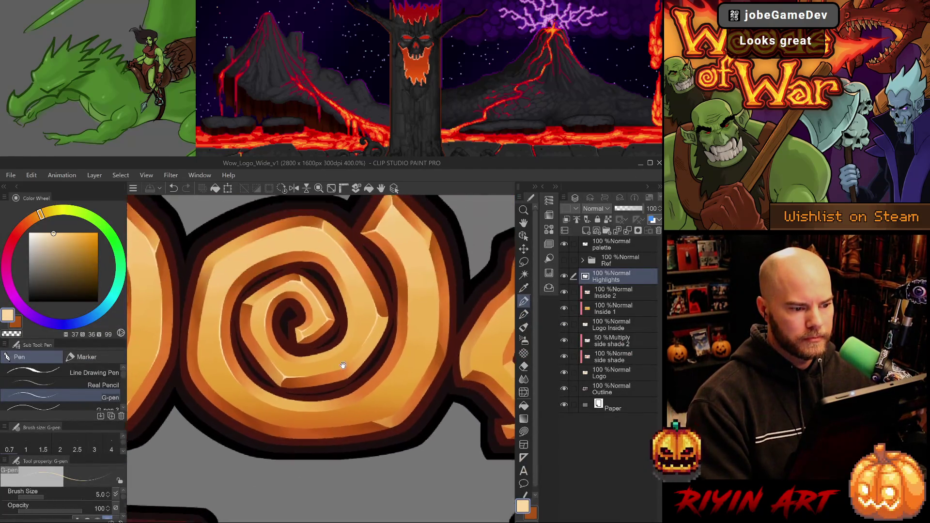
scroll(342, 368, "down", 2)
left_click_drag(409, 334, 362, 350)
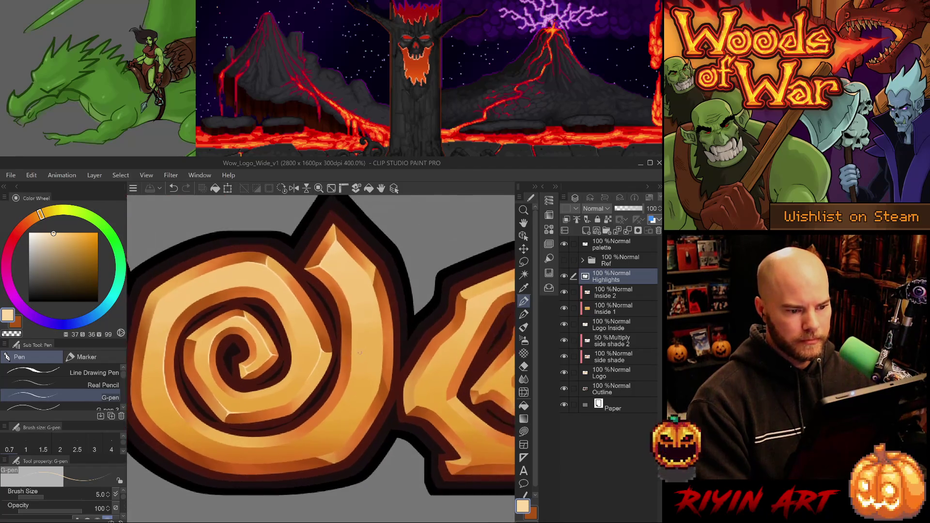
scroll(357, 274, "up", 1)
- Switch between the thinner and thicker pens, then pan and zoom out to 66.7% to see the whole logo
key("period")
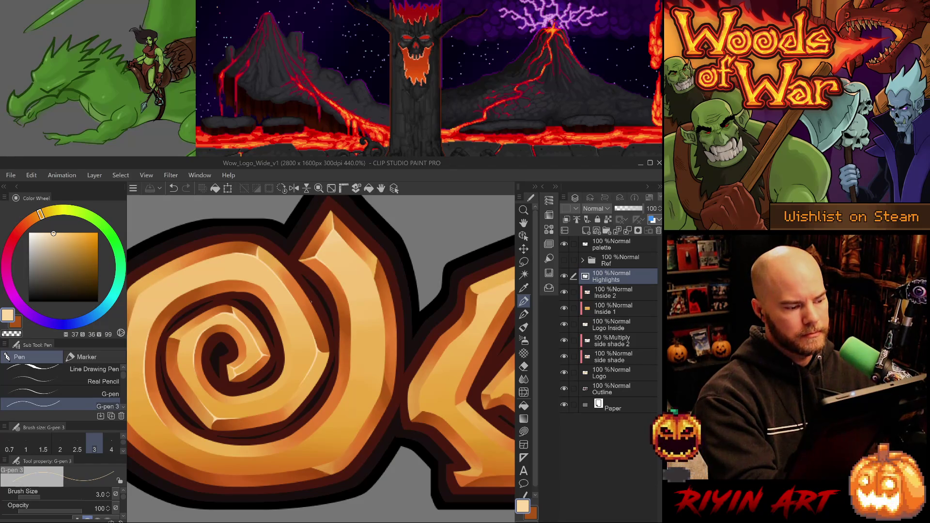
key("comma")
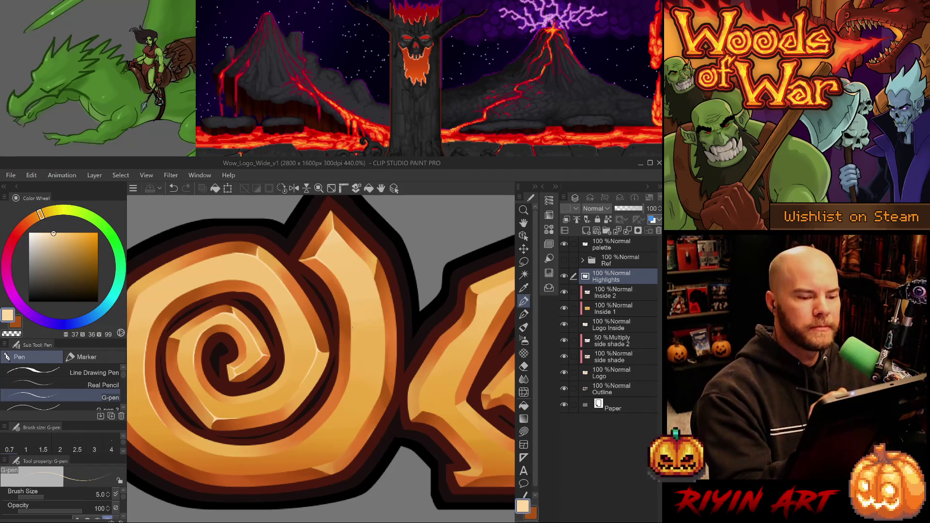
left_click_drag(349, 220, 286, 248)
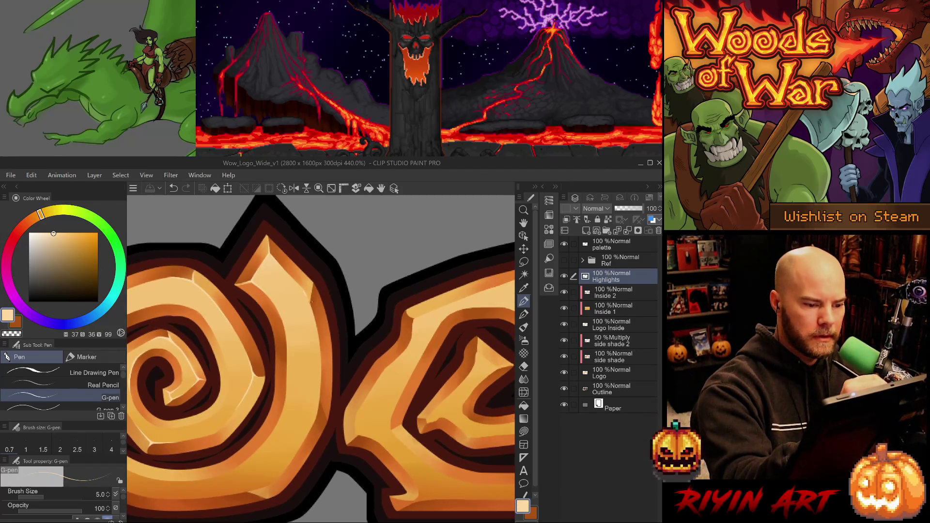
scroll(320, 358, "down", 10)
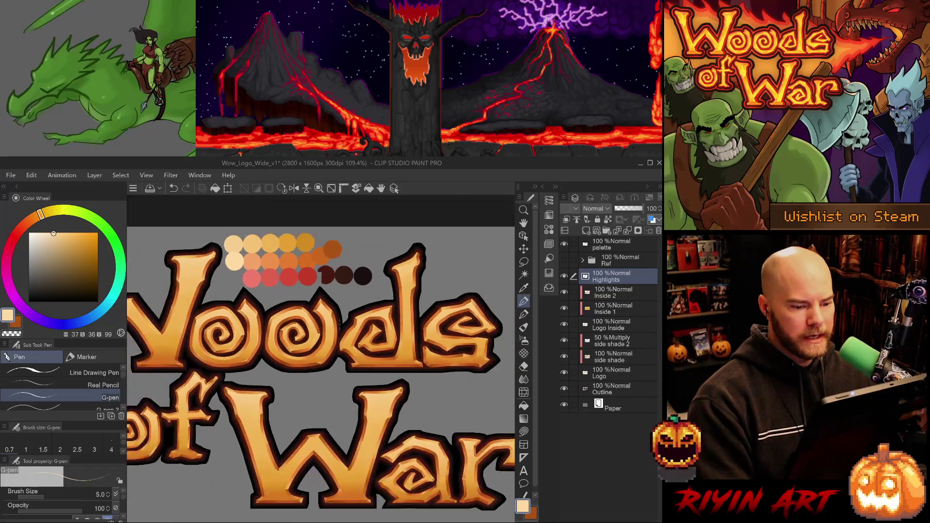
scroll(320, 359, "down", 3)
scroll(320, 359, "up", 1)
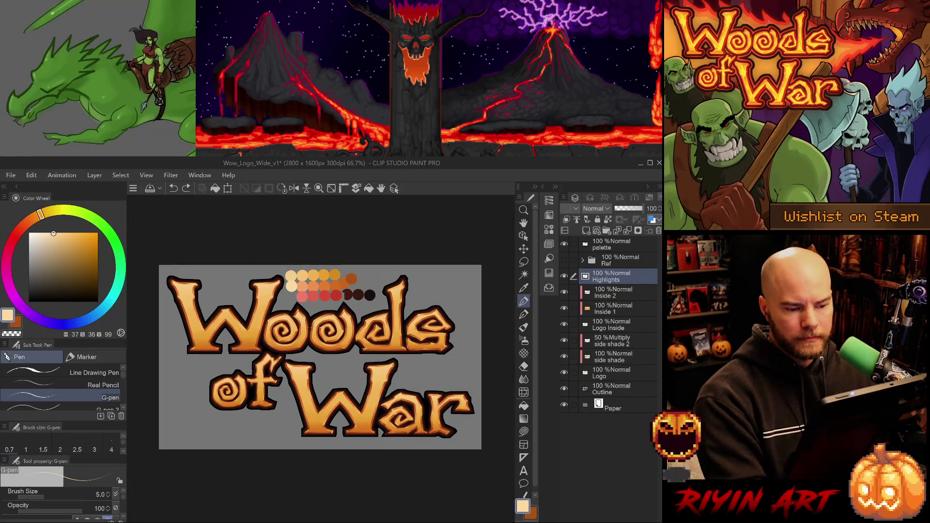
left_click(564, 260)
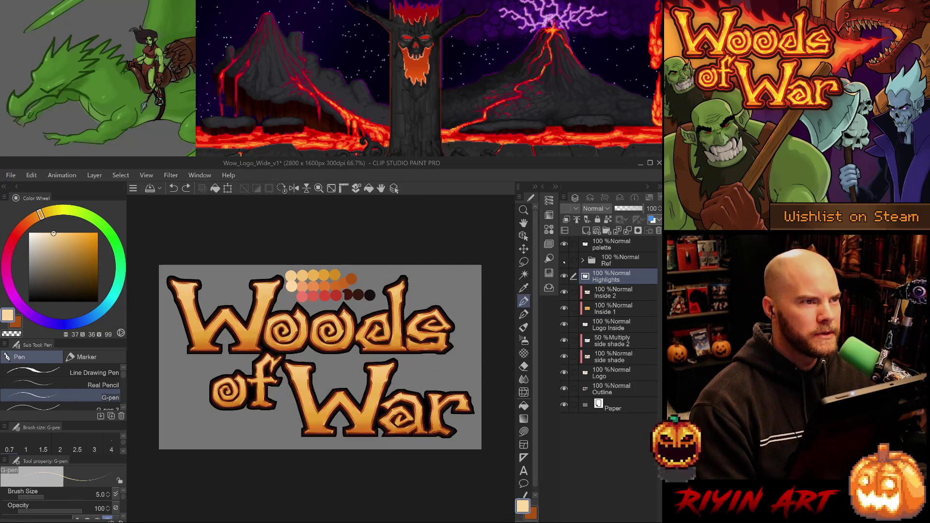
left_click(564, 260)
left_click(564, 261)
left_click(564, 260)
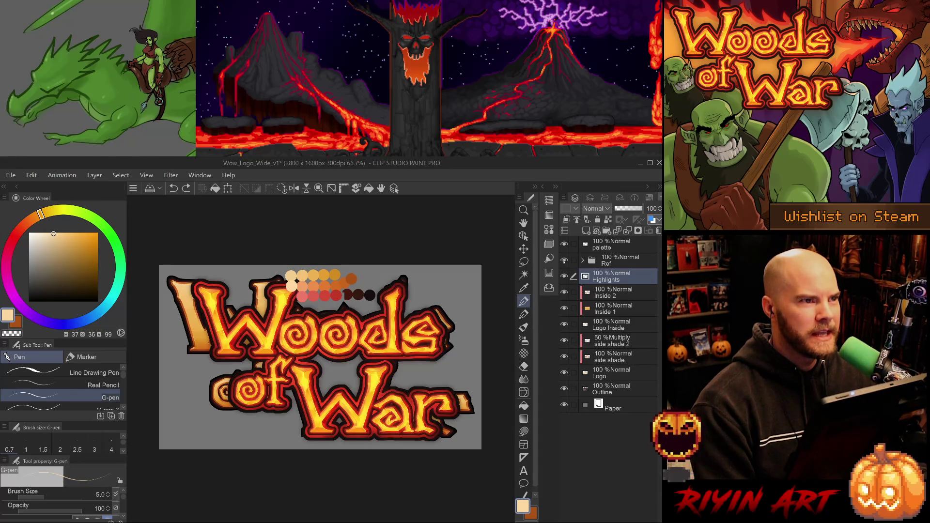
left_click(564, 261)
left_click(564, 261)
left_click(564, 261)
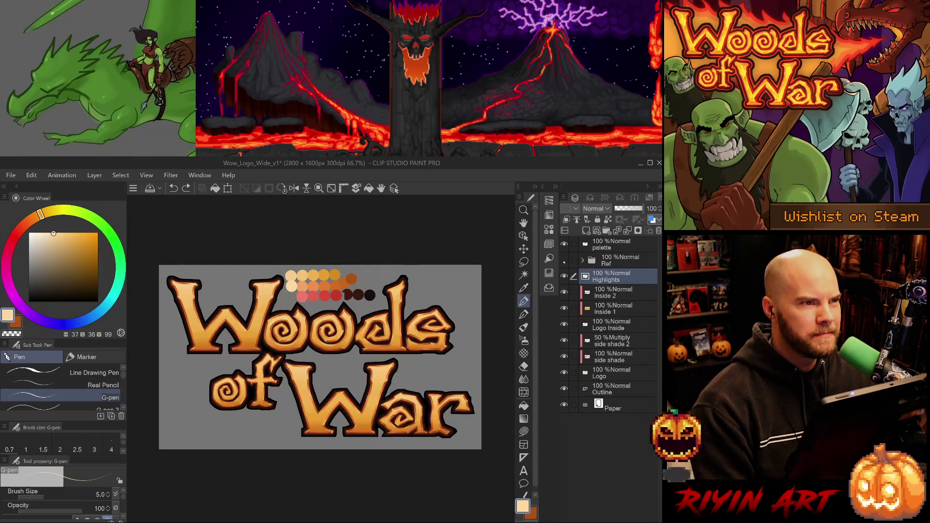
left_click(564, 261)
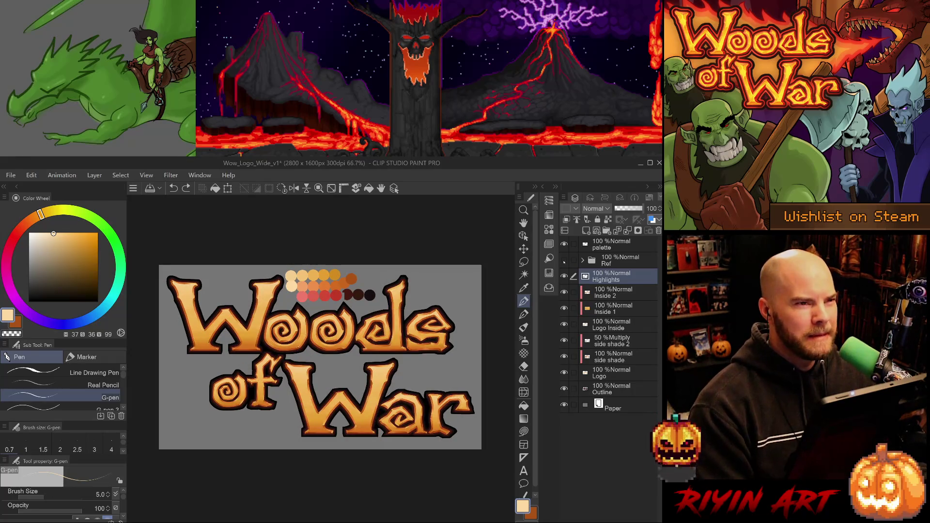
left_click(564, 261)
left_click(564, 261)
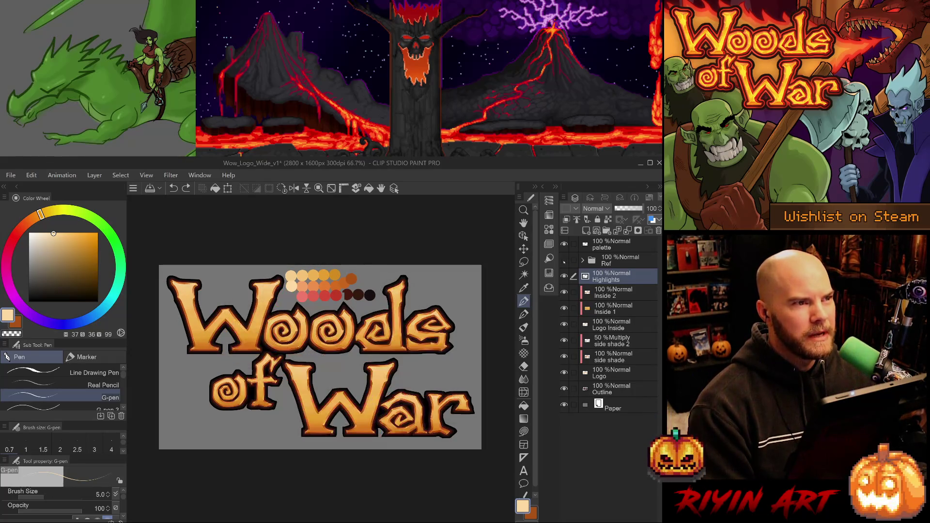
left_click(564, 261)
left_click(564, 261)
left_click(564, 260)
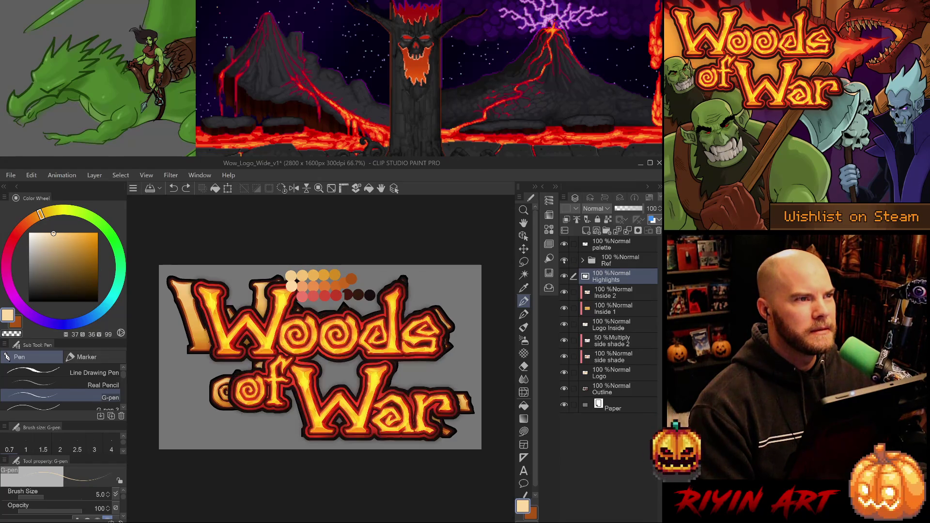
left_click(564, 261)
left_click(564, 260)
left_click(564, 261)
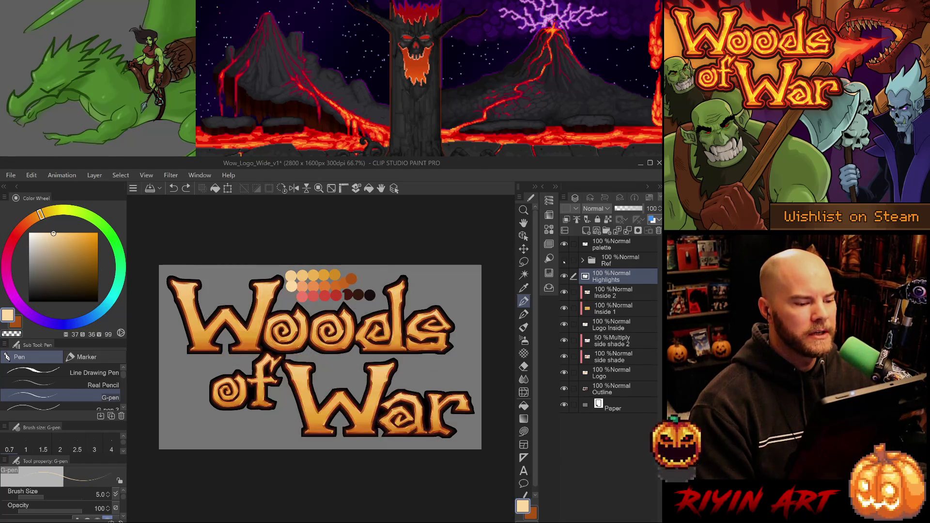
left_click(564, 261)
left_click(564, 260)
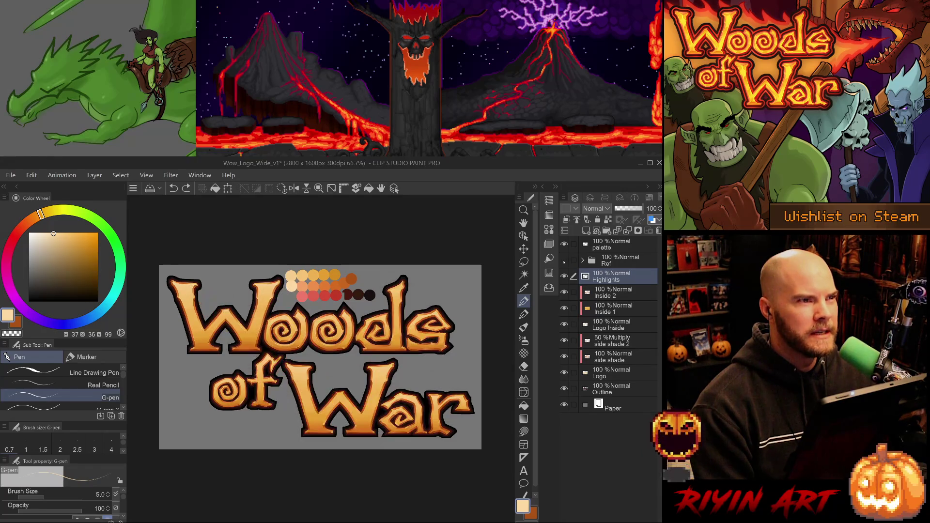
left_click(564, 261)
left_click(564, 260)
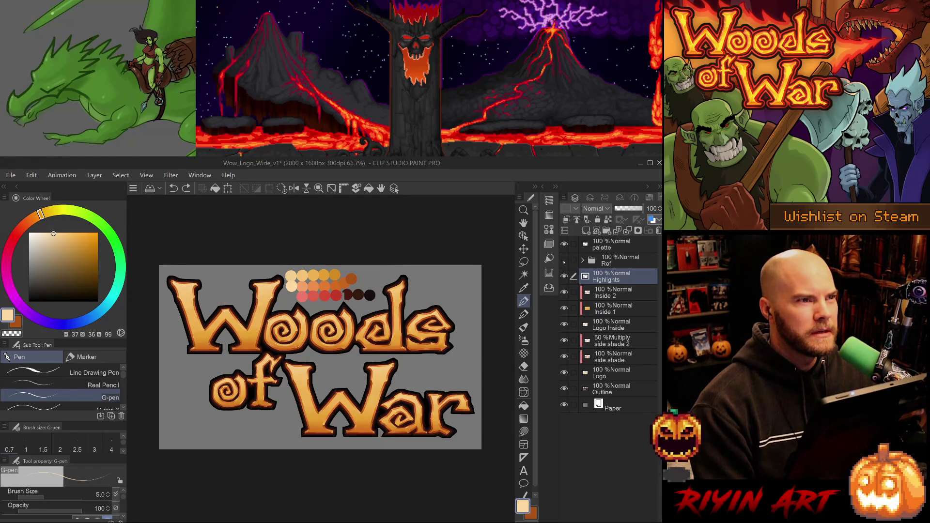
left_click(564, 260)
left_click(564, 261)
left_click(564, 261)
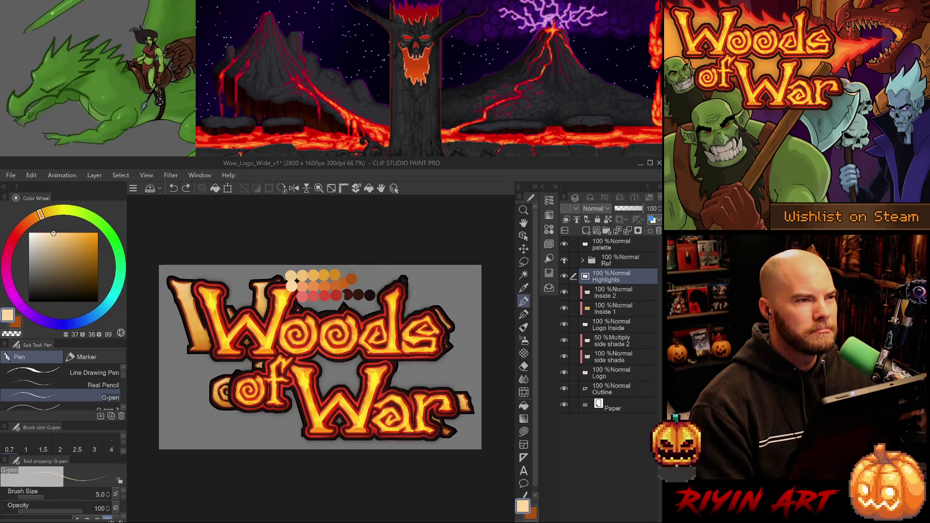
left_click(565, 261)
left_click(564, 261)
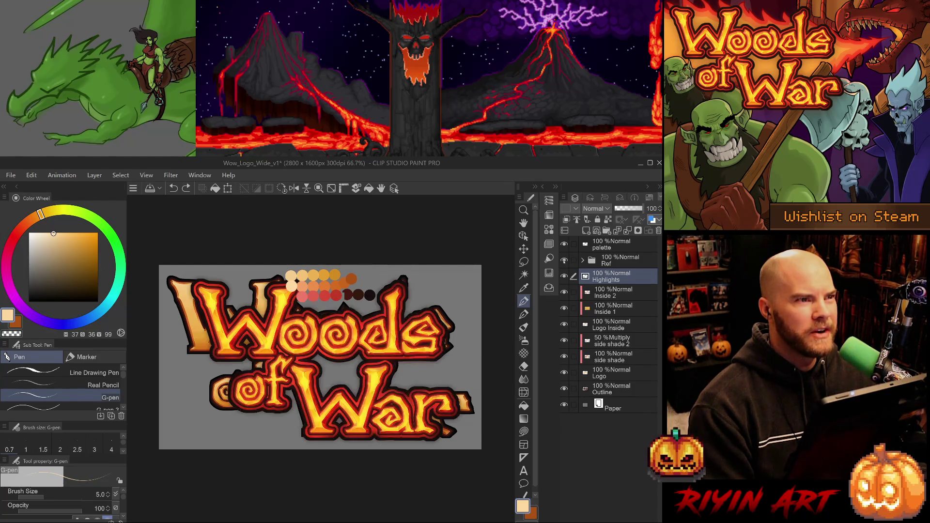
left_click(564, 261)
left_click(564, 261)
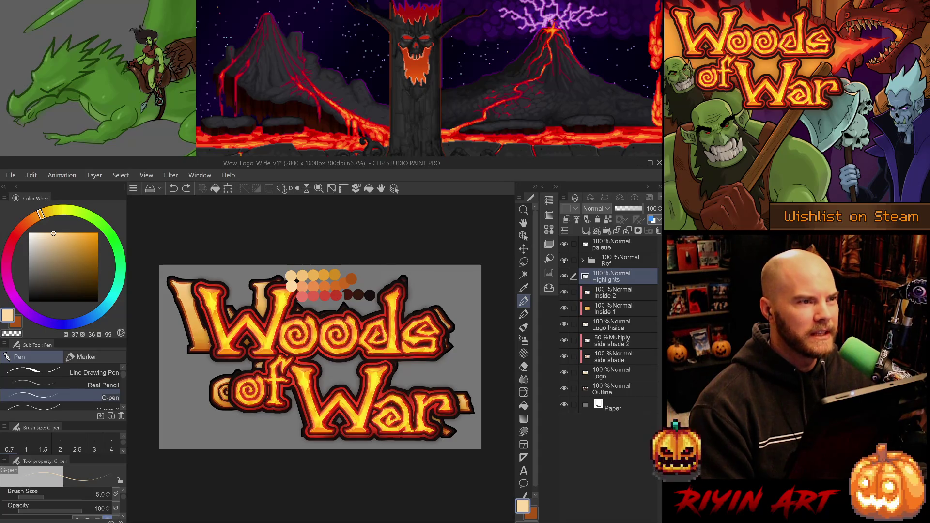
left_click(564, 261)
left_click(564, 261)
left_click(564, 262)
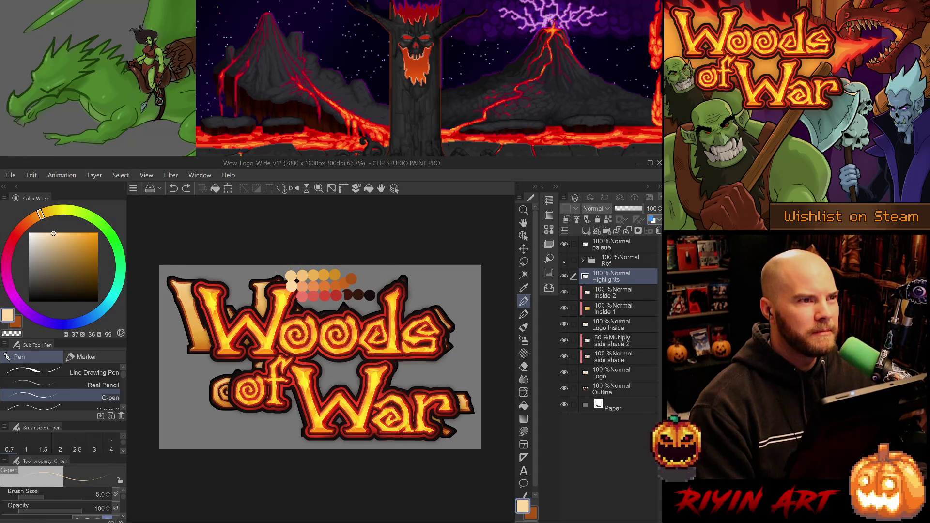
left_click(564, 261)
left_click(565, 261)
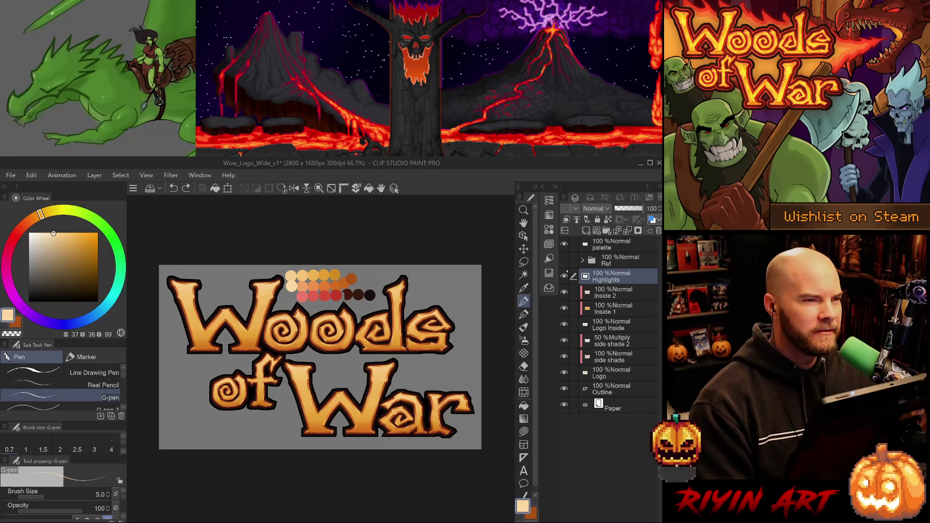
- Bring the spiral O and the next letter into view and select the size 5 pen
scroll(320, 357, "up", 3)
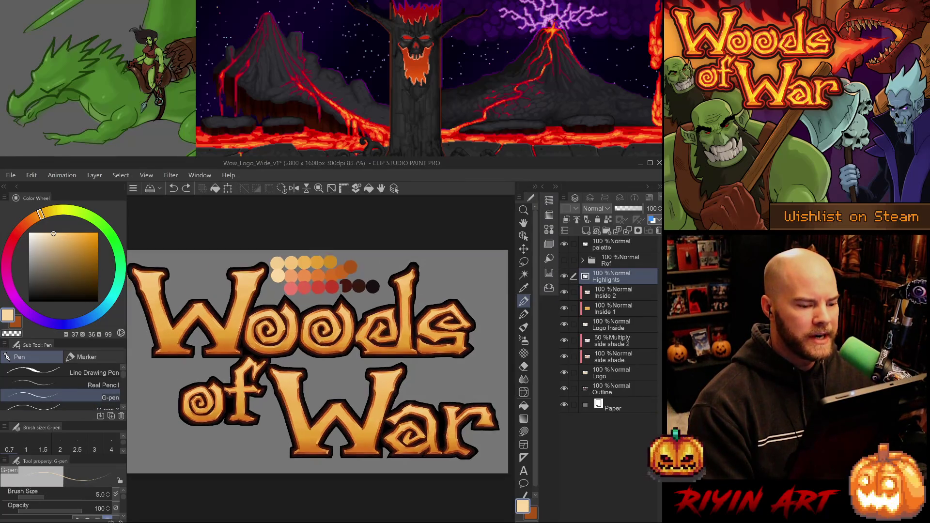
scroll(354, 333, "up", 1)
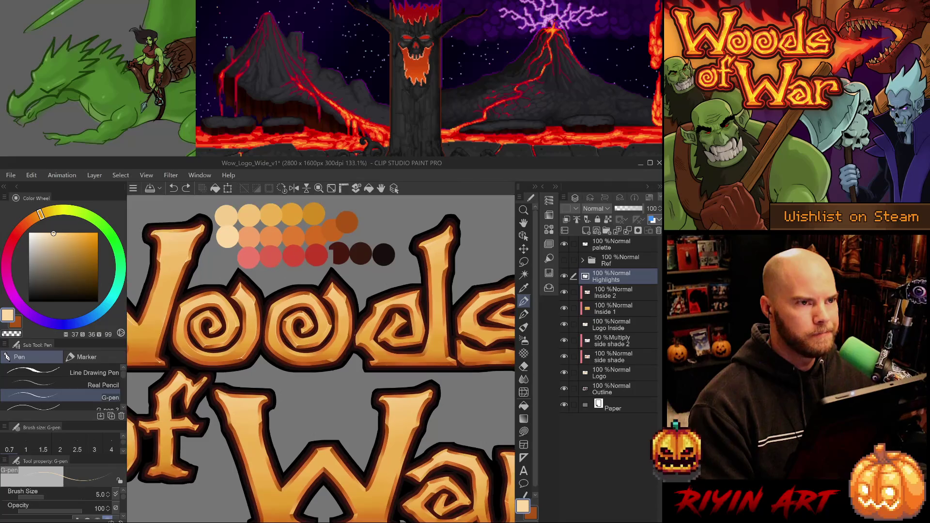
scroll(317, 341, "down", 2)
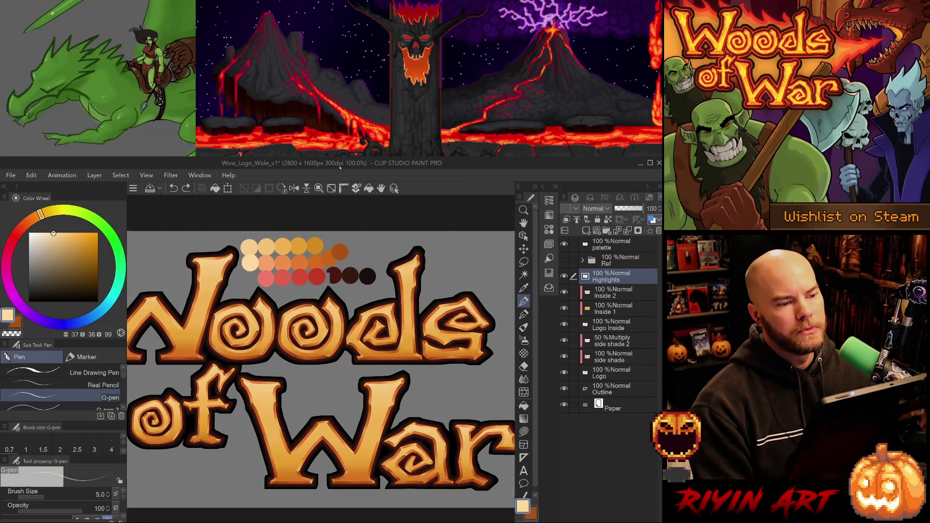
scroll(280, 362, "up", 8)
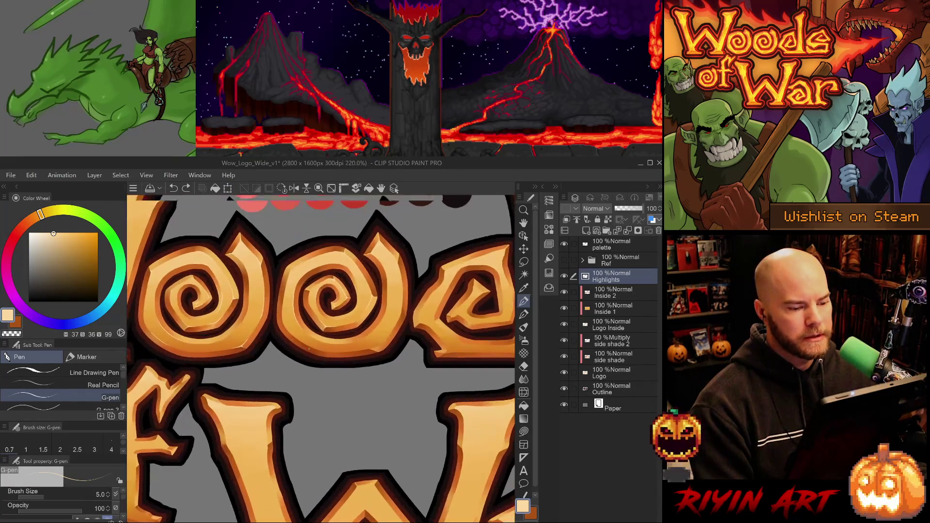
scroll(345, 361, "up", 2)
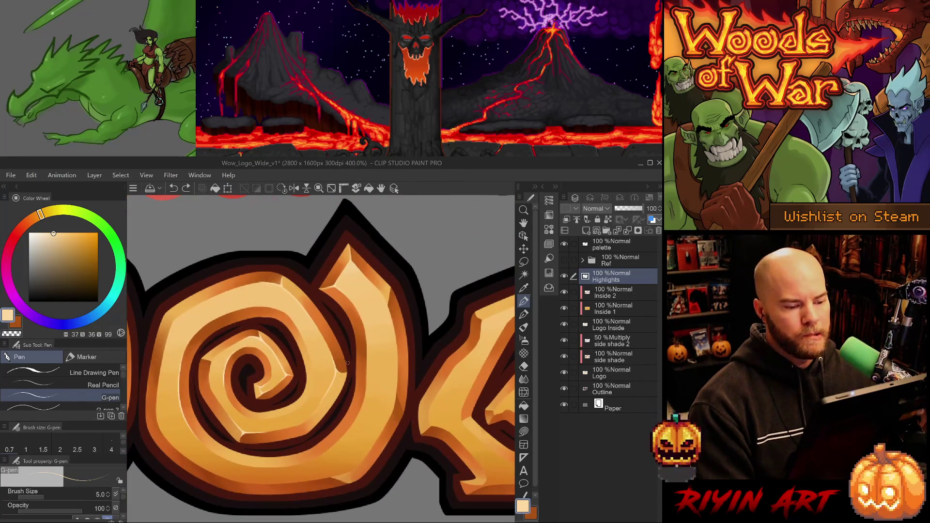
scroll(347, 362, "down", 2)
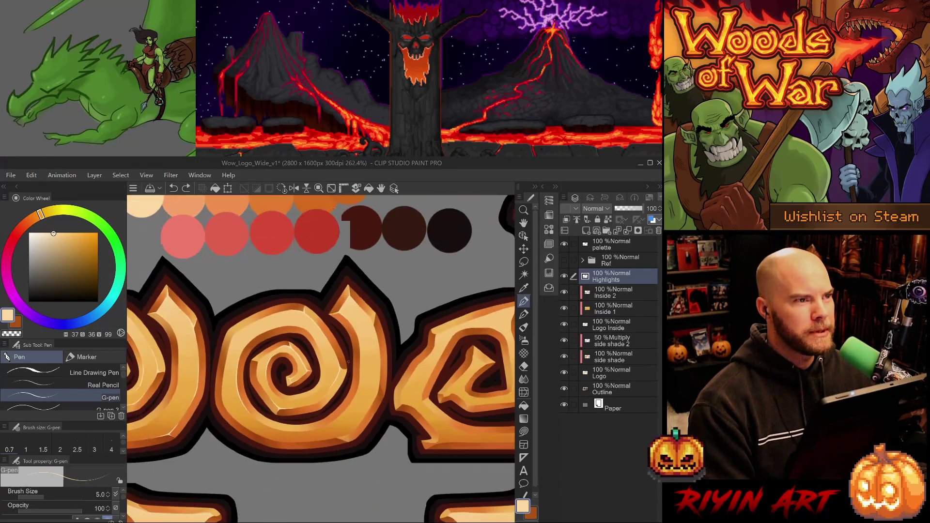
scroll(352, 359, "up", 1)
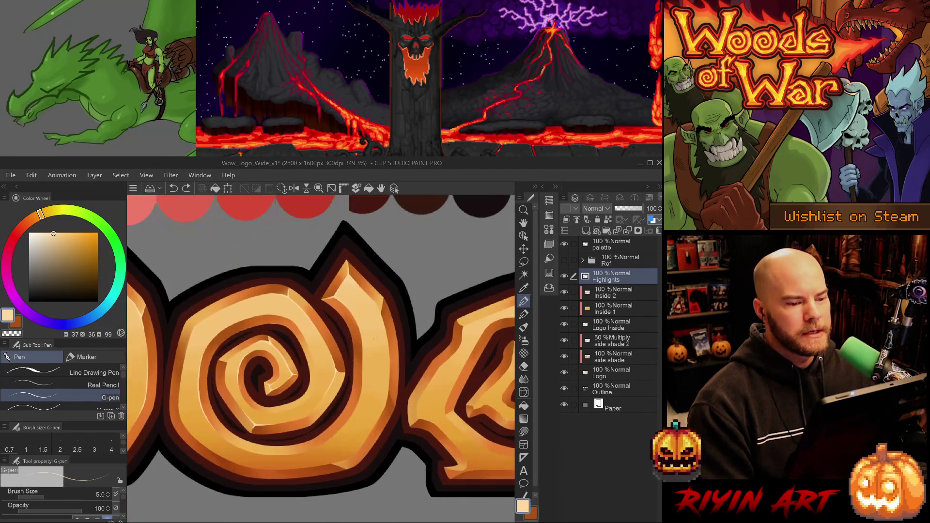
scroll(396, 318, "up", 1)
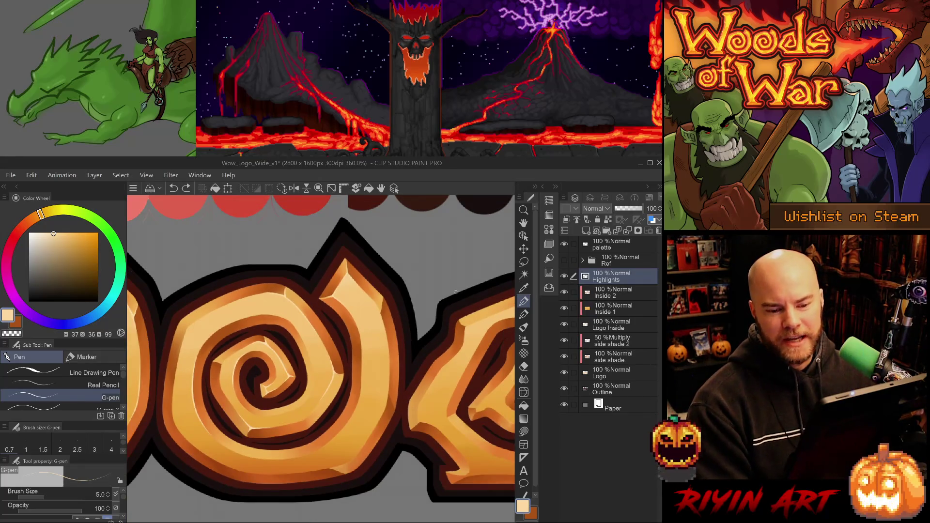
left_click_drag(456, 292, 415, 304)
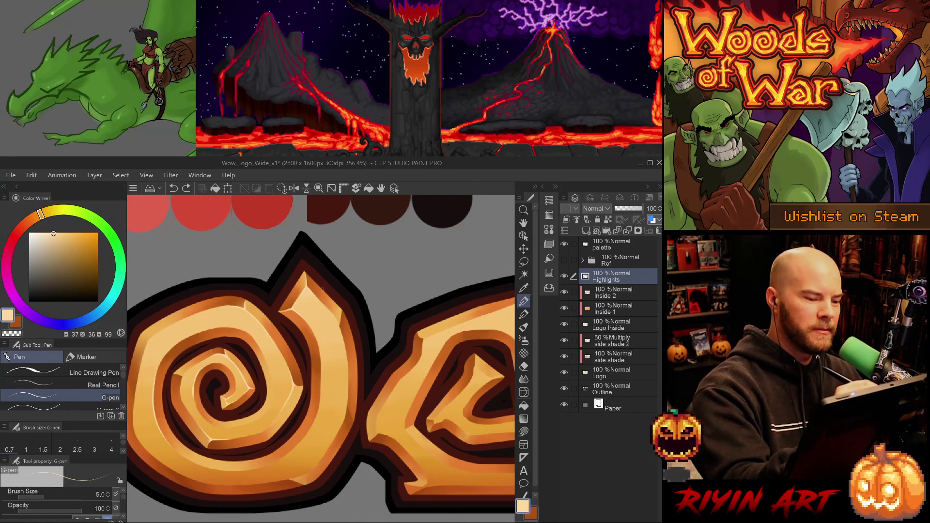
key("b")
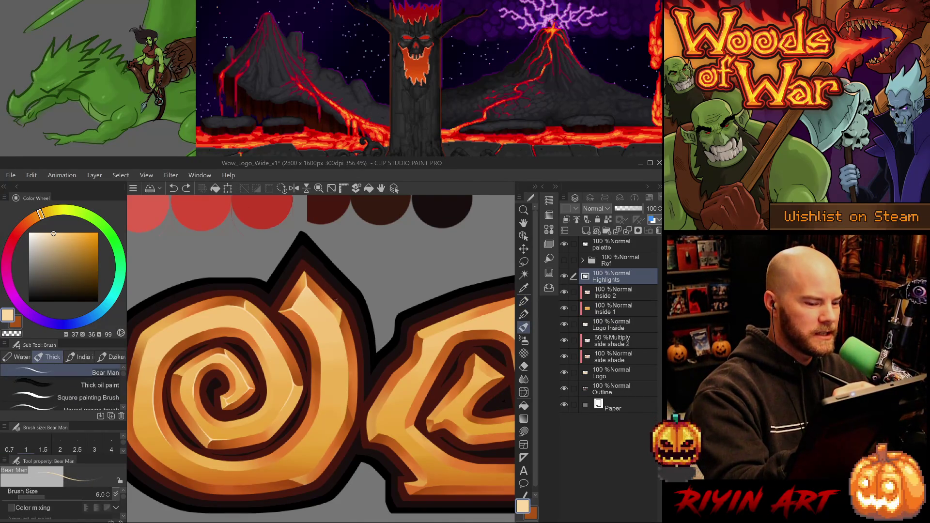
key("p")
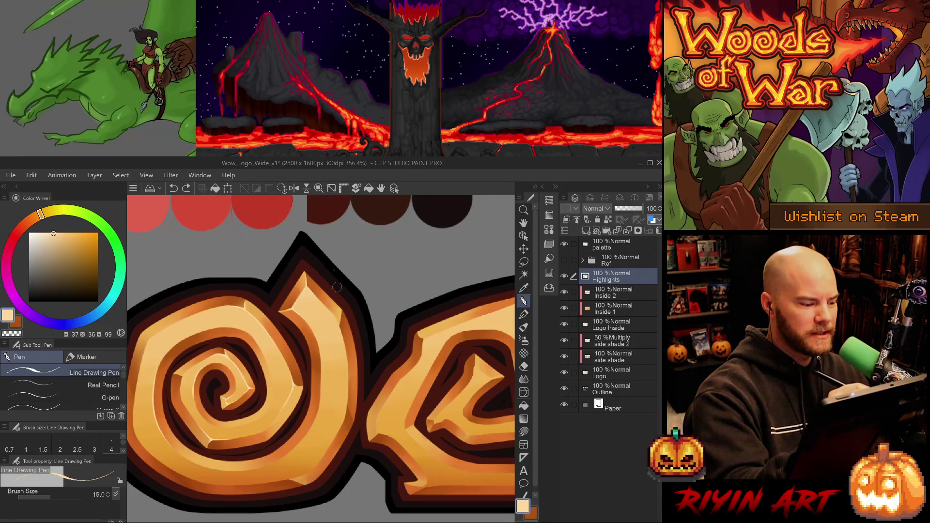
key("p")
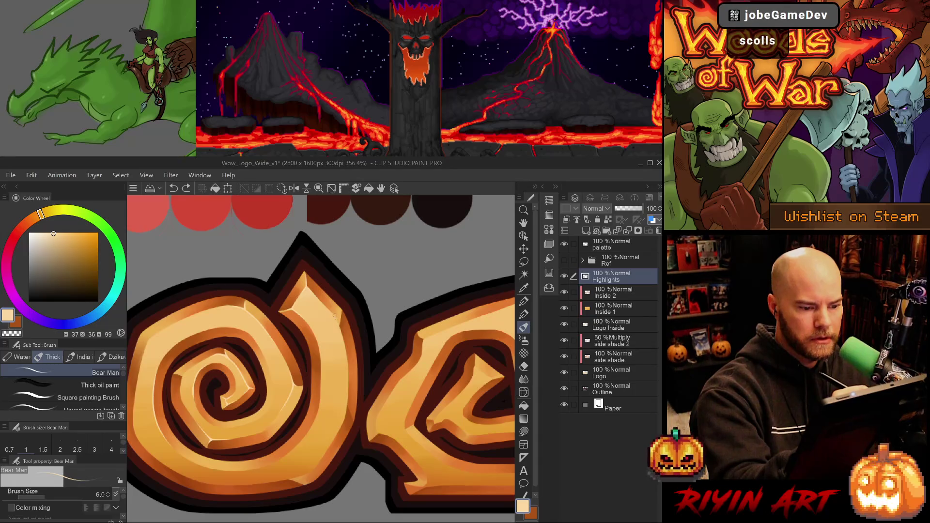
- Paint light highlight edges on the pointed letter's facets with the size 15 and size 5 pens
key("1")
key("2")
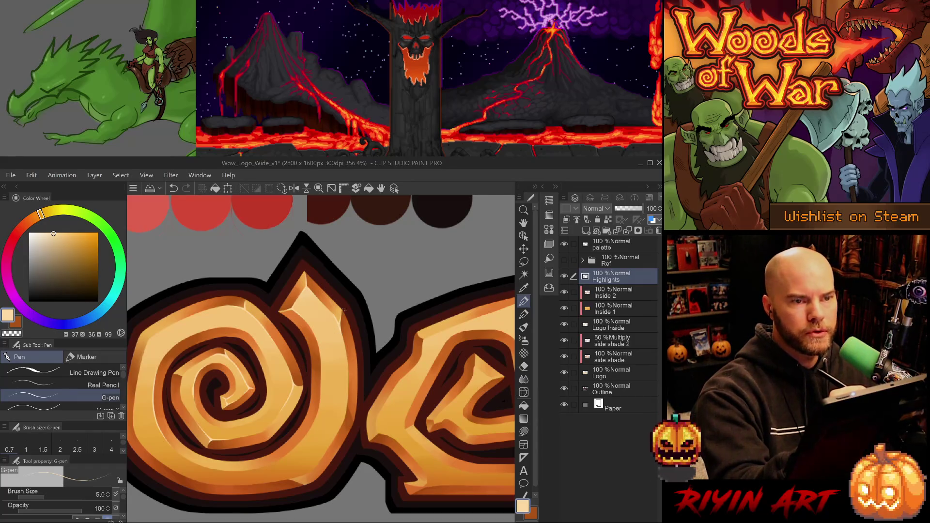
scroll(338, 331, "up", 4)
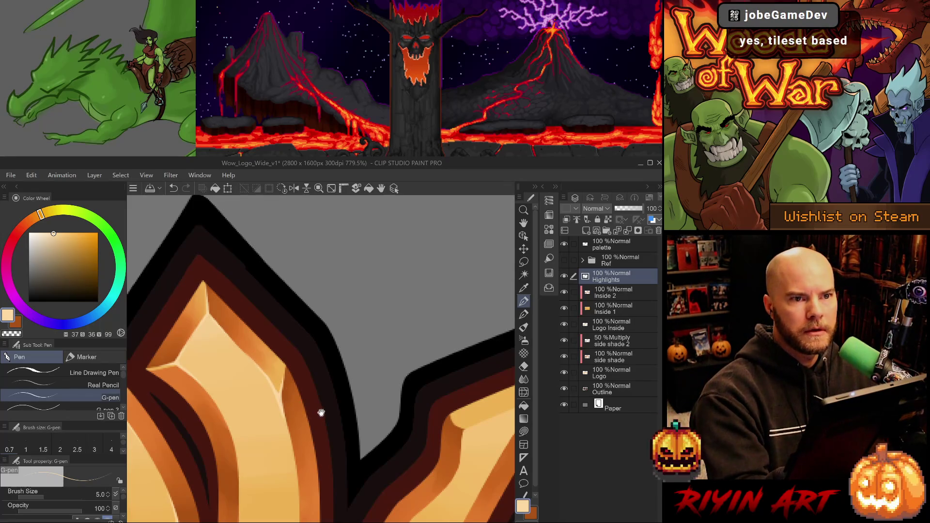
left_click_drag(322, 414, 326, 272)
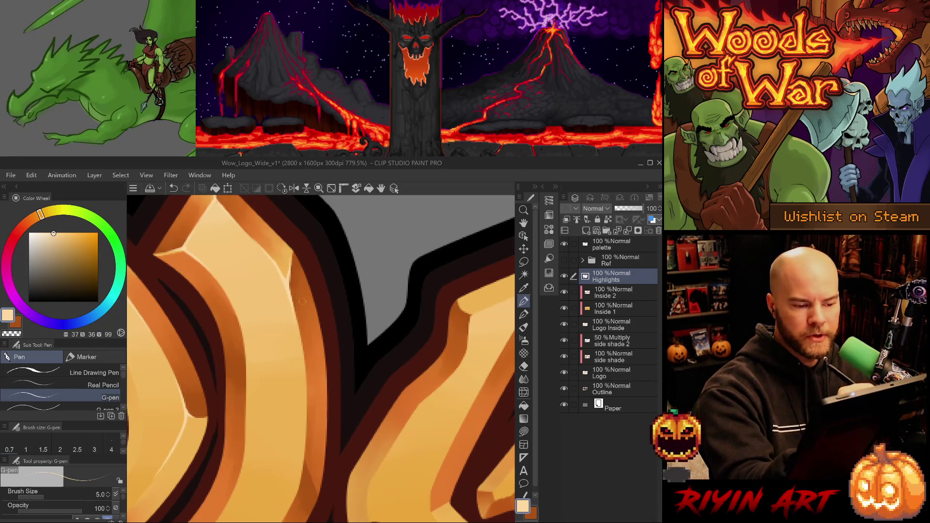
- Clean up stray highlight paint with the Hard eraser and save the logo file
key("e")
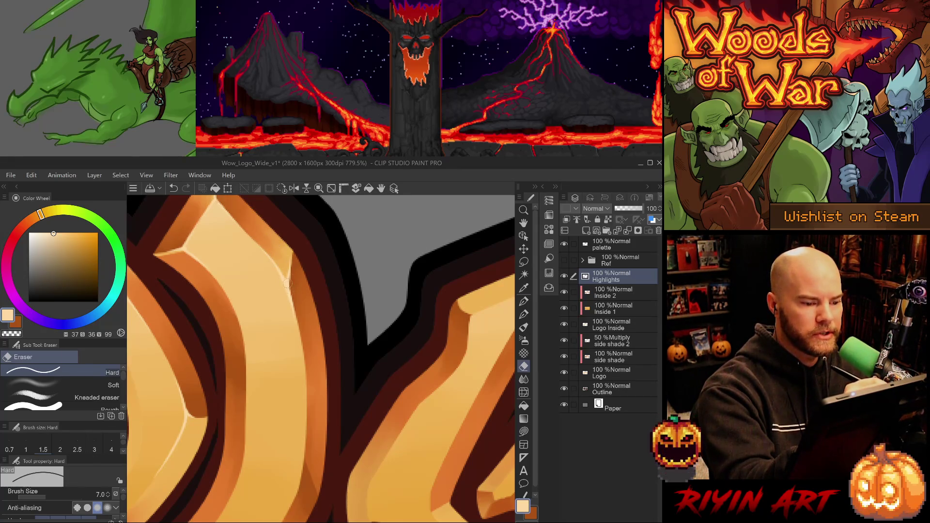
key("p")
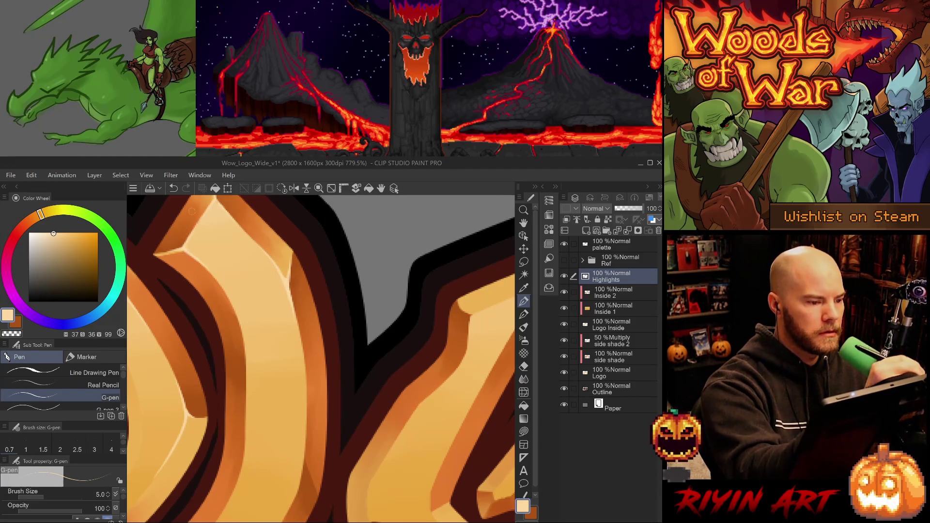
left_click_drag(359, 339, 403, 383)
key("ctrl+s")
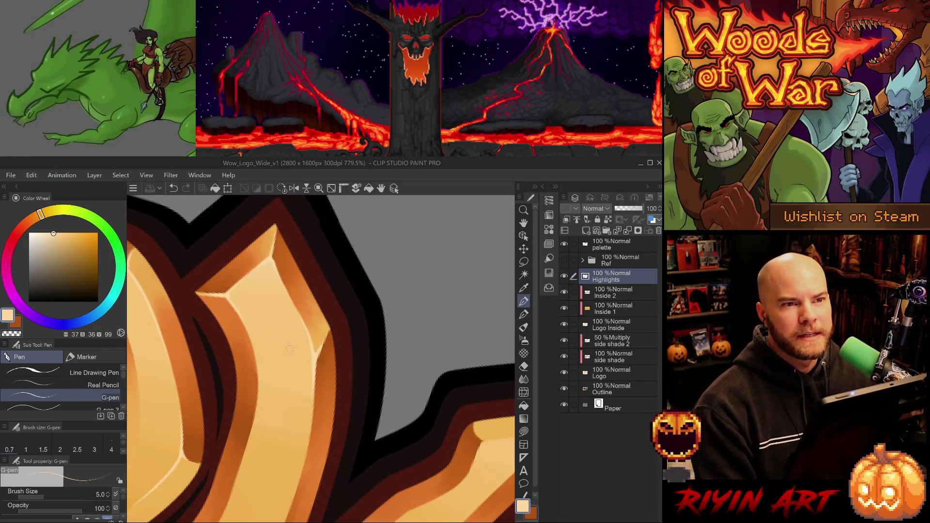
- Paint a small highlight near the letter's upper tip with G-pen 3 at size 3
scroll(282, 381, "down", 3)
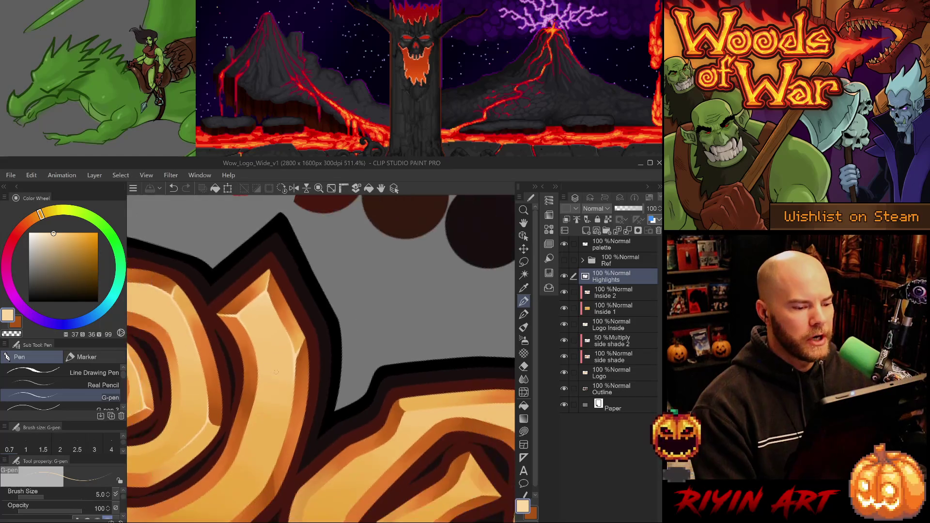
scroll(281, 380, "up", 3)
scroll(281, 380, "down", 3)
scroll(281, 380, "up", 3)
scroll(282, 380, "down", 3)
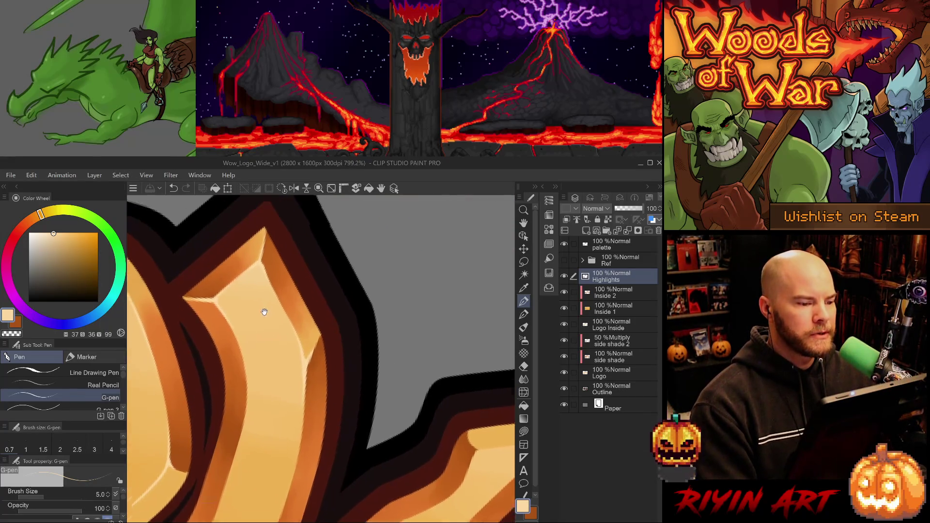
scroll(264, 311, "up", 3)
scroll(285, 284, "down", 3)
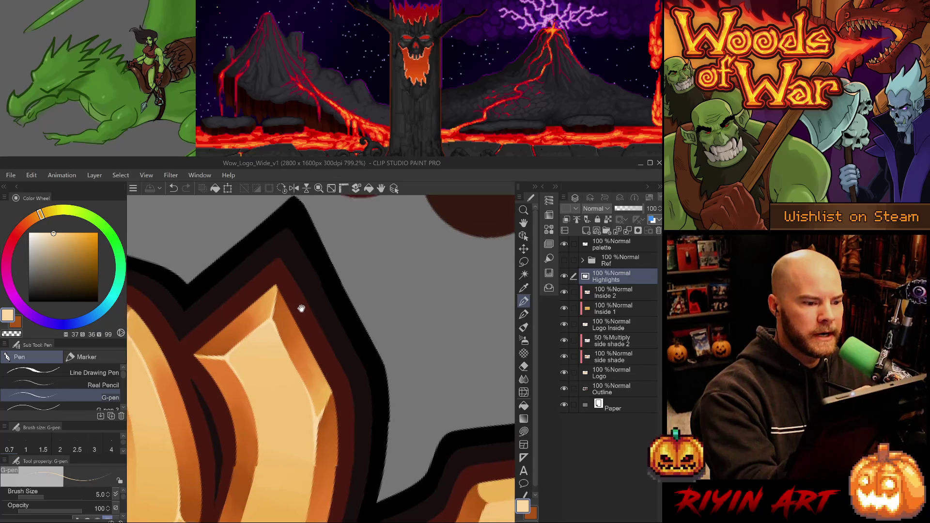
scroll(271, 254, "up", 3)
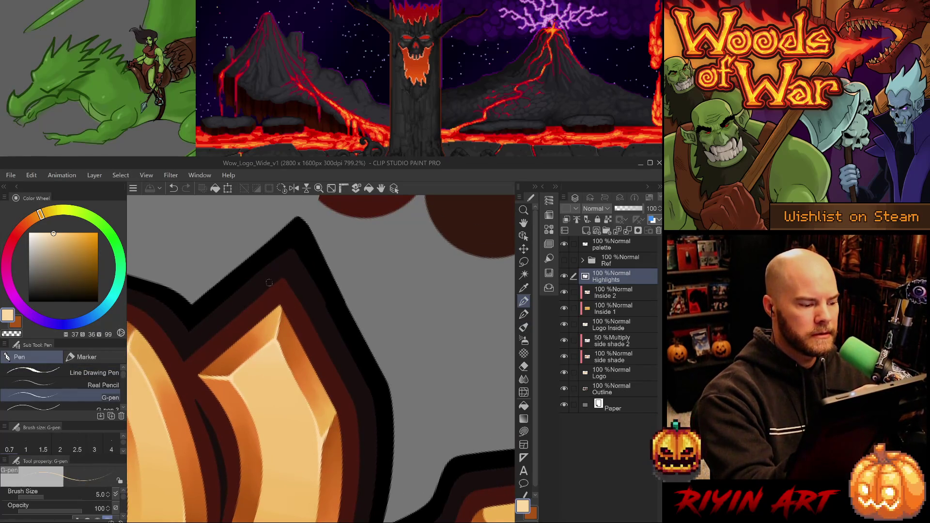
left_click_drag(270, 283, 279, 316)
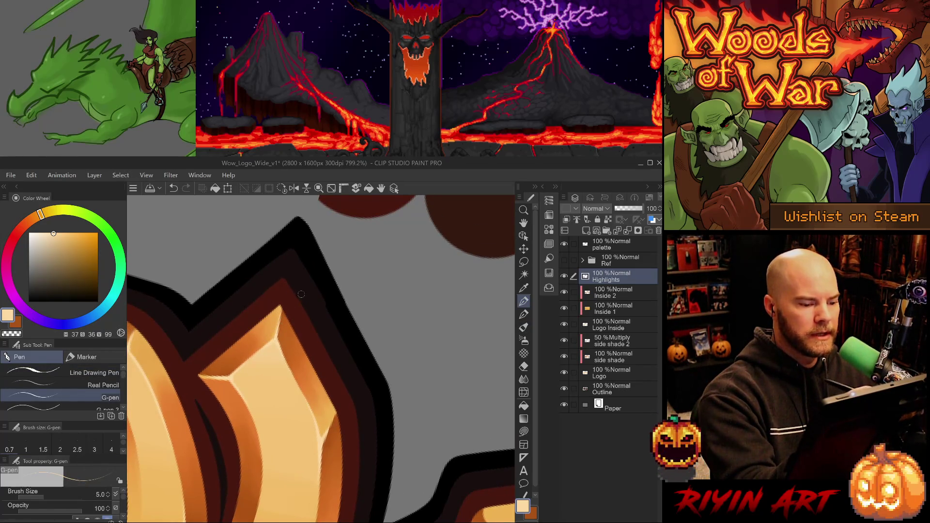
scroll(310, 324, "down", 5)
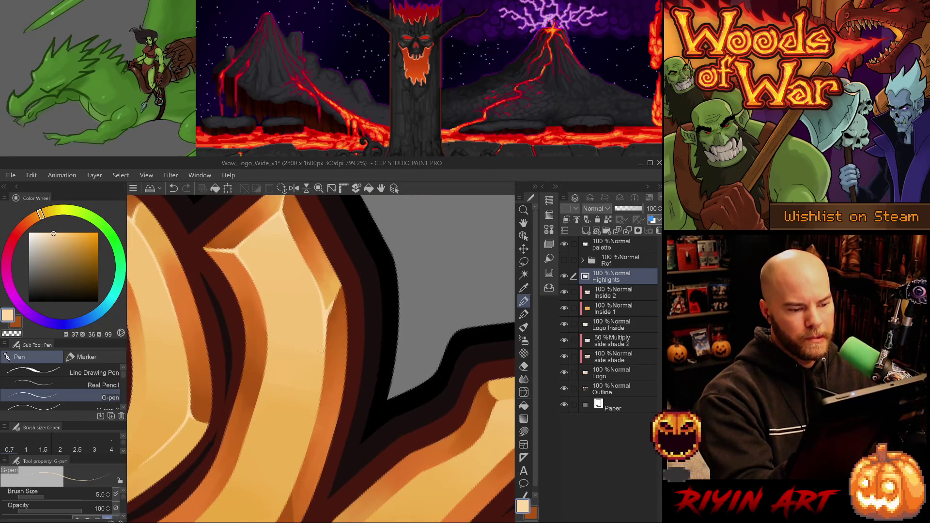
scroll(315, 403, "down", 4)
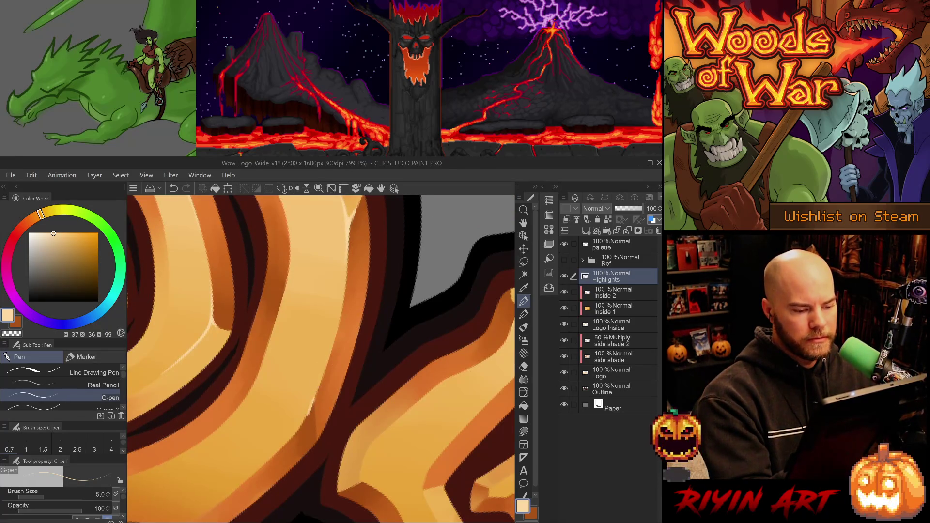
- Redraw the thin highlight line down the facet edge, undoing attempts until it sits right
left_click_drag(305, 420, 283, 449)
key("ctrl+z")
key("ctrl+z")
key("ctrl+z")
key("ctrl+z")
key("ctrl+z")
key("ctrl+z")
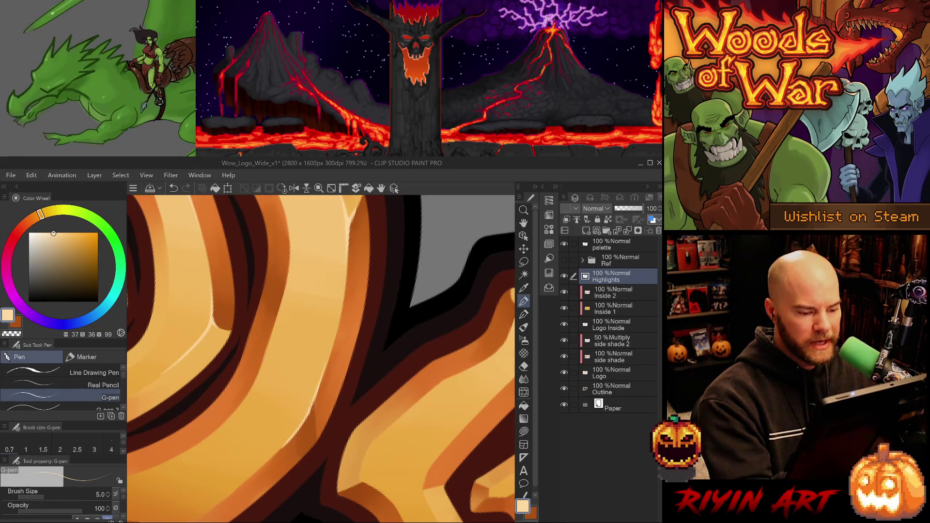
left_click_drag(316, 407, 313, 429)
key("ctrl+z")
key("ctrl+z")
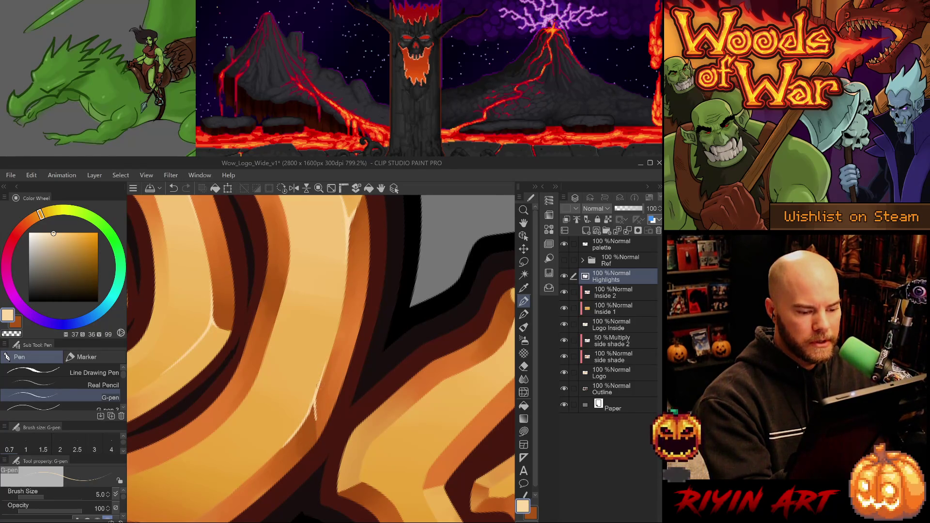
key("e")
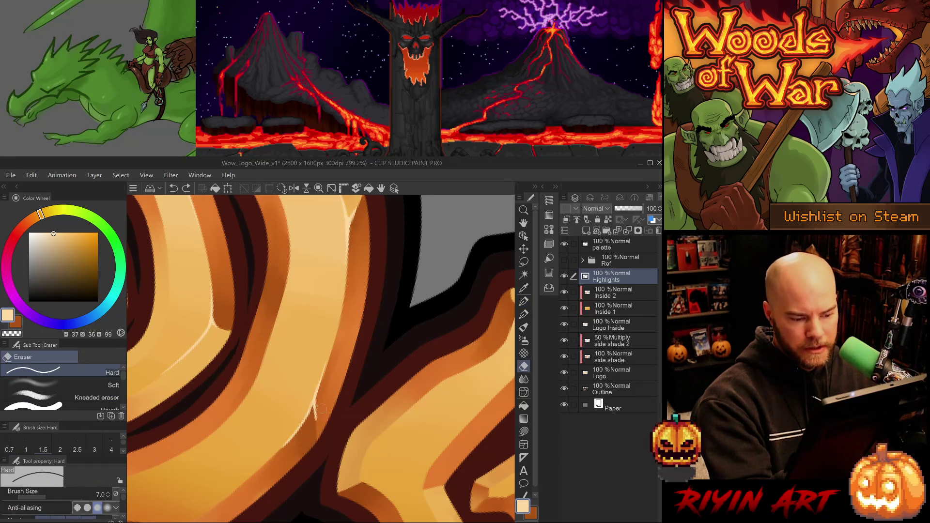
key("p")
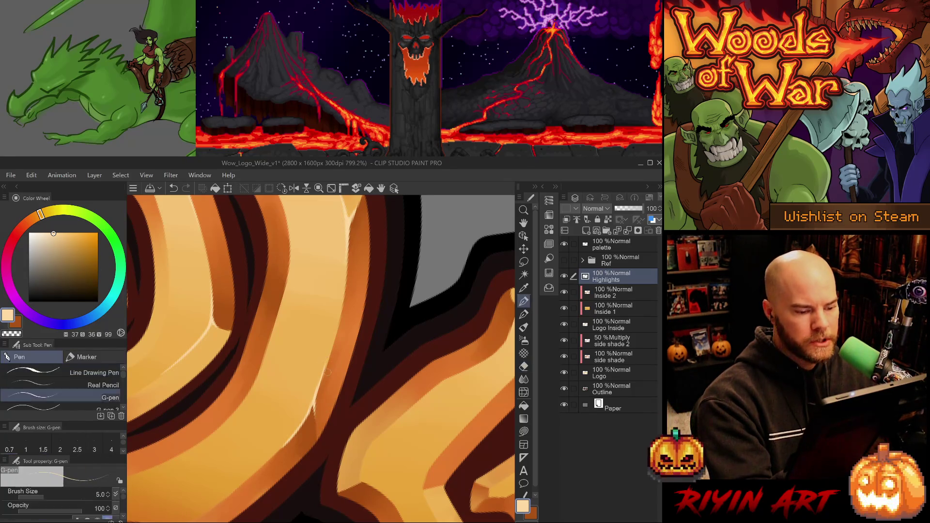
key("ctrl+z")
left_click_drag(318, 387, 310, 418)
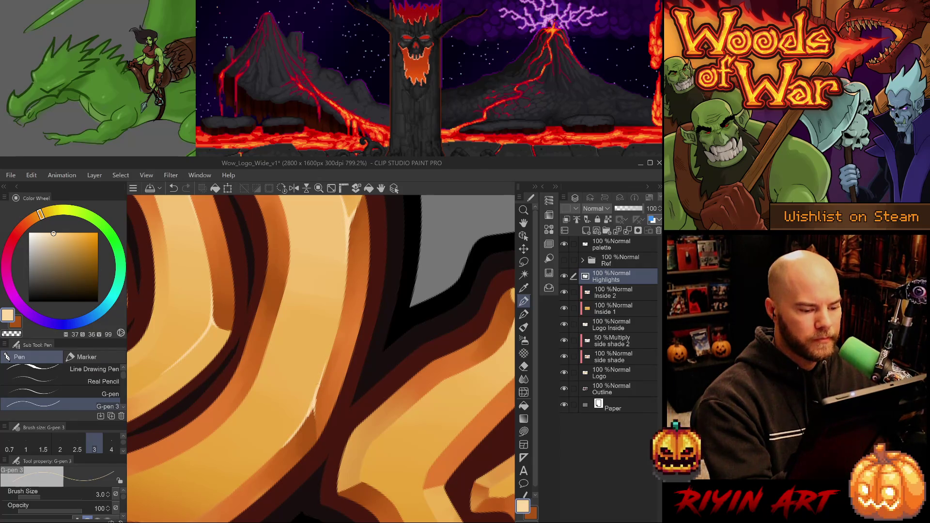
key("ctrl+z")
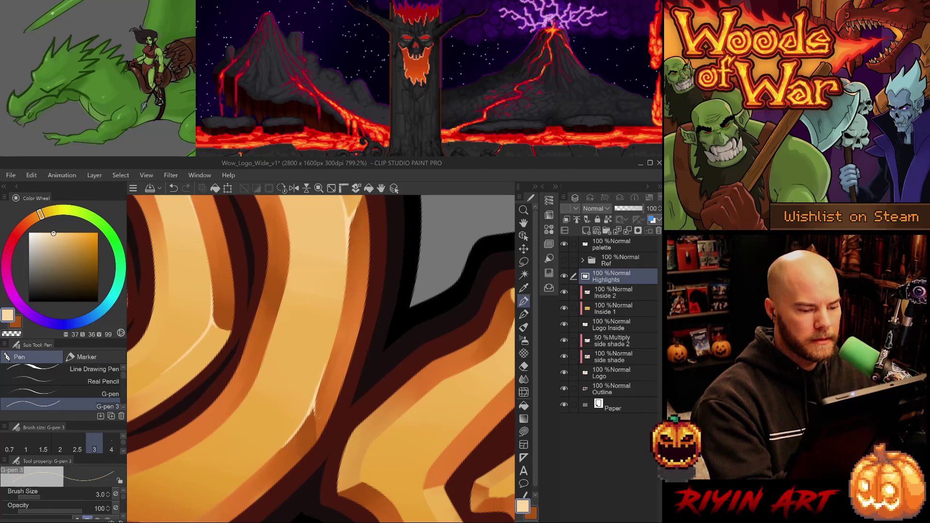
left_click_drag(312, 406, 316, 427)
- Trim the highlight's lower end with the Hard eraser and sample the orange wood colour
key("e")
key("ctrl+z")
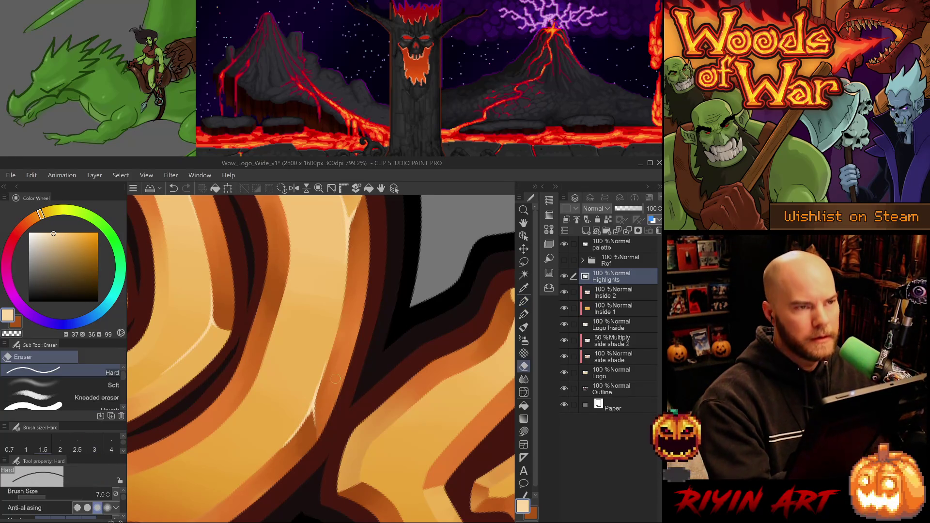
scroll(332, 376, "down", 2)
scroll(331, 375, "down", 2)
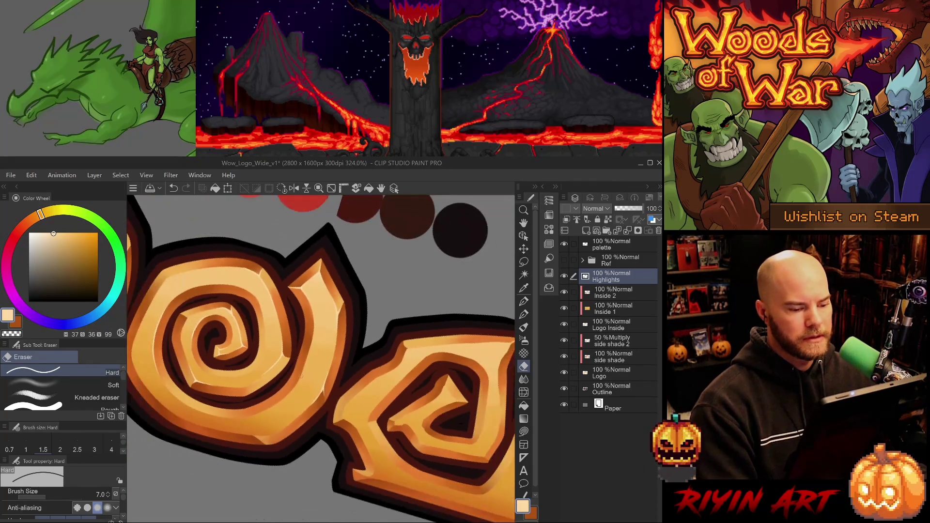
scroll(320, 383, "up", 4)
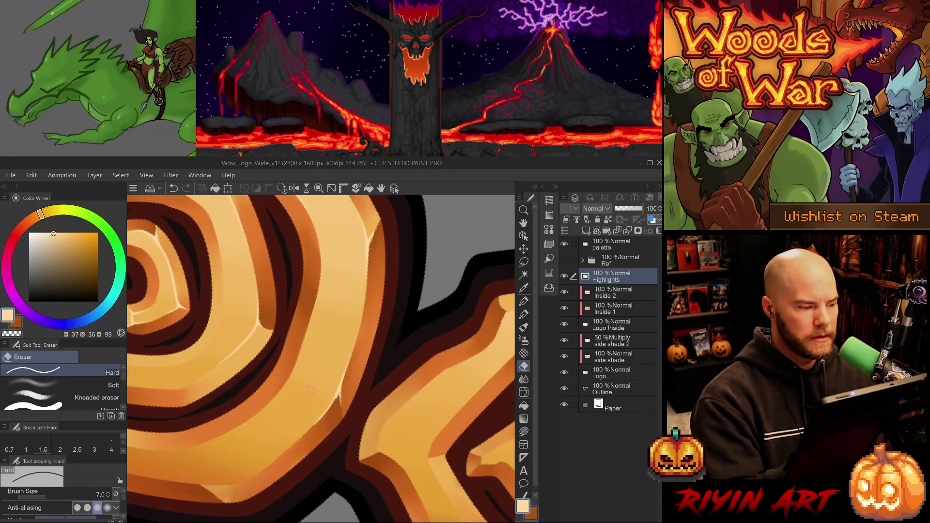
left_click(378, 430, "alt")
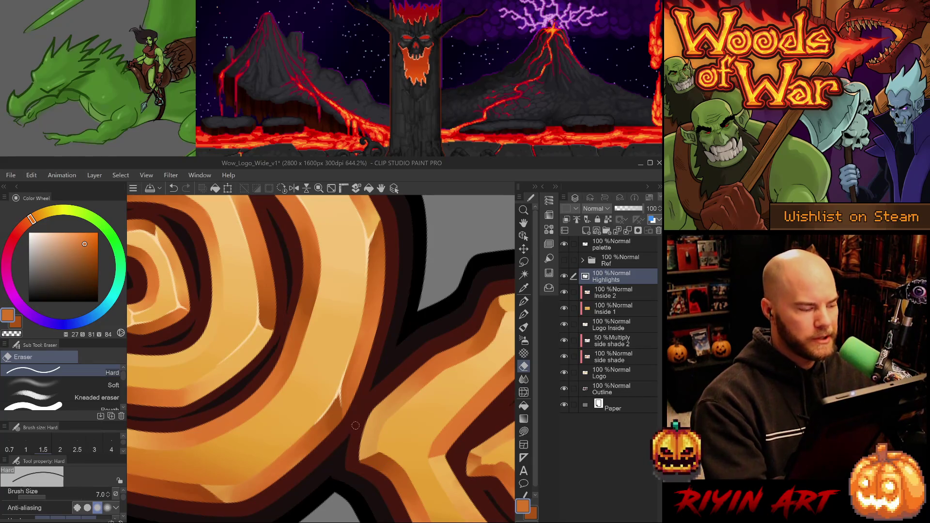
scroll(345, 318, "down", 10)
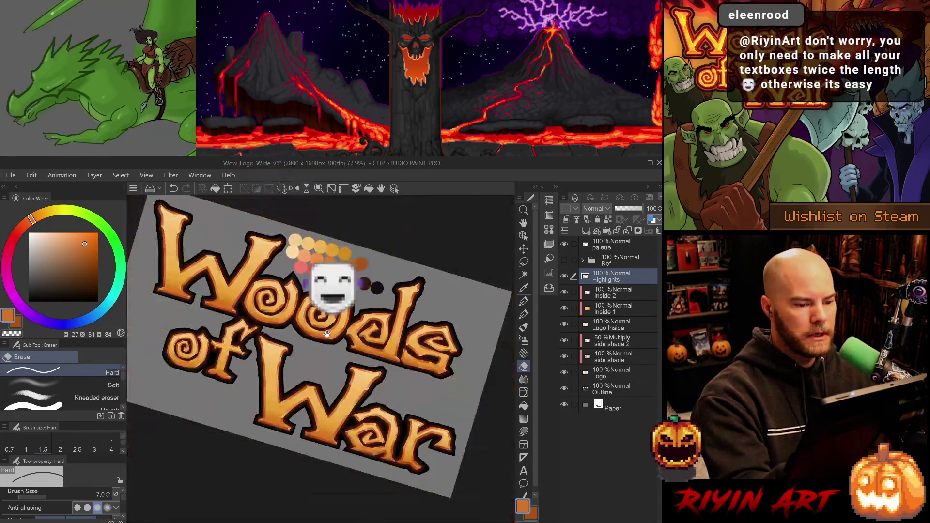
key("p")
left_click(290, 331, "alt")
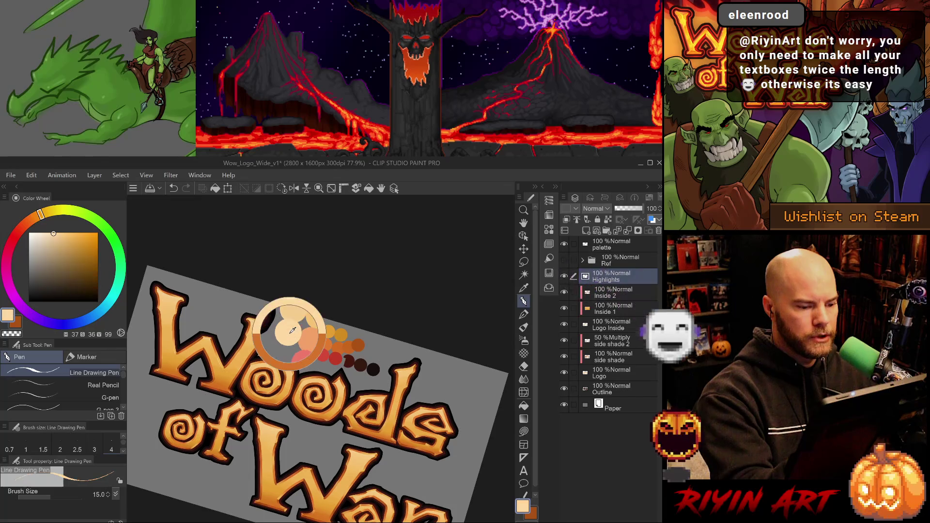
scroll(339, 411, "up", 5)
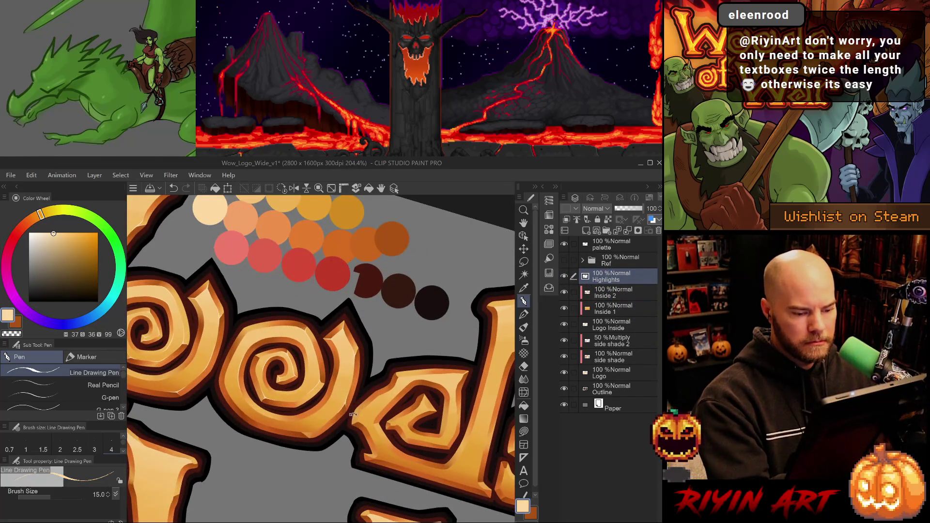
left_click_drag(363, 419, 307, 415)
scroll(307, 416, "up", 6)
left_click_drag(310, 452, 254, 294)
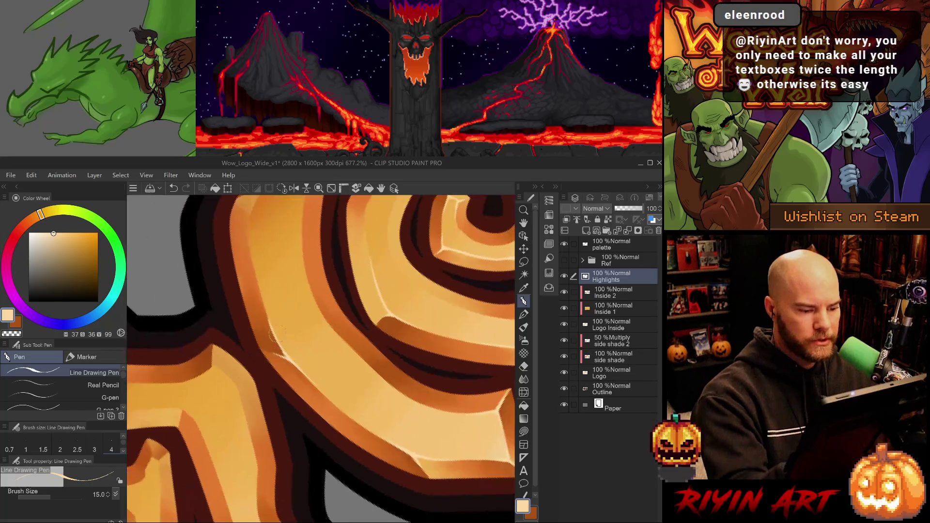
key("e")
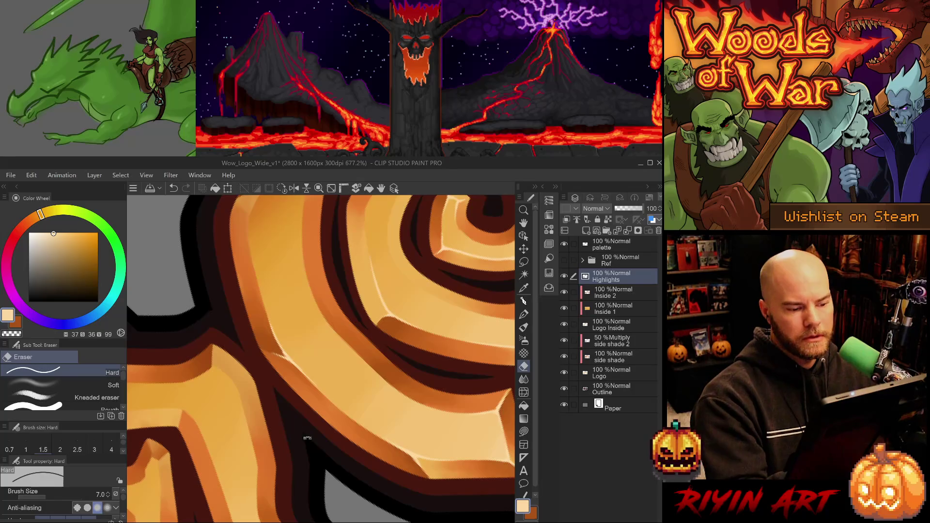
left_click_drag(292, 415, 402, 354)
key("p")
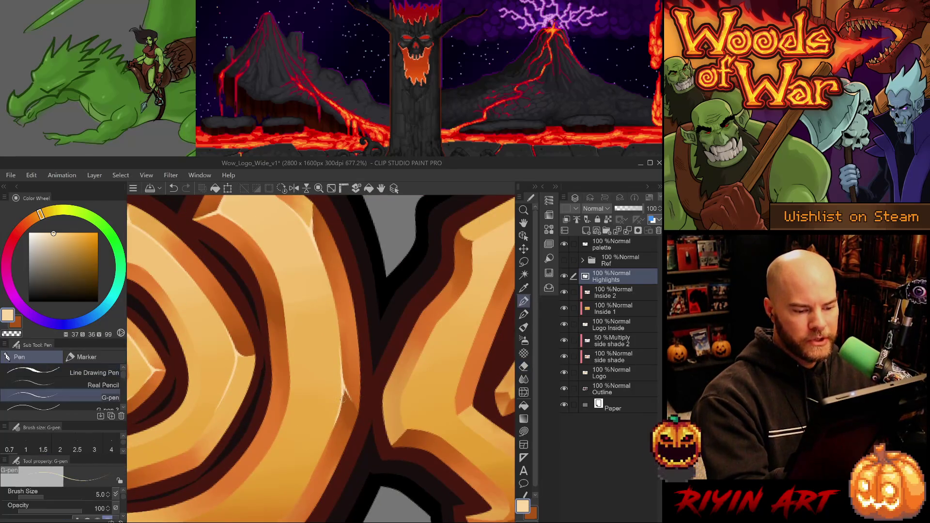
key("e")
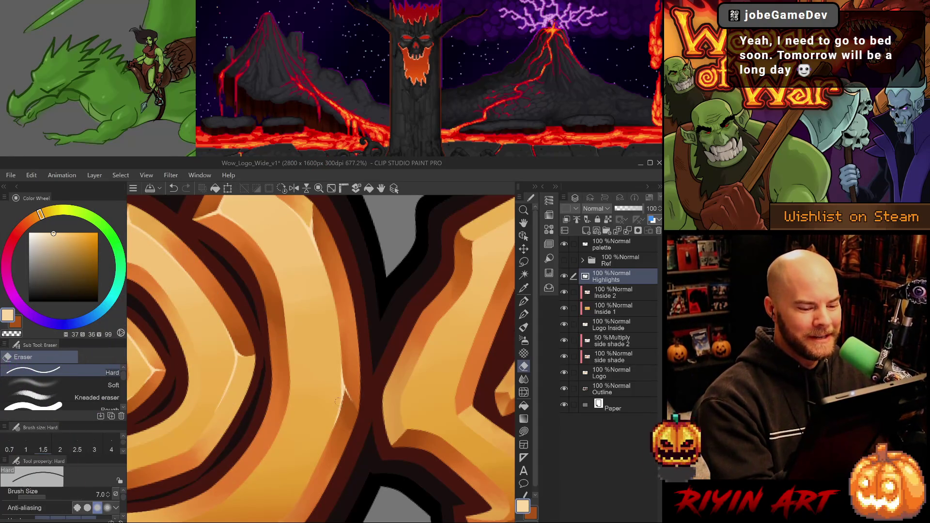
scroll(328, 410, "down", 5)
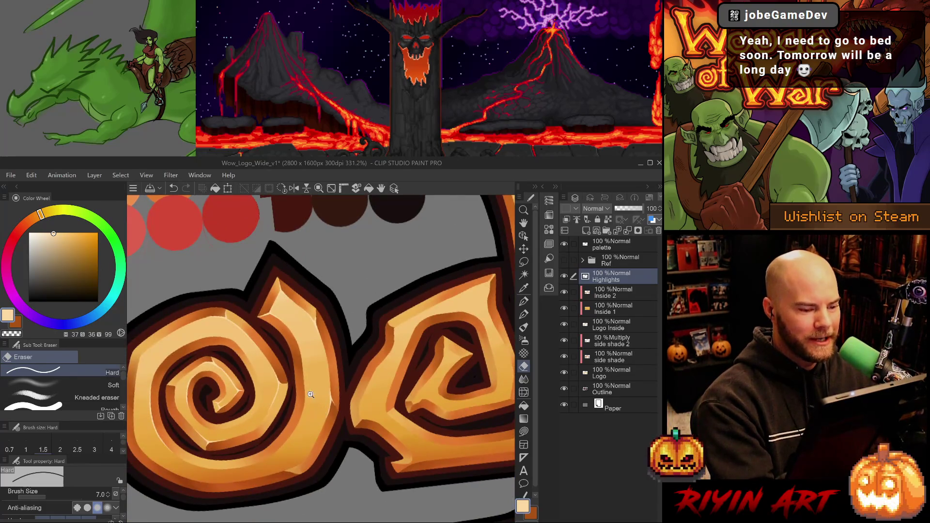
- Rotate the view to the spiral O's edge and undo the previous highlight strokes
mouse_move(348, 406)
left_mouse_down()
mouse_move(245, 457)
mouse_move(294, 315)
left_mouse_up()
scroll(294, 315, "up", 4)
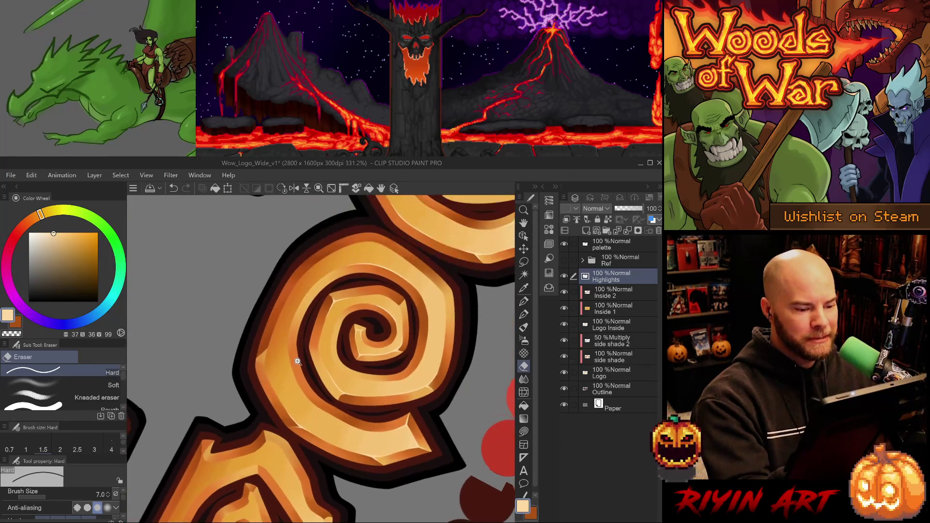
key("p")
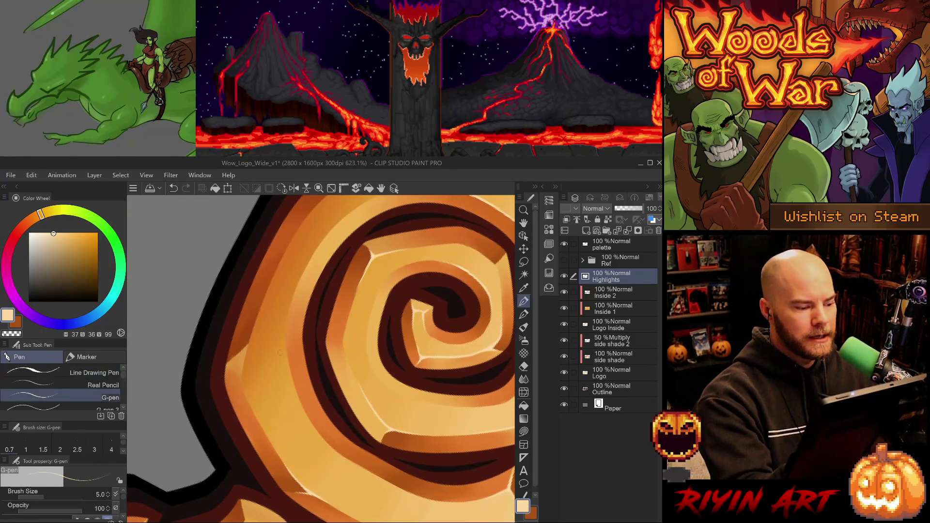
left_click_drag(274, 402, 273, 445)
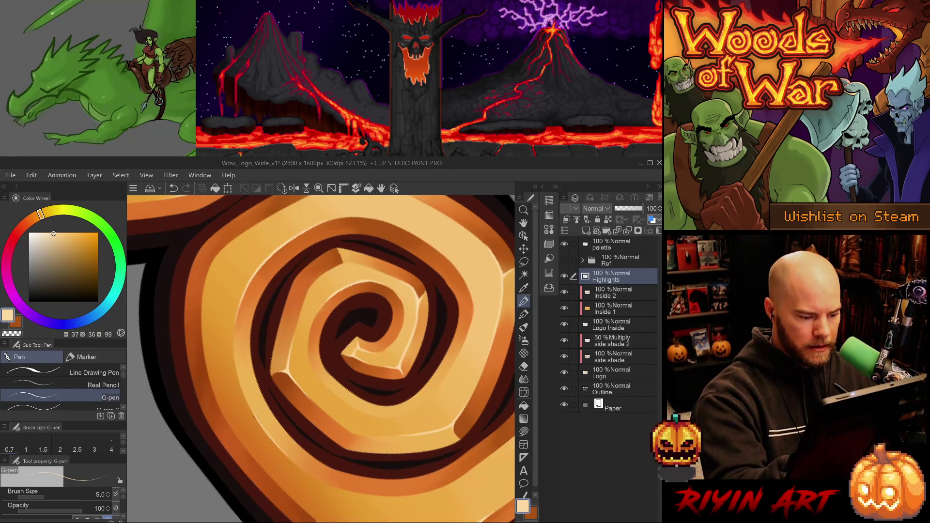
key("ctrl+z")
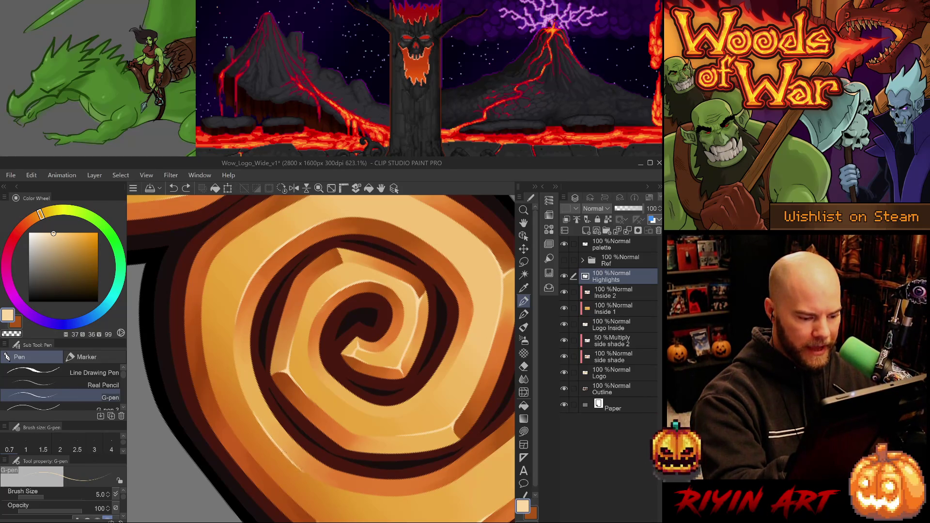
key("e")
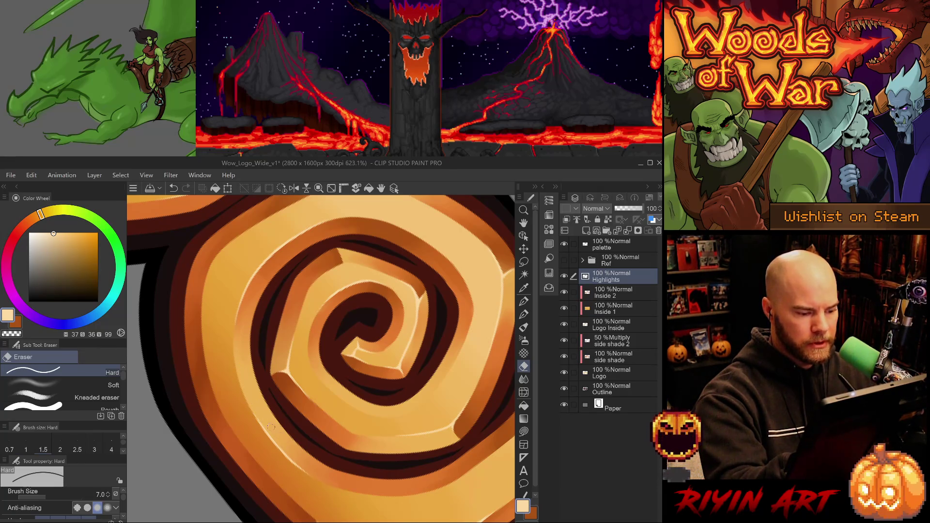
key("p")
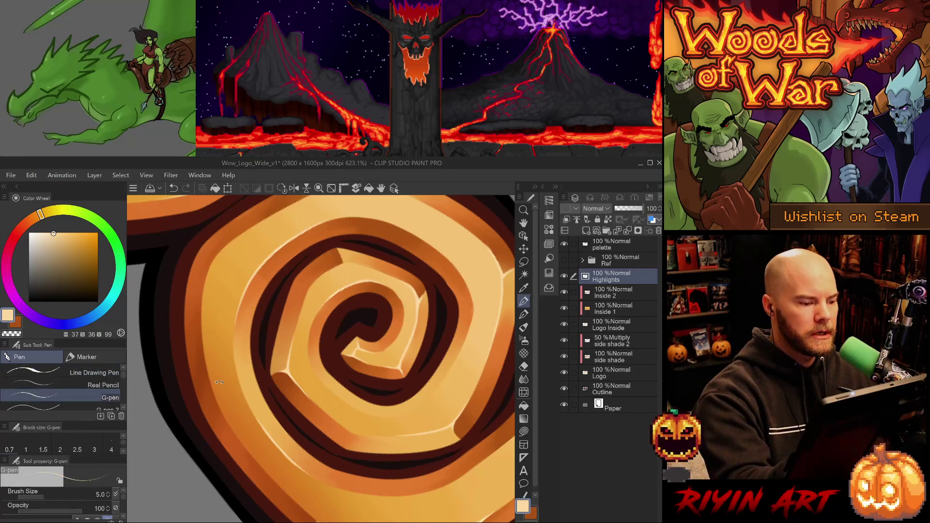
key("ctrl+z")
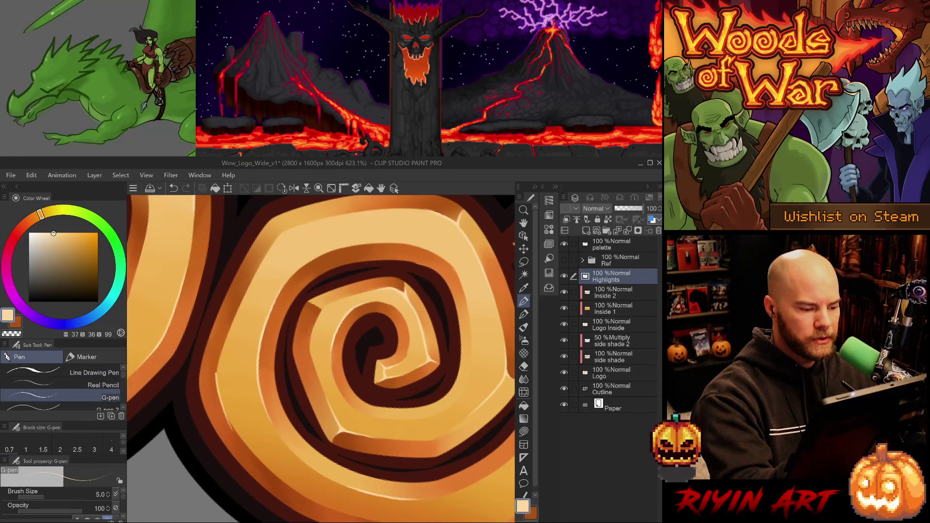
- Draw a light highlight along the spiral's left edge and erase its overshoot
mouse_move(215, 383)
left_mouse_down()
mouse_move(225, 401)
mouse_move(228, 329)
left_mouse_up()
key("ctrl+z")
left_click_drag(218, 367, 233, 319)
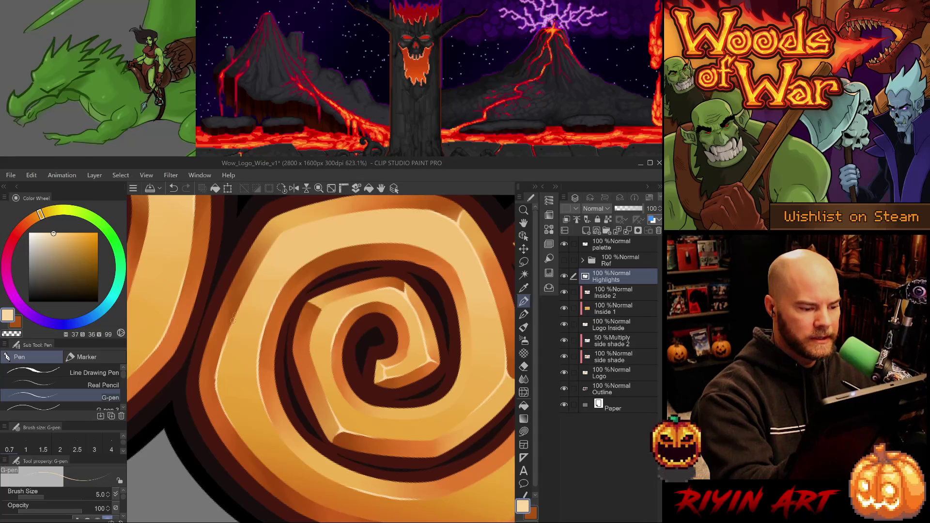
key("e")
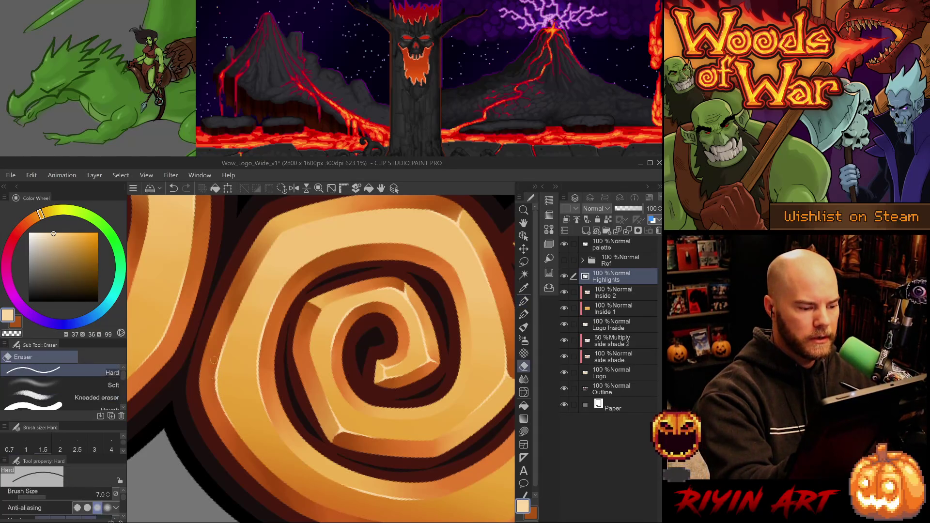
left_click_drag(215, 372, 214, 391)
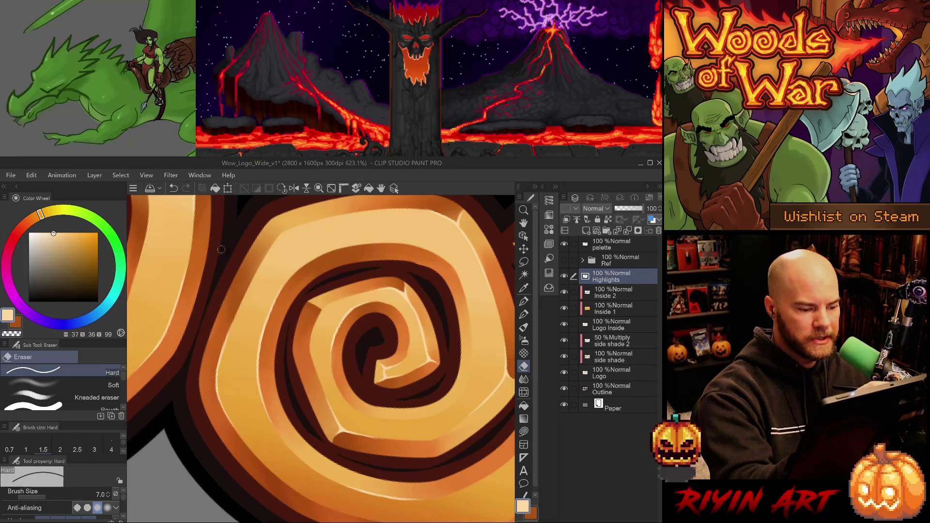
- Zoom out and rotate the view level with the palette row, then save the logo file
key("-")
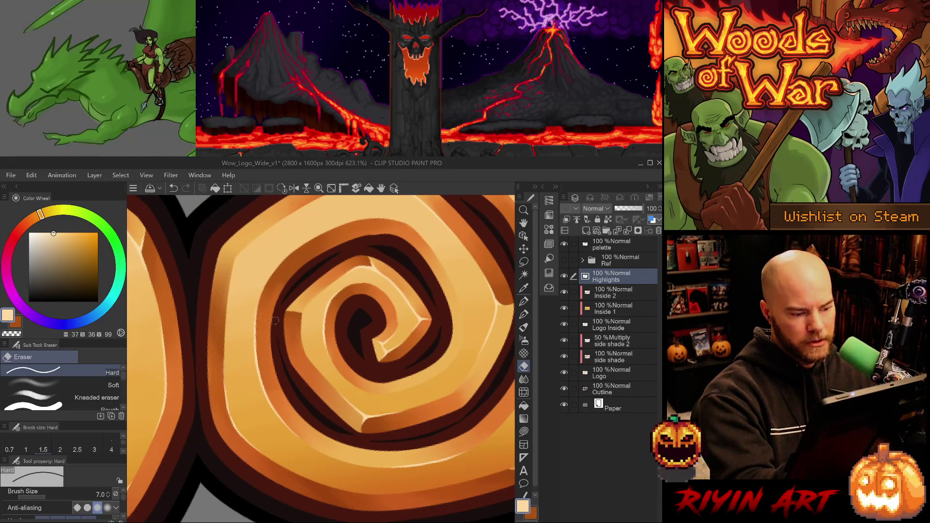
key("minus")
key("minus")
key("minus")
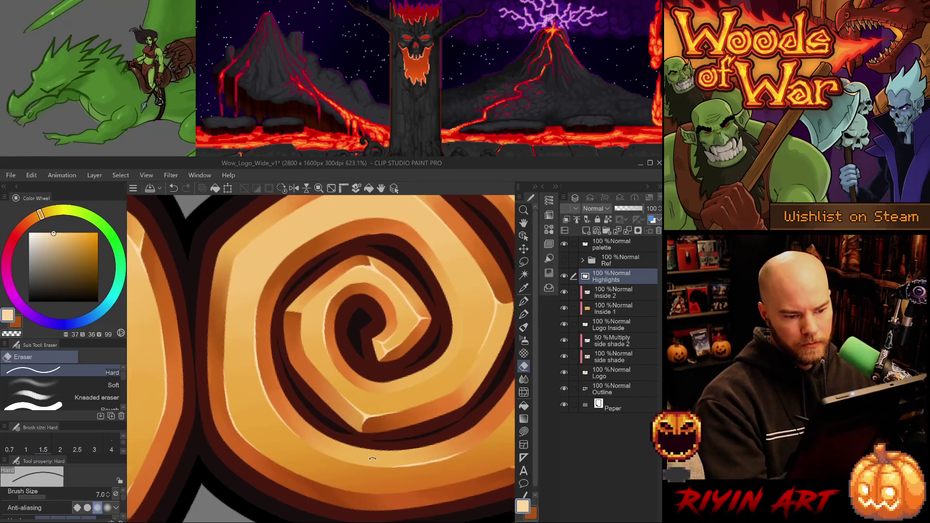
key("asciicircum")
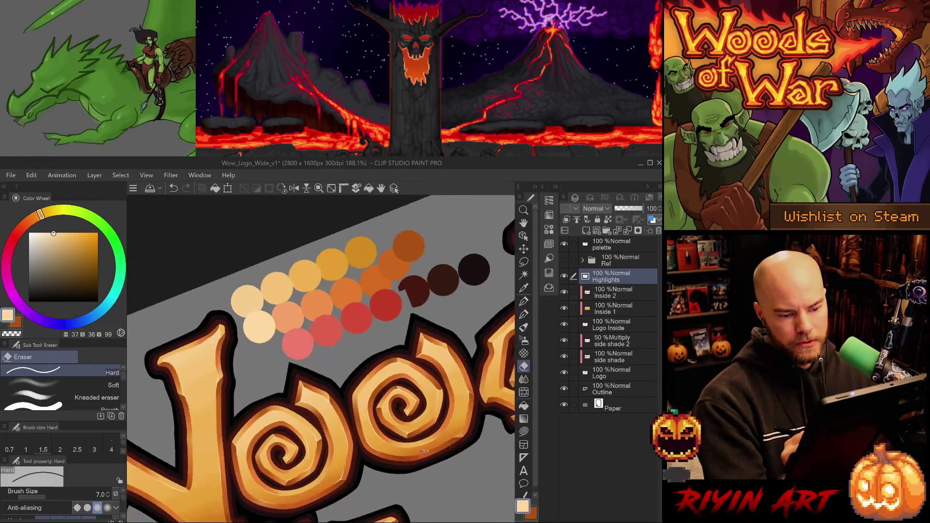
scroll(369, 427, "up", 4)
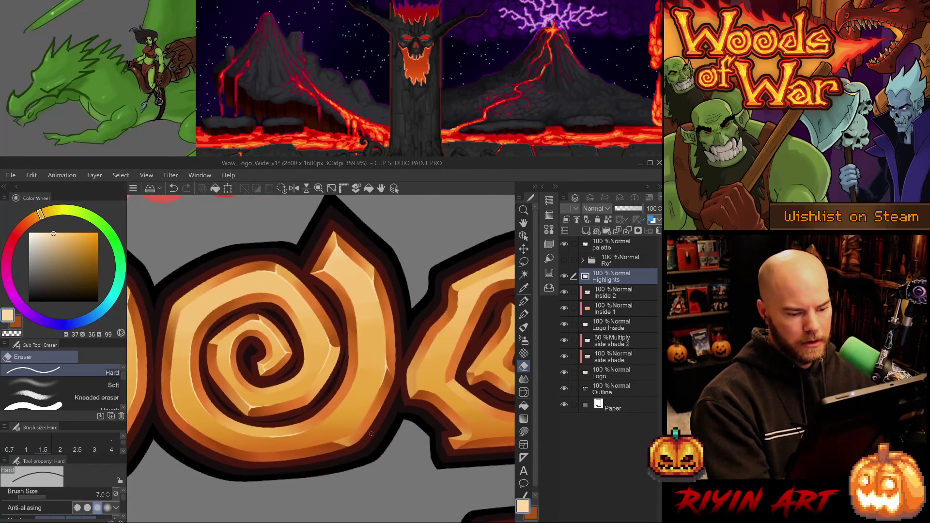
key("p")
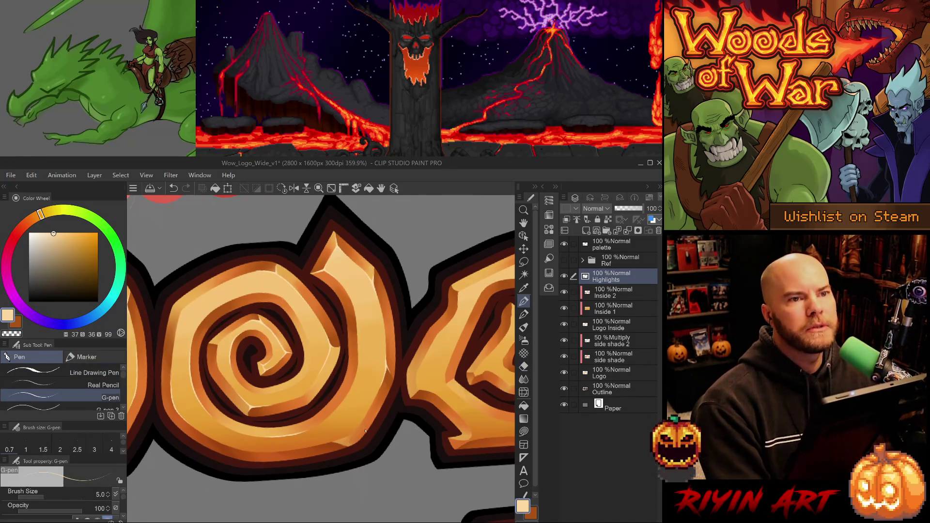
key("ctrl+s")
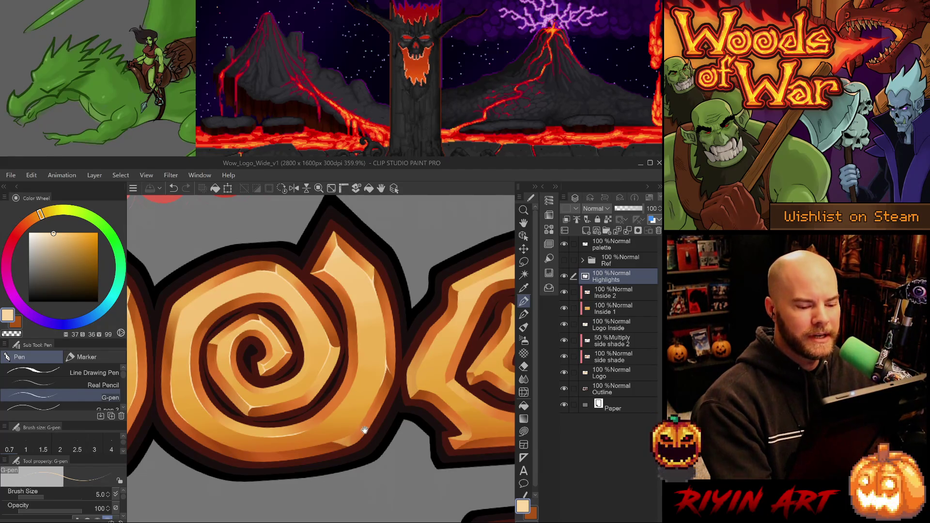
- Add a highlight stroke on the next spiral letter's edge, comparing with undo/redo before keeping it
scroll(366, 429, "up", 1)
scroll(352, 405, "up", 1)
mouse_move(352, 405)
left_mouse_down()
mouse_move(426, 295)
mouse_move(451, 276)
mouse_move(301, 487)
left_mouse_up()
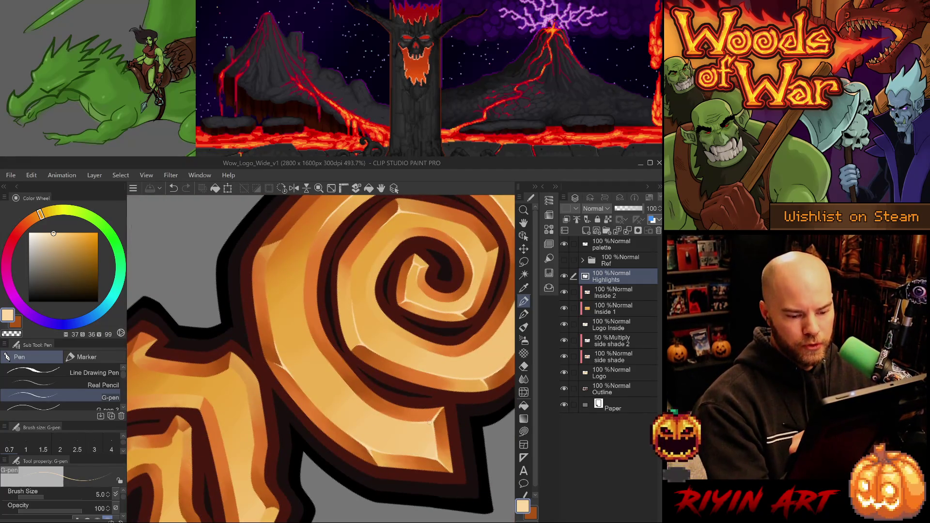
mouse_move(424, 436)
left_mouse_down()
mouse_move(438, 412)
mouse_move(465, 485)
left_mouse_up()
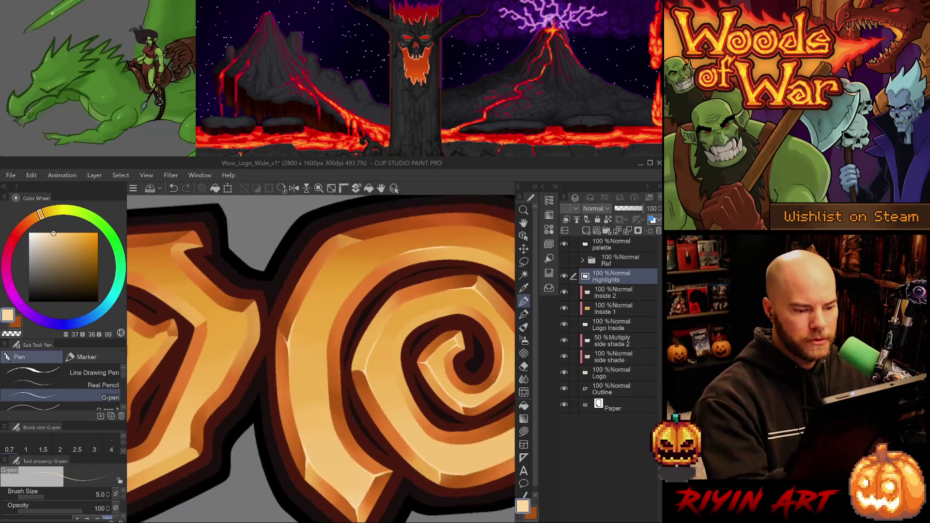
key("ctrl+z")
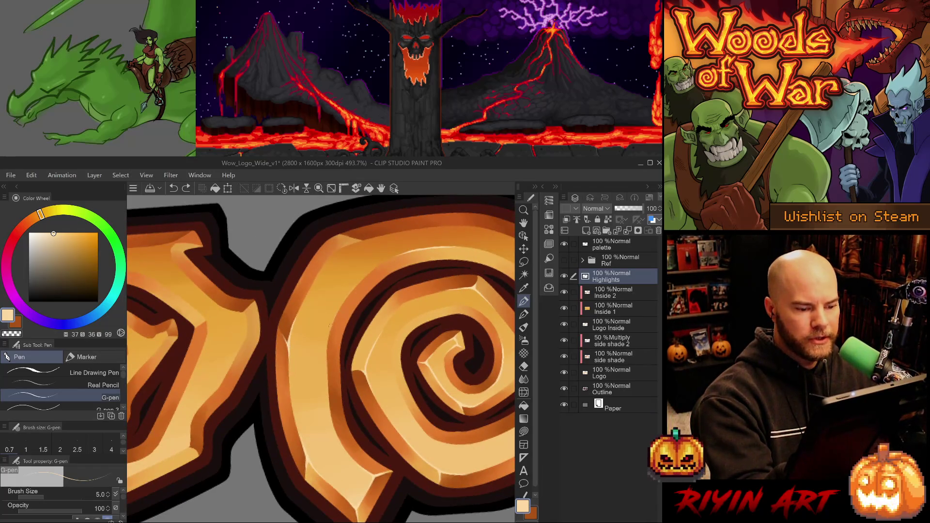
key("ctrl+y")
key("ctrl+z")
key("ctrl+y")
key("ctrl+z")
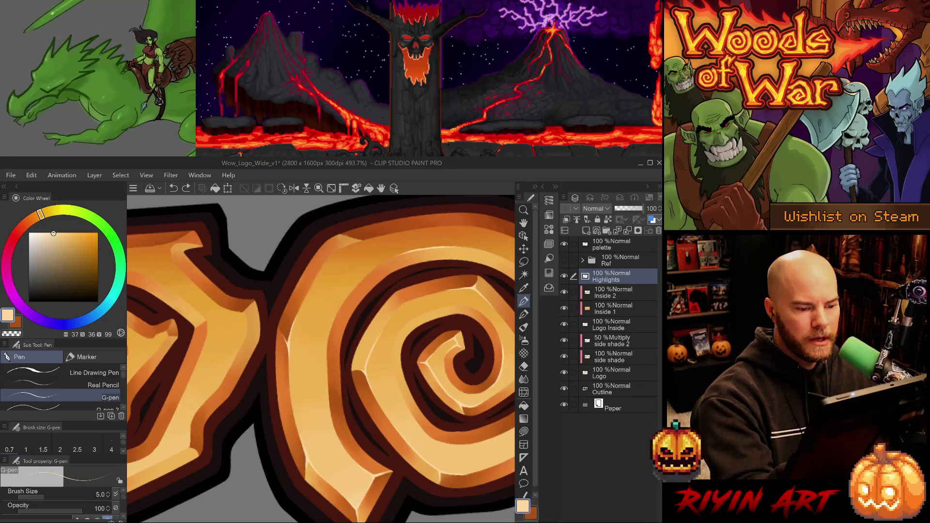
key("ctrl+y")
- Zoom in close on the spiral letters of the logo
key("e")
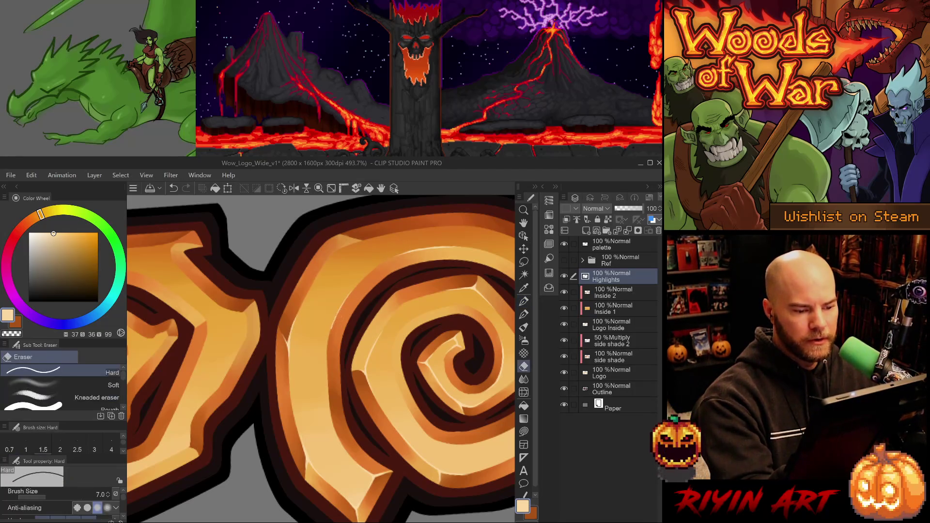
scroll(388, 294, "down", 6)
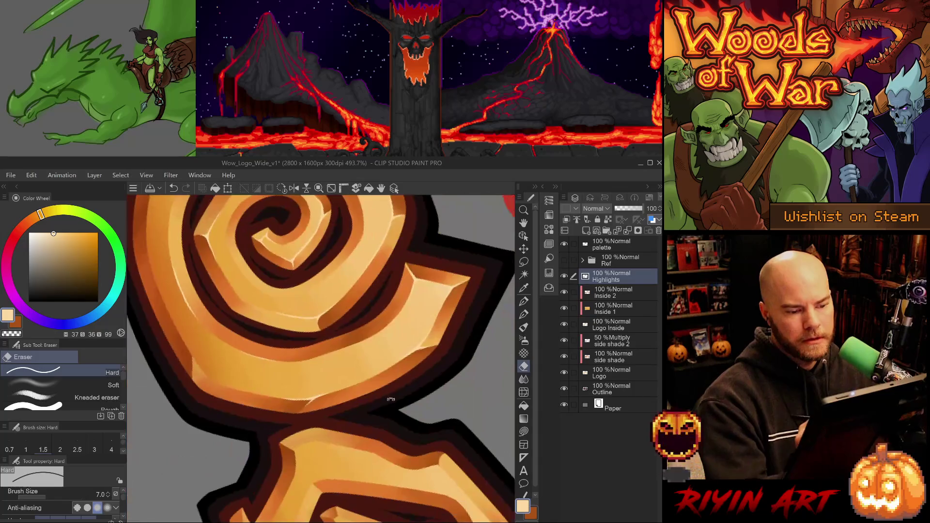
mouse_move(365, 389)
left_mouse_down()
mouse_move(386, 421)
mouse_move(414, 382)
left_mouse_up()
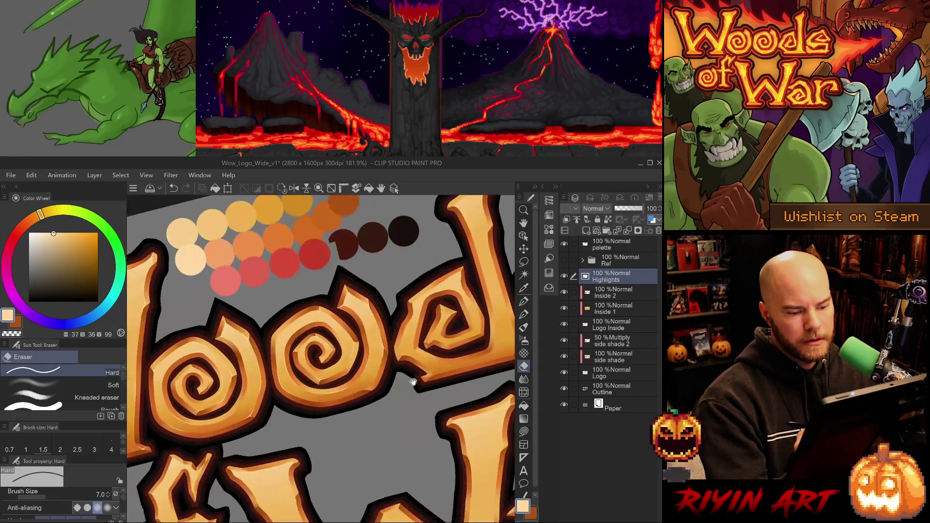
left_click(387, 382)
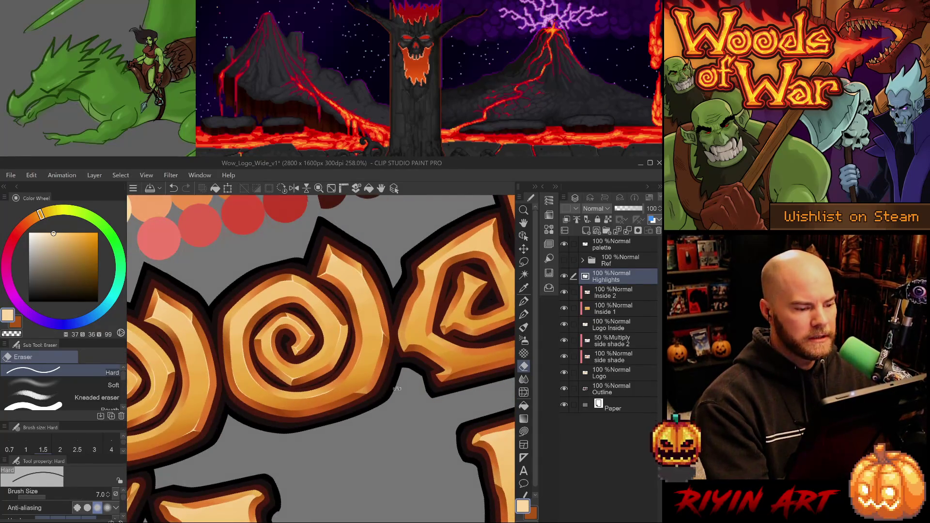
left_click(390, 384)
left_click(227, 278)
left_click(233, 286)
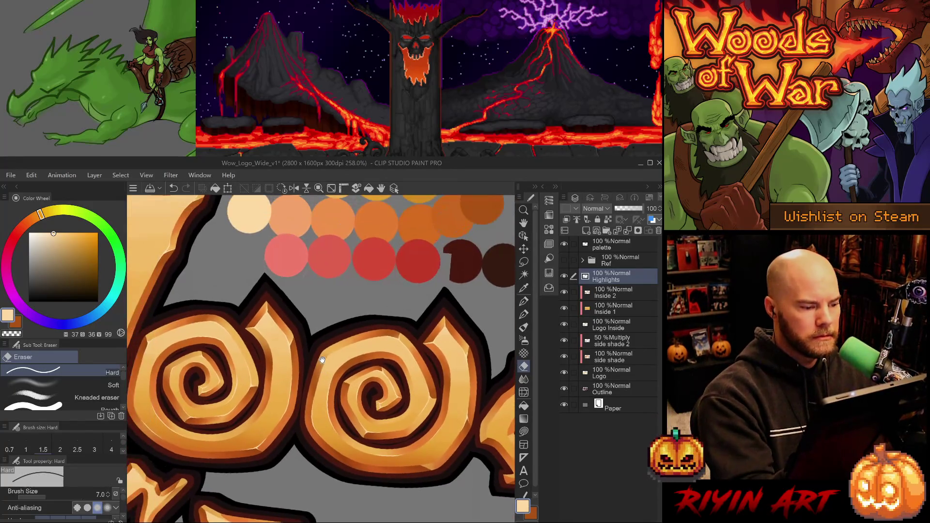
left_click(334, 339)
- Add a short highlight stroke on the spiral O's top edge, then undo it
key("p")
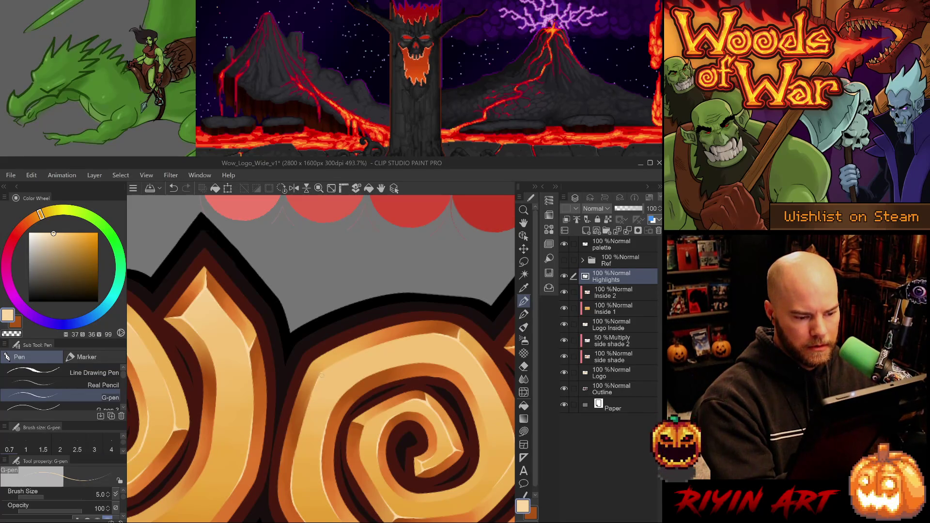
left_click_drag(318, 376, 320, 381)
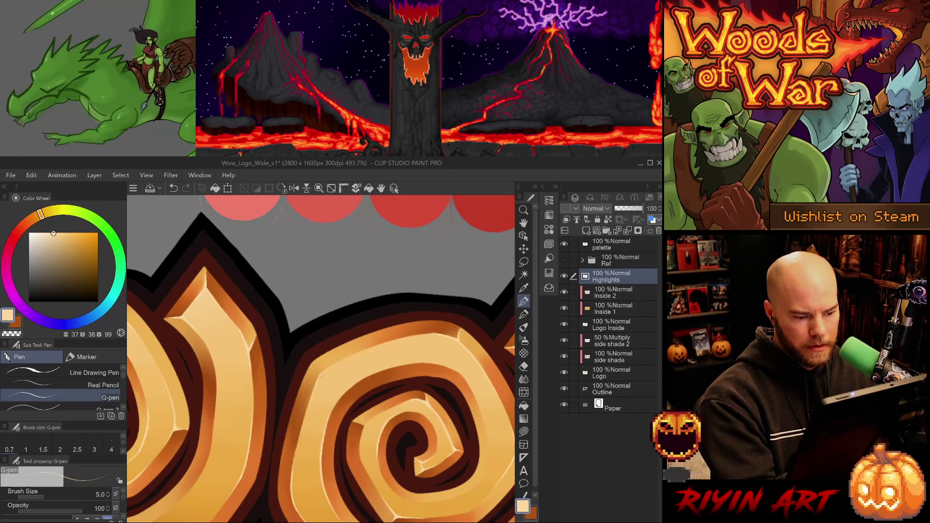
mouse_move(374, 504)
left_mouse_down()
mouse_move(393, 472)
mouse_move(393, 368)
left_mouse_up()
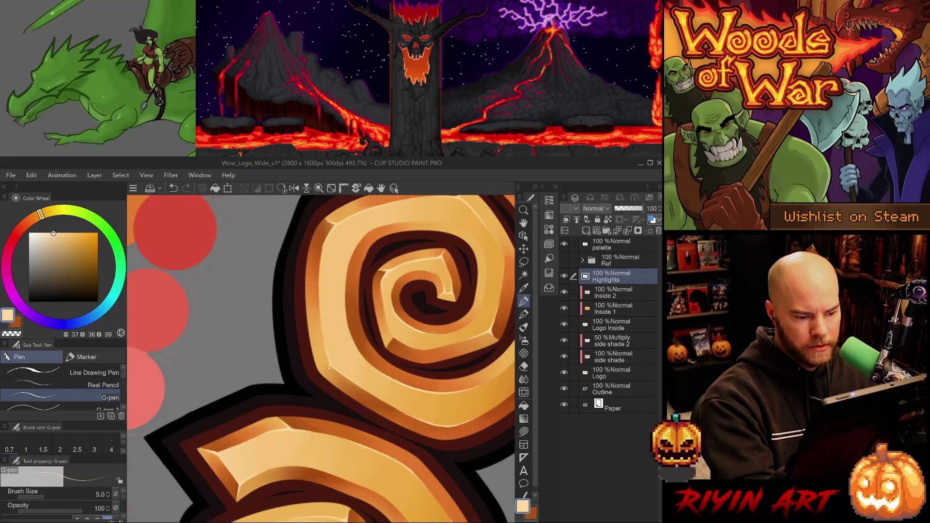
key("ctrl+z")
scroll(334, 336, "up", 5)
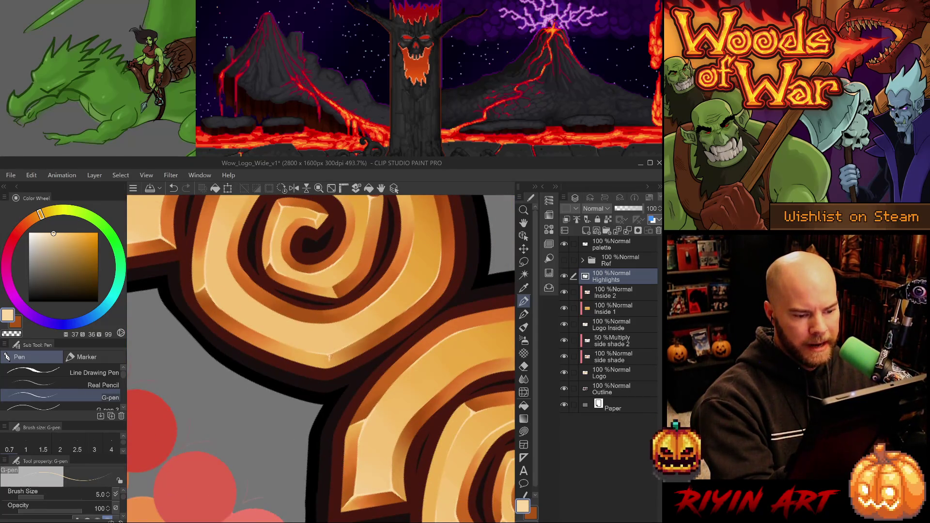
key("ctrl+z")
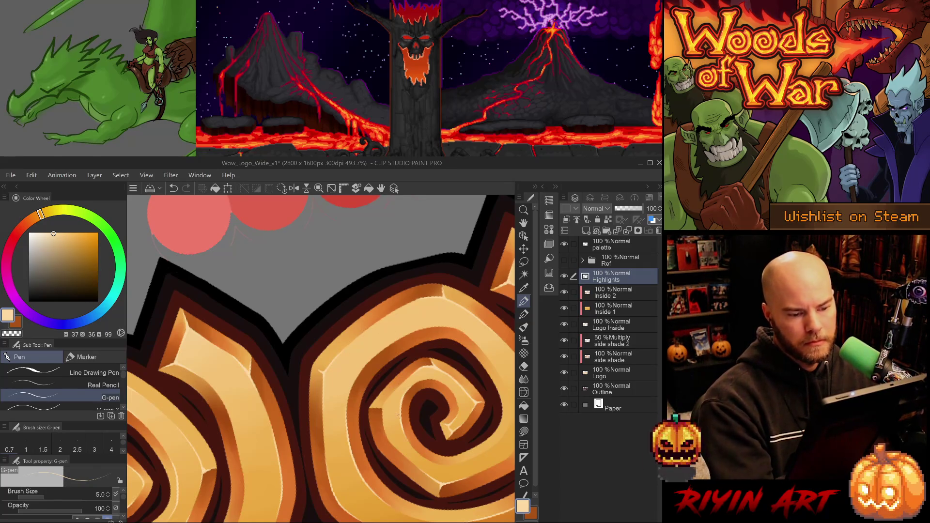
- Switch to the Eraser and undo the latest highlight stroke on the upper rim
scroll(412, 419, "down", 5)
scroll(432, 370, "up", 5)
key("e")
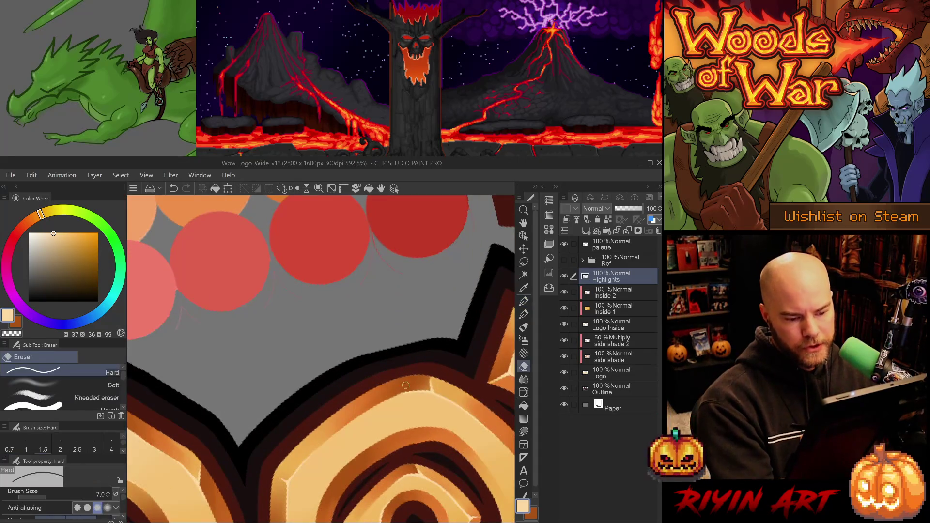
scroll(431, 427, "down", 5)
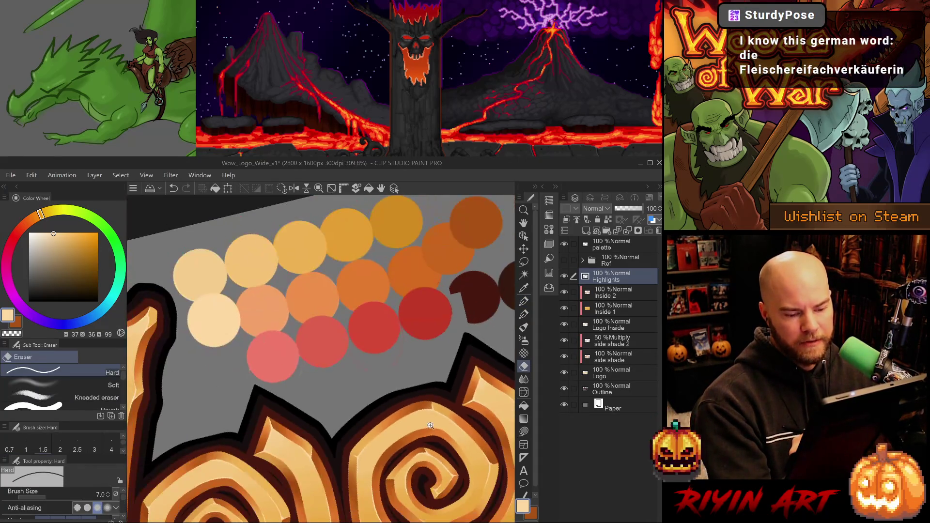
scroll(448, 404, "up", 6)
scroll(448, 404, "up", 1)
key("p")
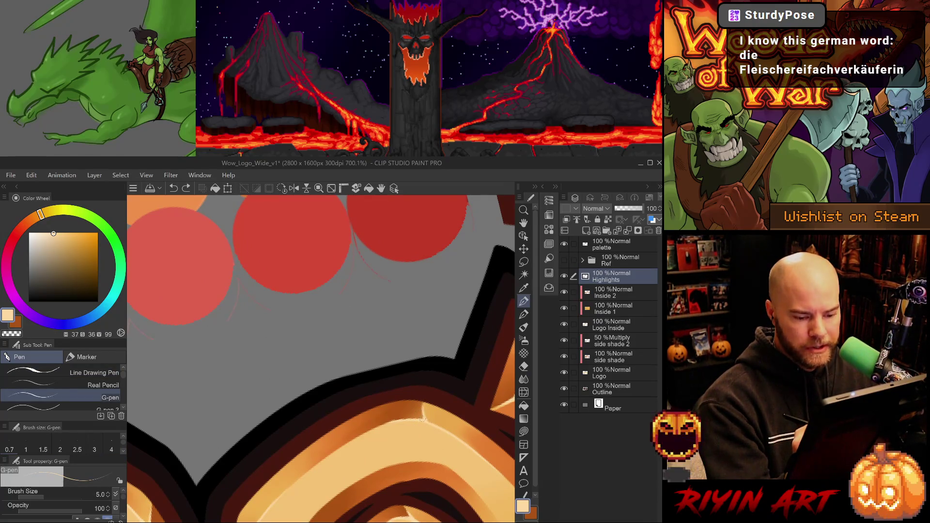
key("e")
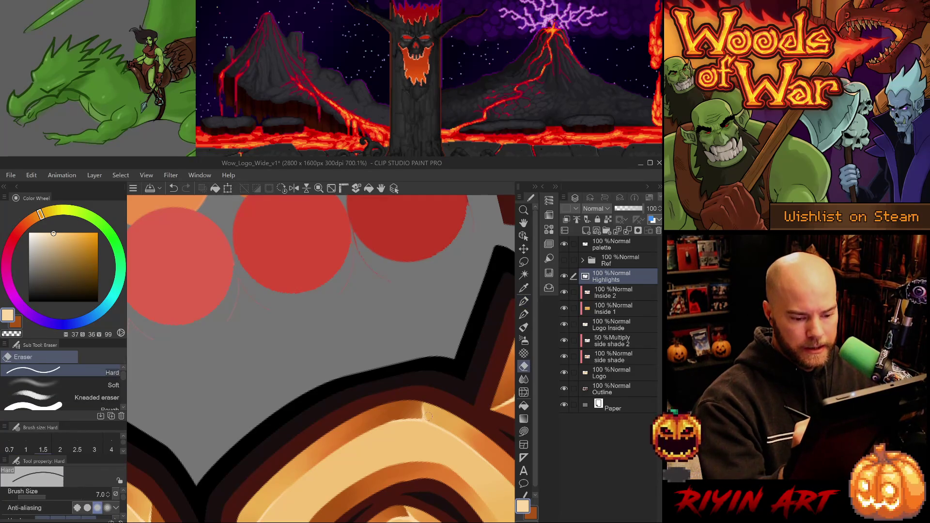
key("ctrl+z")
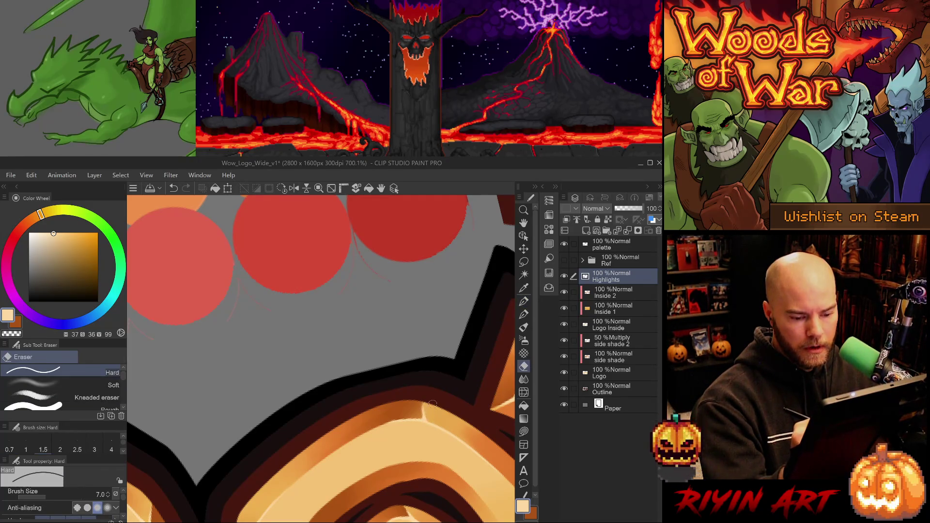
scroll(349, 422, "down", 3)
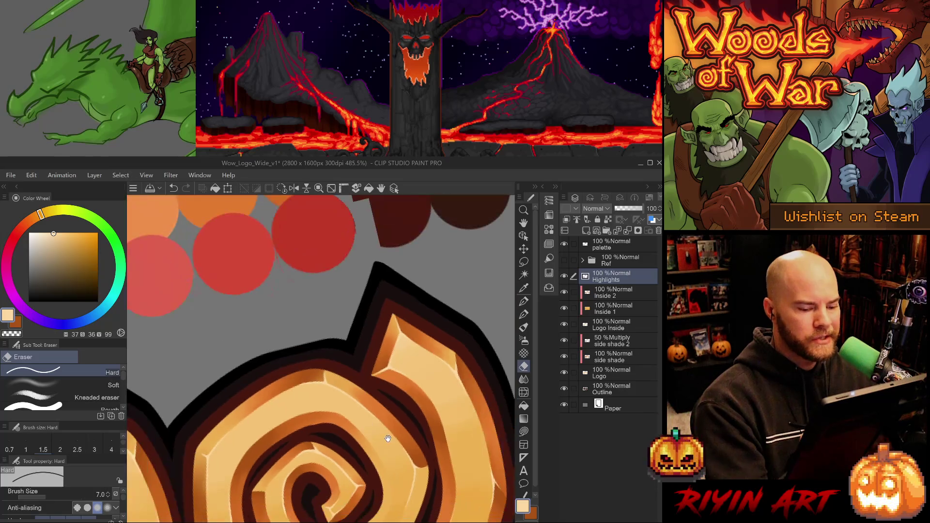
left_click_drag(399, 439, 362, 415)
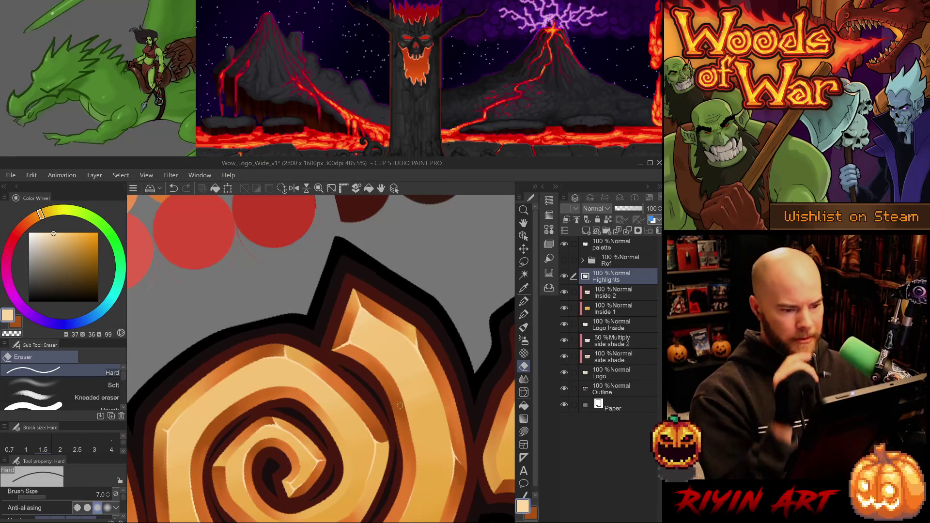
left_click_drag(389, 430, 335, 377)
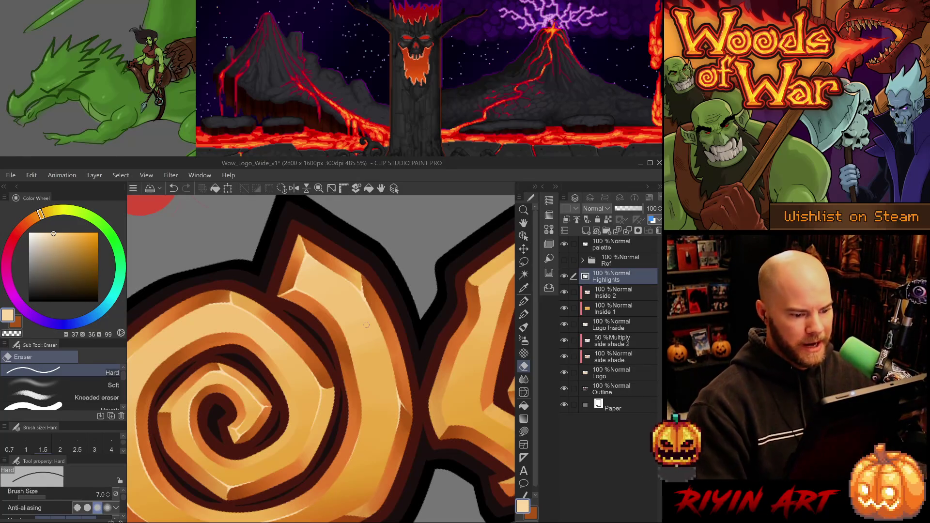
scroll(367, 325, "down", 2)
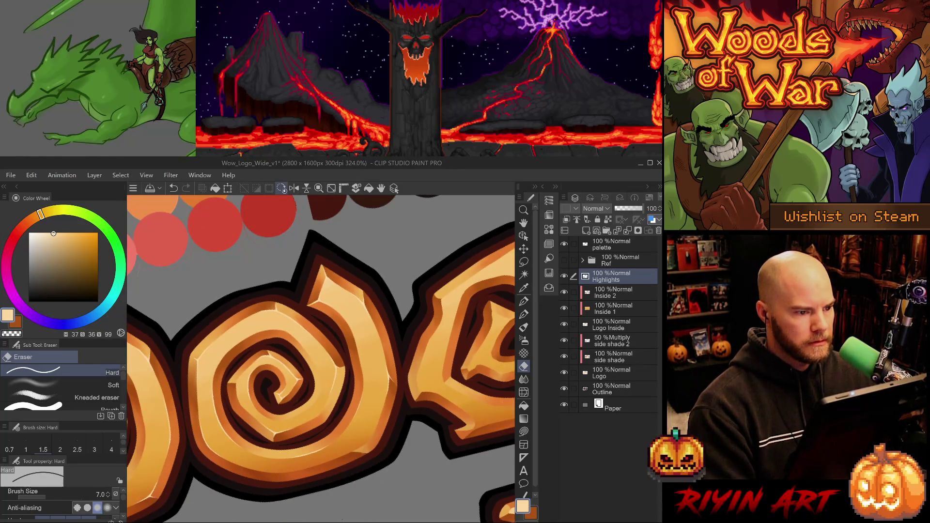
scroll(278, 363, "down", 2)
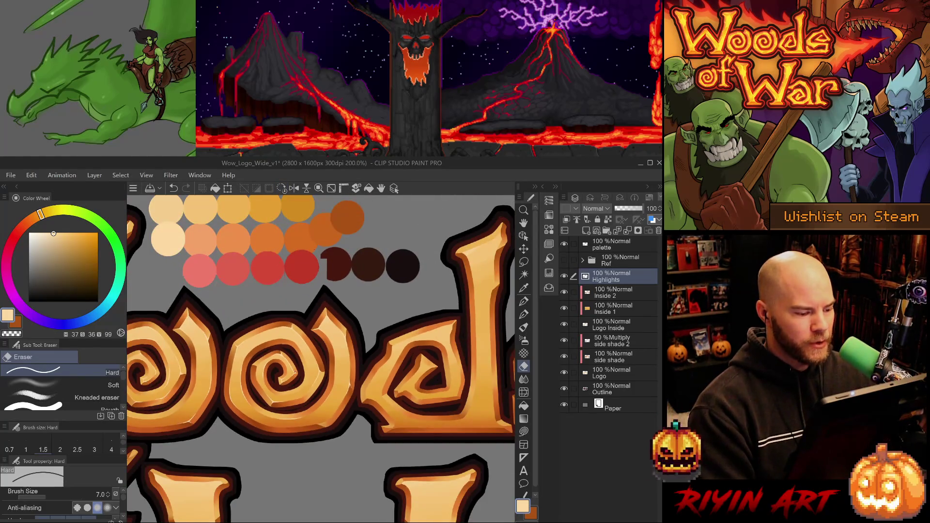
scroll(304, 401, "down", 1)
scroll(304, 402, "up", 2)
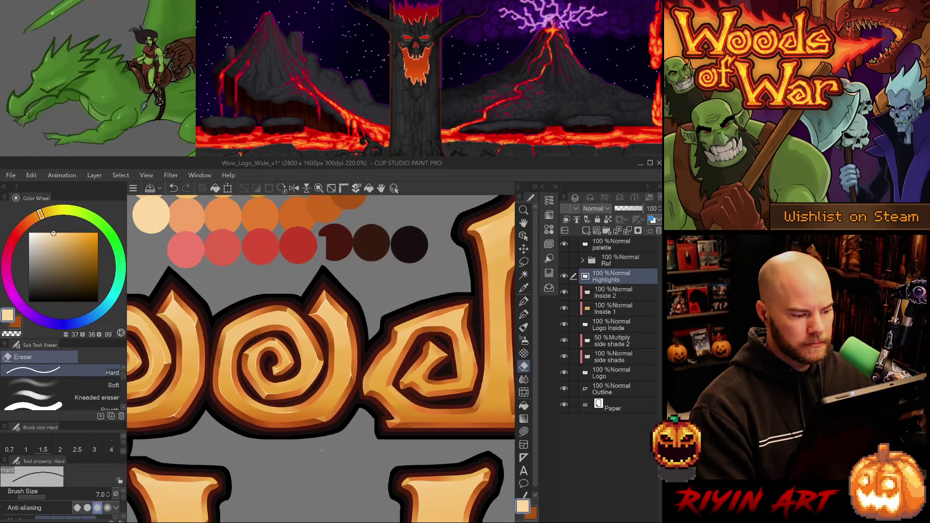
scroll(321, 426, "up", 3)
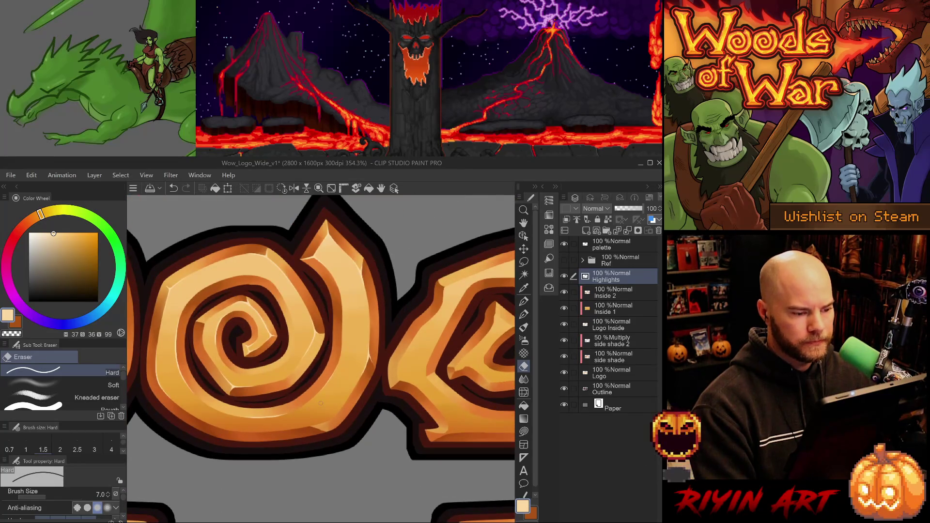
scroll(321, 403, "down", 6)
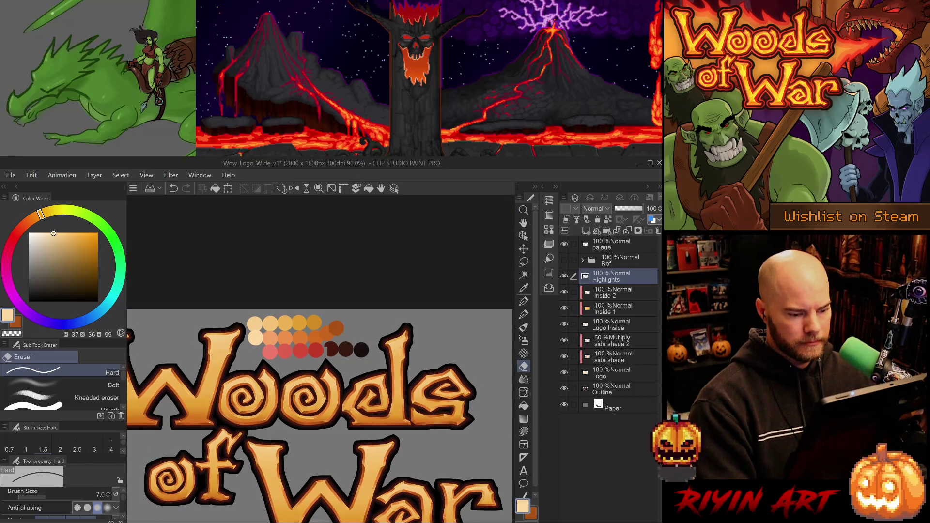
- Zoom into the 'ds' letters and save the logo file with Ctrl+S
scroll(454, 395, "up", 5)
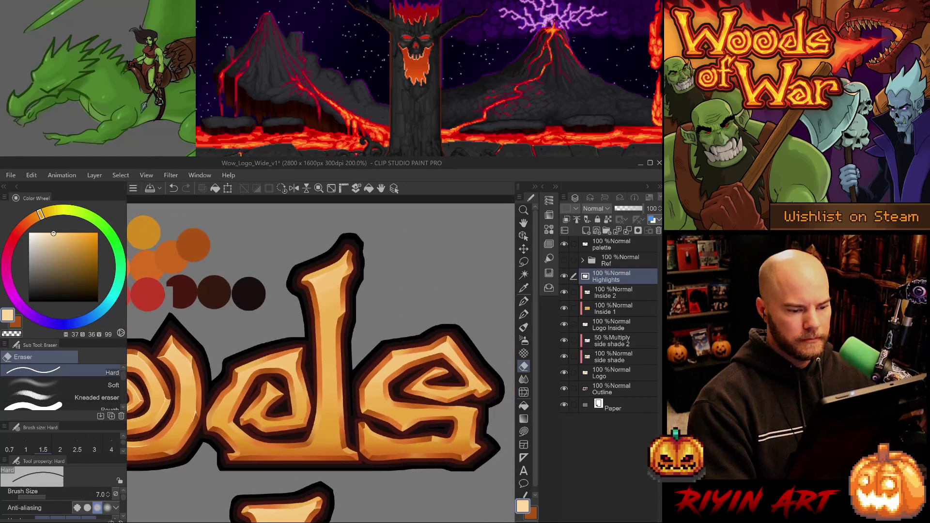
scroll(302, 415, "up", 1)
scroll(301, 414, "up", 1)
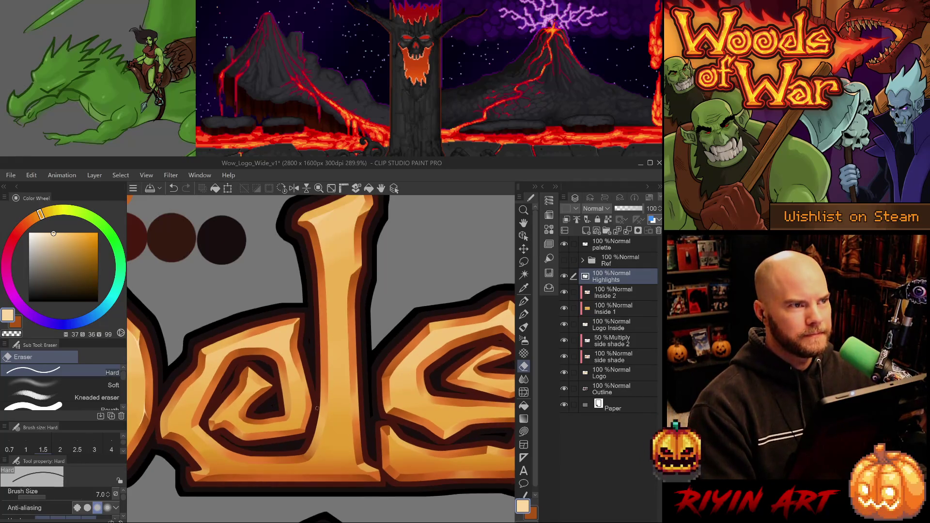
key("ctrl+s")
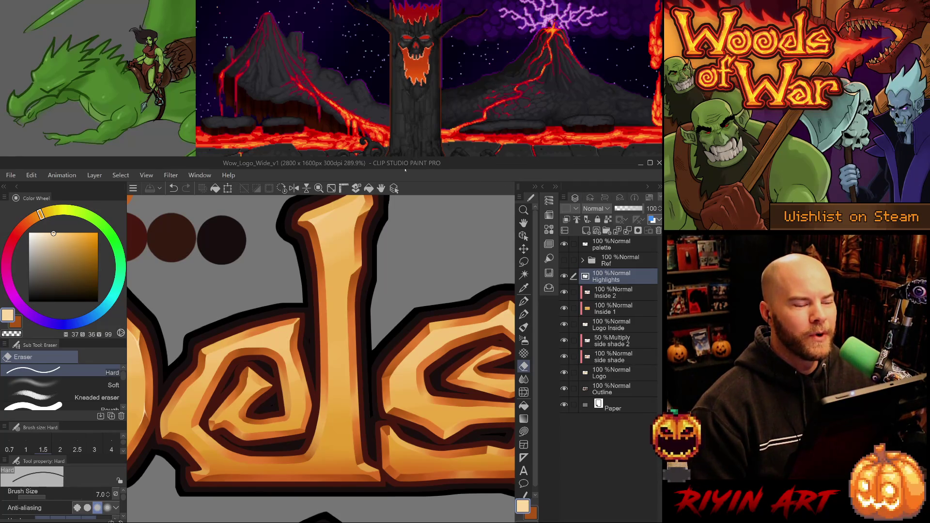
scroll(277, 283, "down", 2)
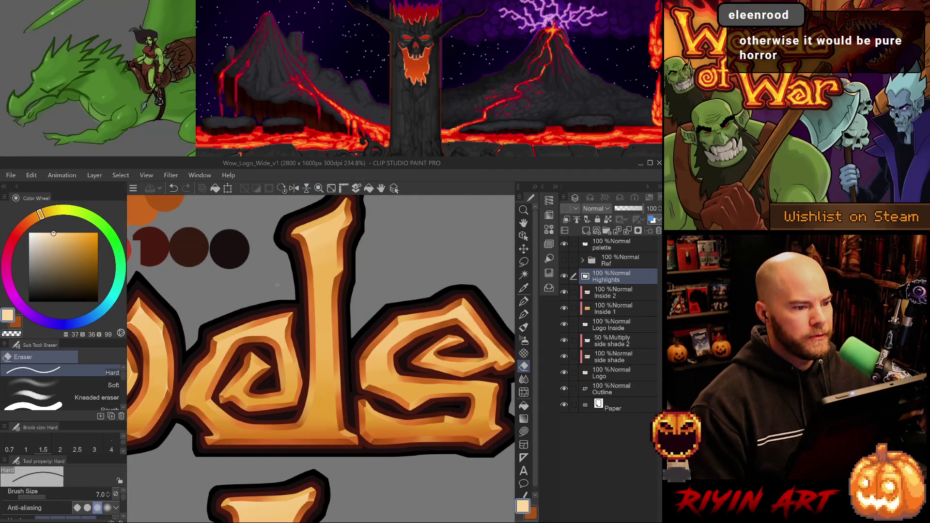
- Pick the light palette swatch with the pen and frame the top of the d's stem
scroll(277, 285, "up", 4)
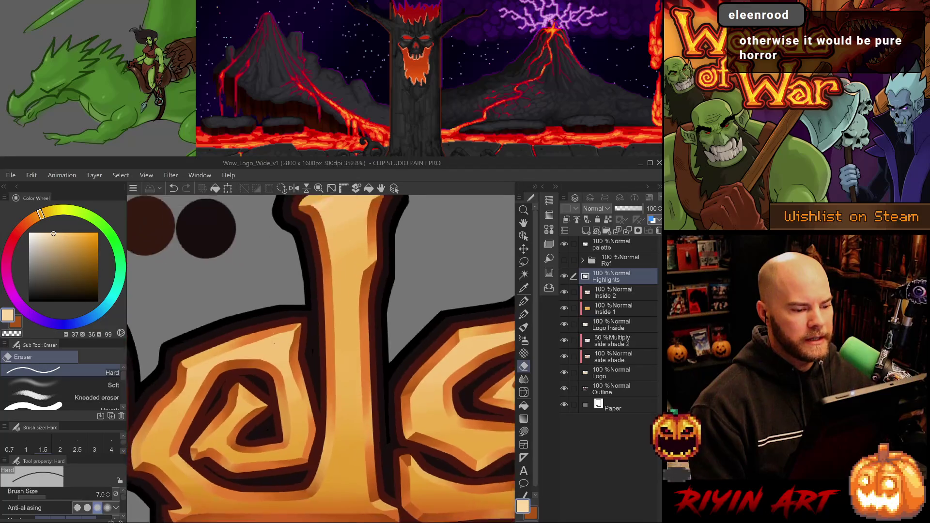
scroll(273, 343, "up", 1)
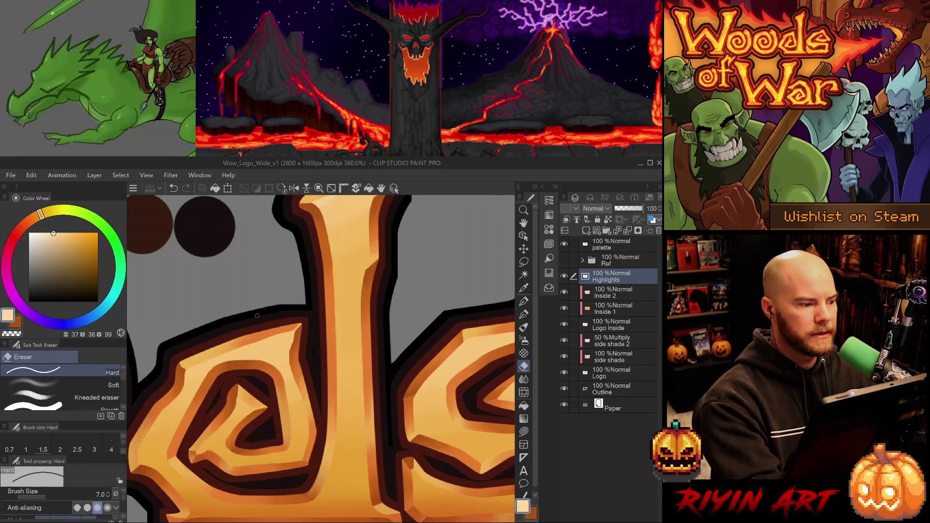
mouse_move(284, 370)
left_mouse_down()
mouse_move(328, 385)
mouse_move(260, 386)
mouse_move(454, 390)
left_mouse_up()
key("p")
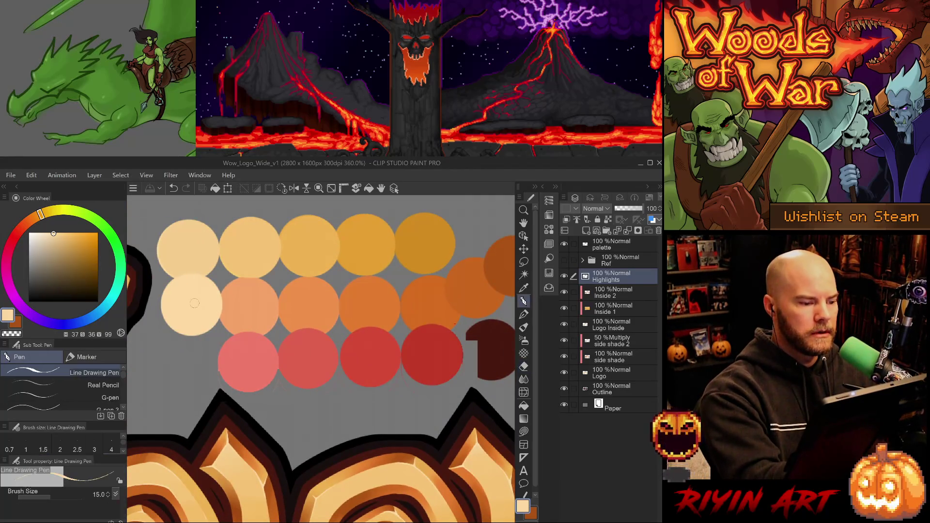
left_click_drag(359, 436, 359, 426)
mouse_move(480, 461)
left_mouse_down()
mouse_move(362, 432)
mouse_move(309, 445)
mouse_move(227, 418)
left_mouse_up()
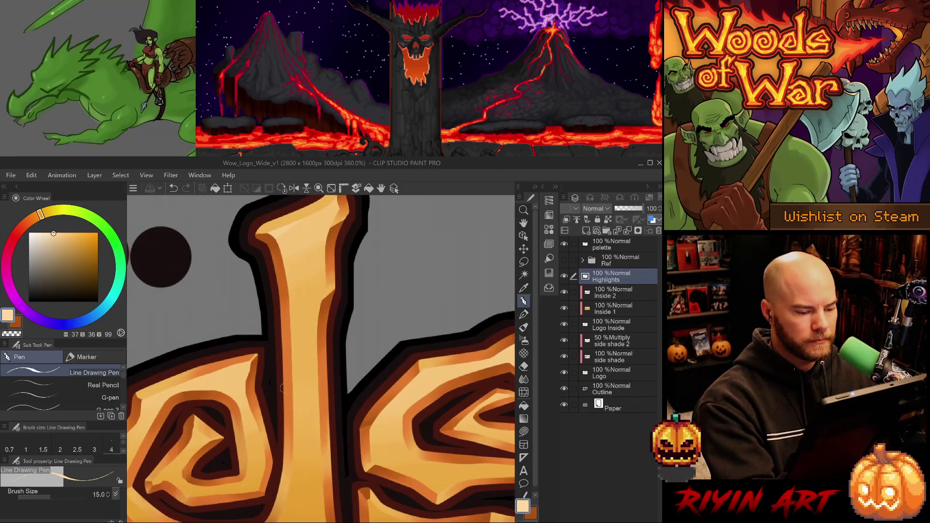
left_click_drag(304, 345, 292, 464)
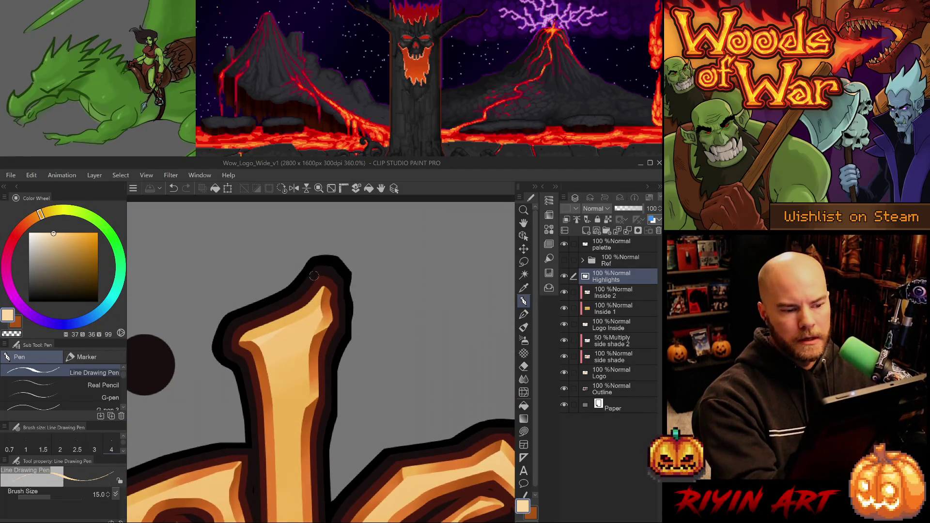
key("p")
- Paint a thin light highlight along the stem's upper edge, undoing and redoing to compare
left_click_drag(319, 286, 321, 311)
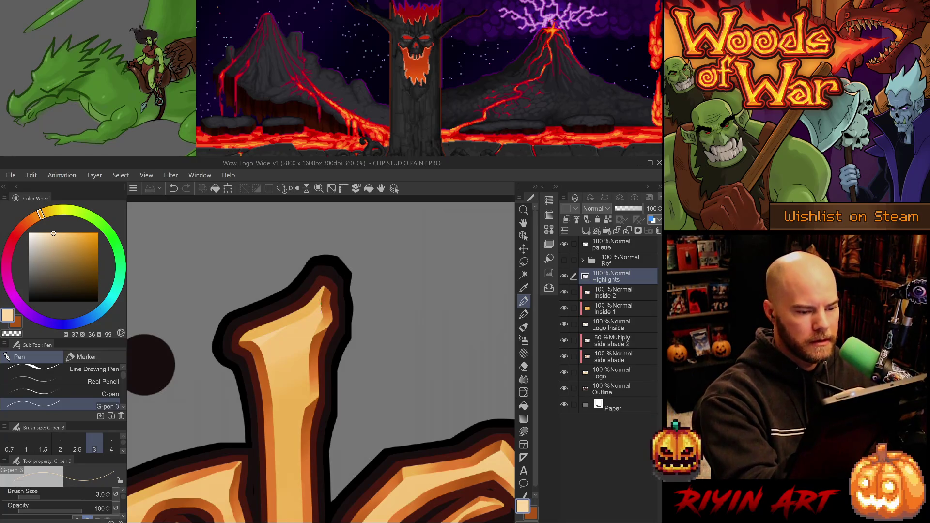
key("ctrl+z")
key("ctrl+y")
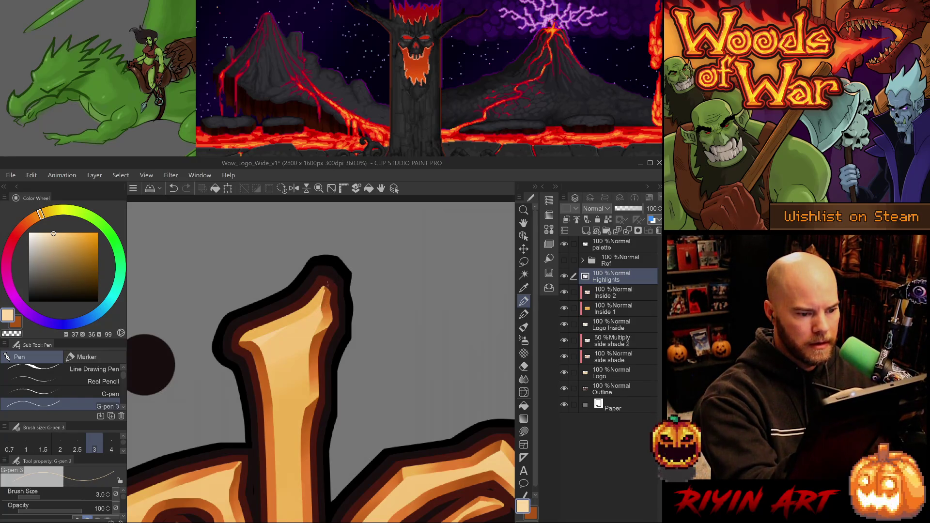
key("ctrl+z")
key("ctrl+y")
key("ctrl+z")
- Switch to a 5 px G-pen and add a small highlight mark on the stem, comparing with undo/redo
left_click(97, 394)
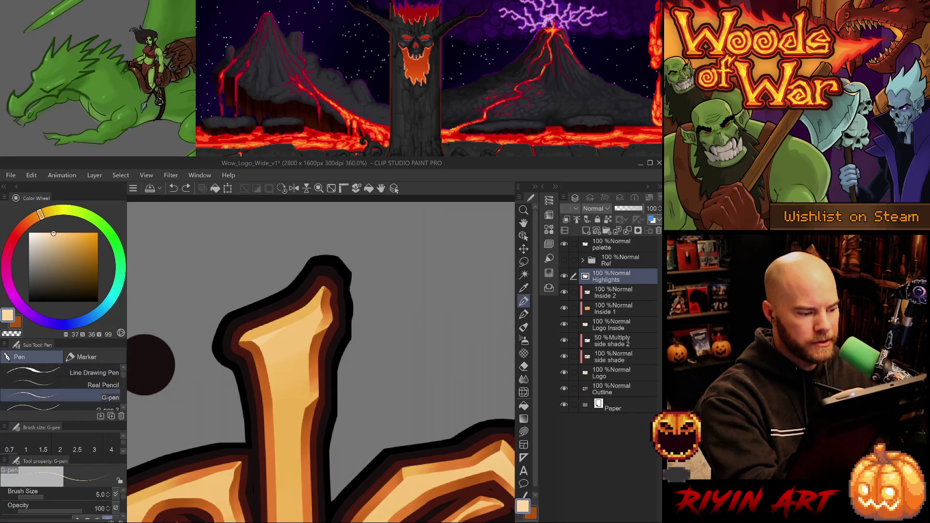
key("ctrl+y")
key("ctrl+z")
left_click(328, 279)
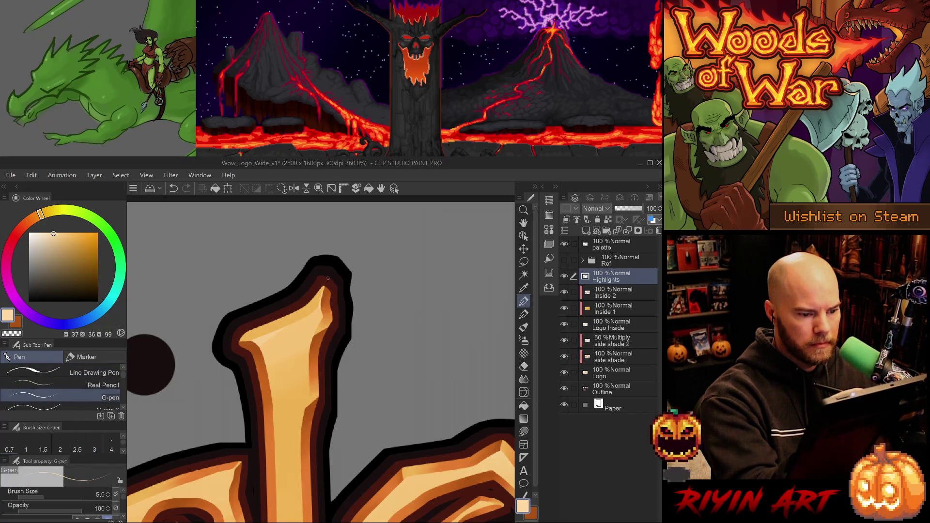
key("ctrl+z")
key("ctrl+y")
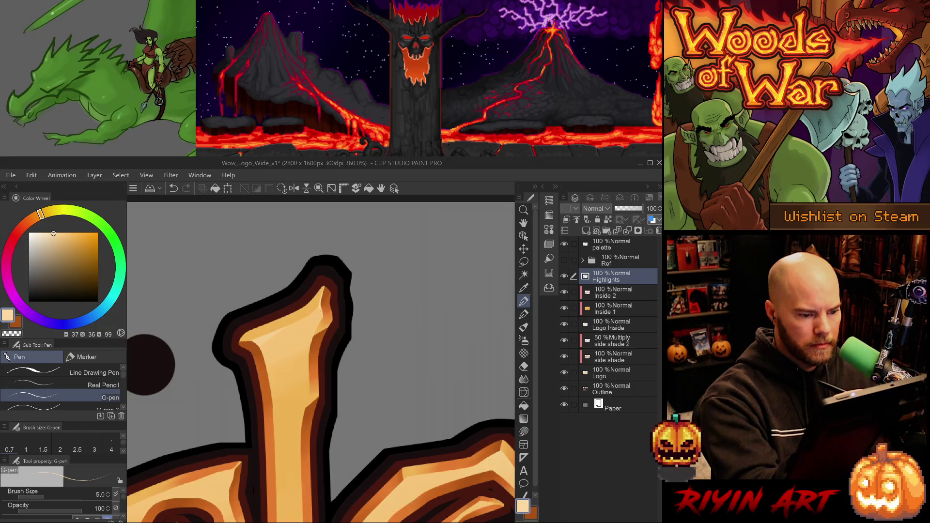
key("ctrl+z")
key("ctrl+y")
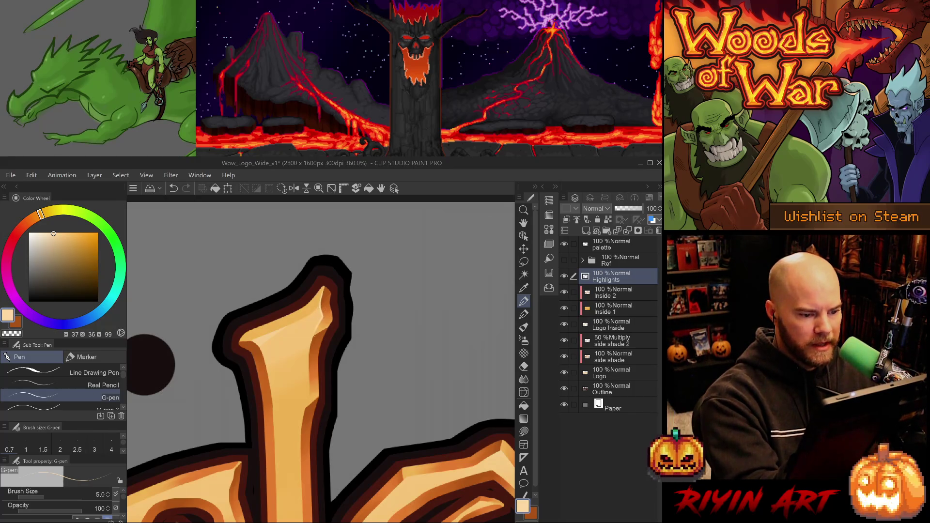
- Paint a small bright highlight on the stem tip, comparing it with undo/redo before dropping it
left_click_drag(321, 305, 309, 314)
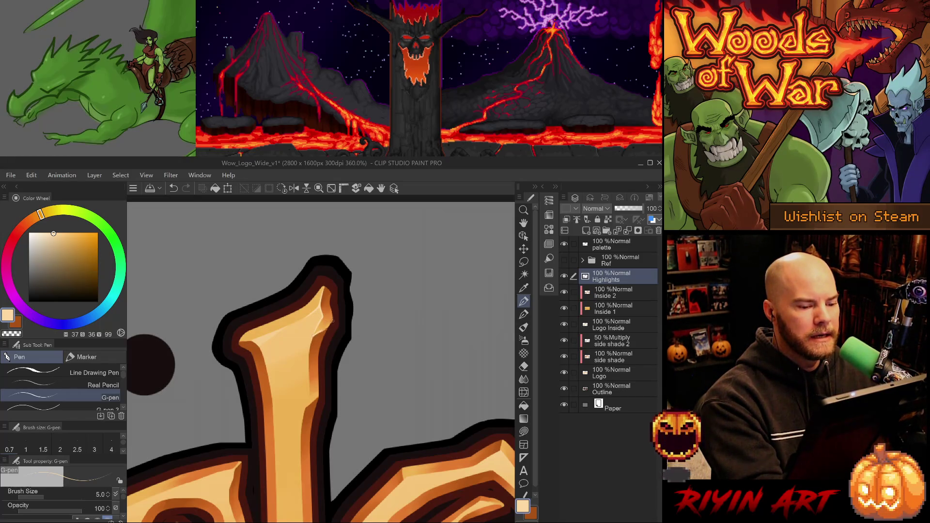
key("ctrl+z")
key("ctrl+y")
key("ctrl+z")
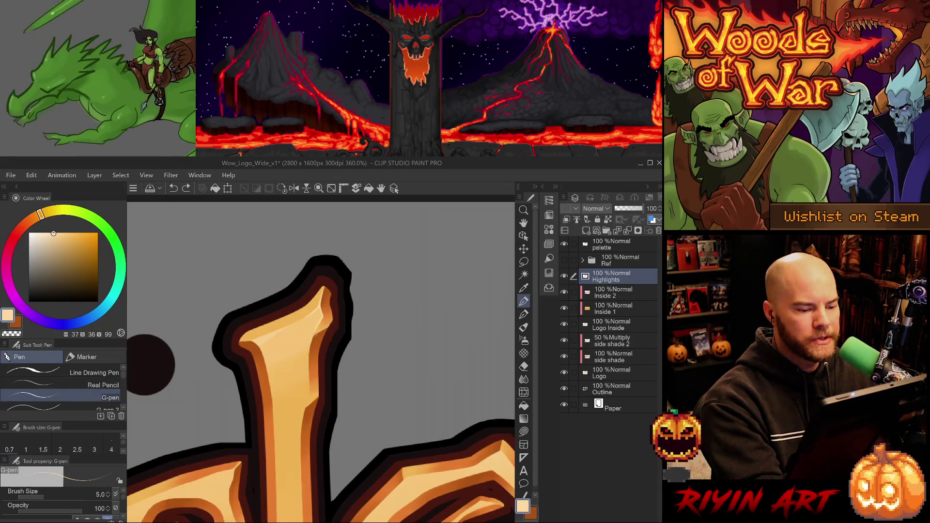
key("ctrl+y")
key("ctrl+z")
key("ctrl+y")
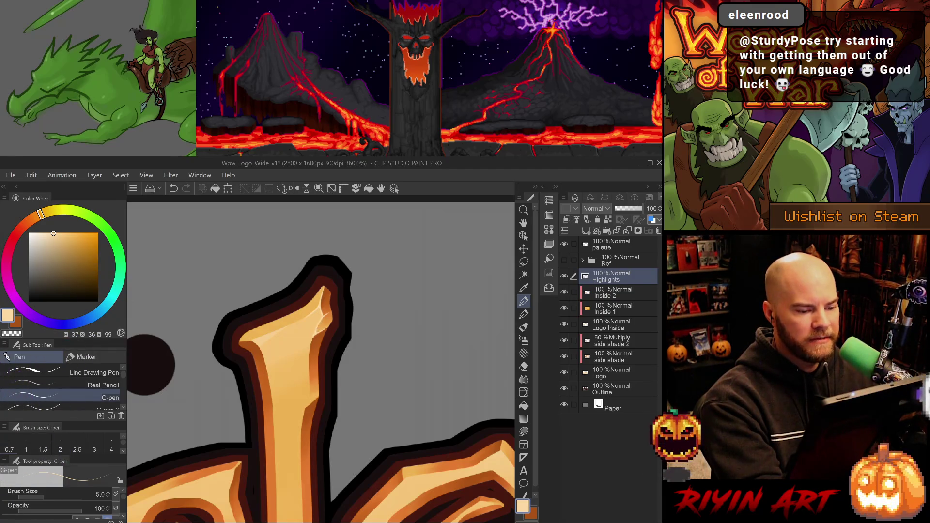
key("ctrl+z")
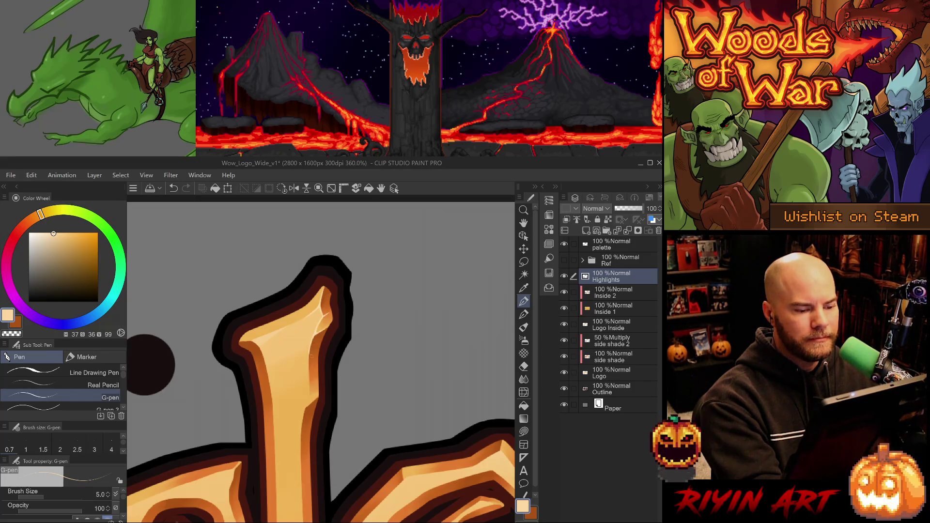
key("e")
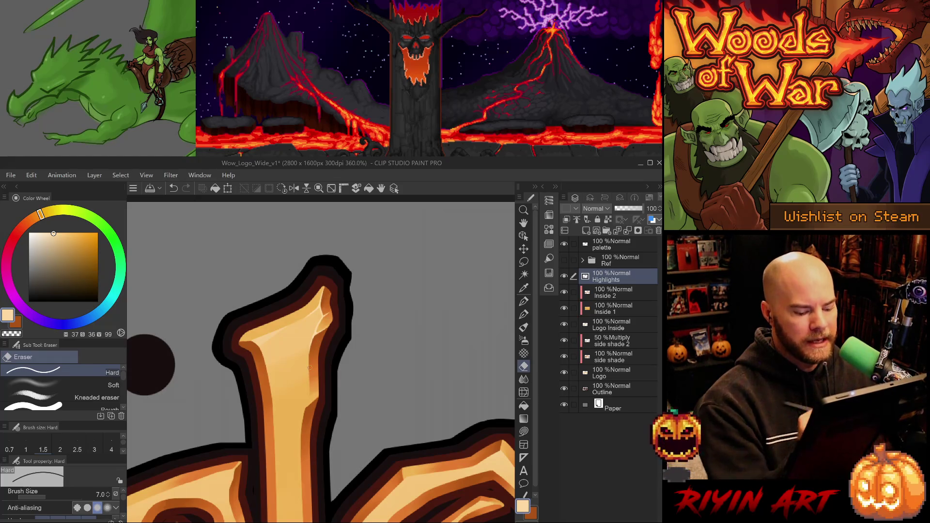
- Save the logo file with Ctrl+S, keeping the new highlight on the d's stem tip
key("ctrl+s")
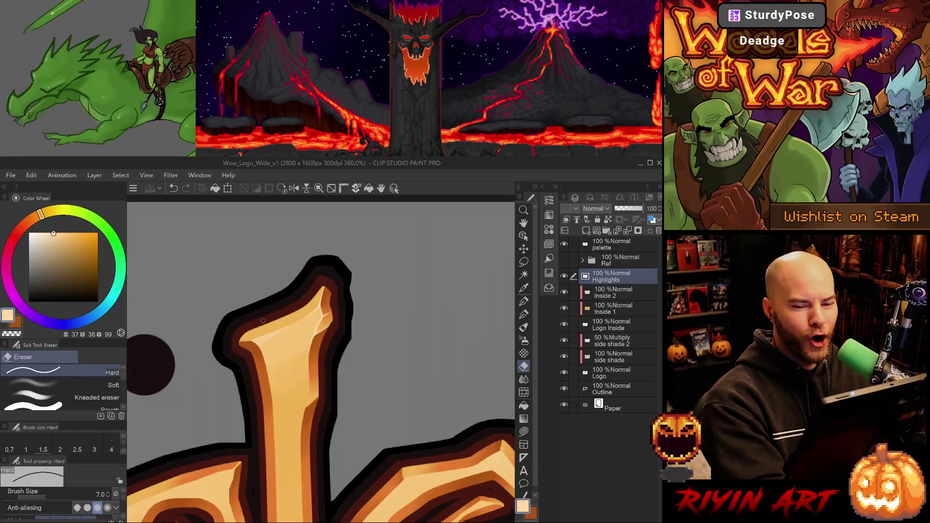
- Return to the G-pen and try a small light highlight on the branch, then undo it
key("b")
key("ctrl+z")
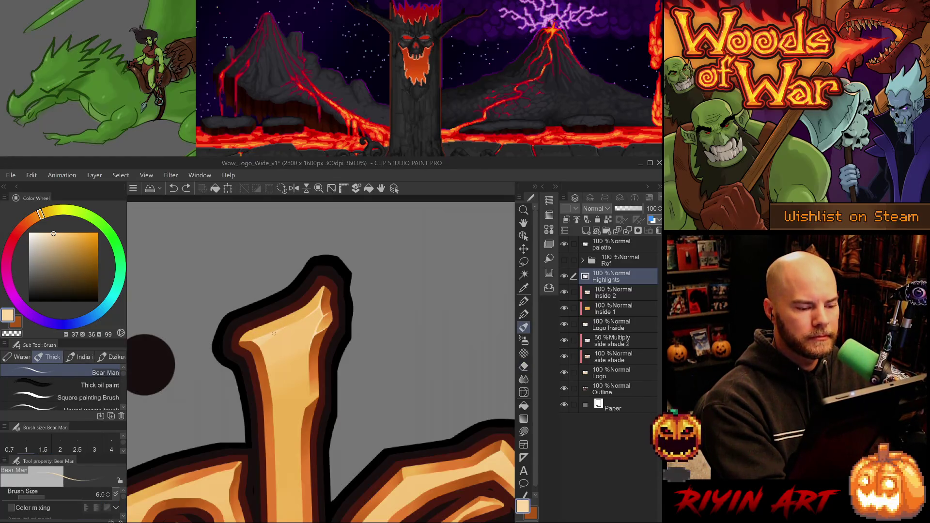
key("p")
key("p")
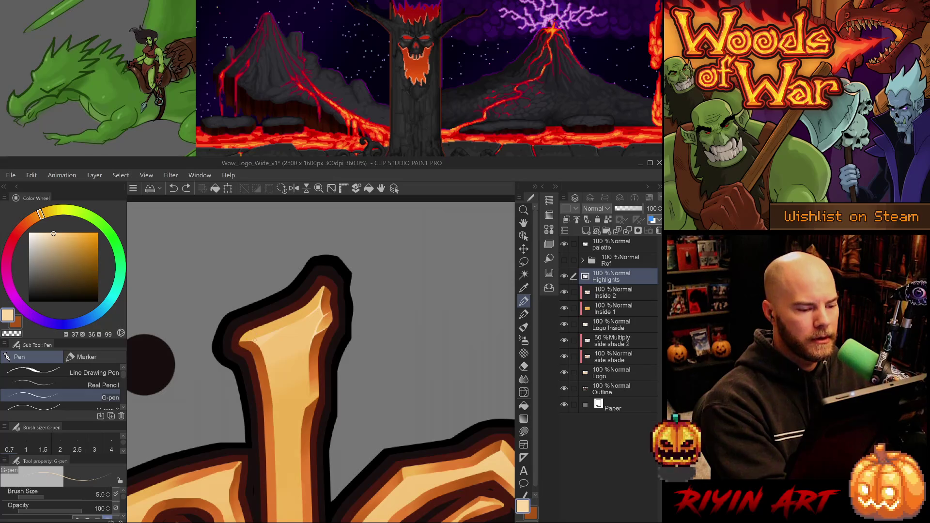
left_click_drag(265, 336, 249, 343)
key("ctrl+z")
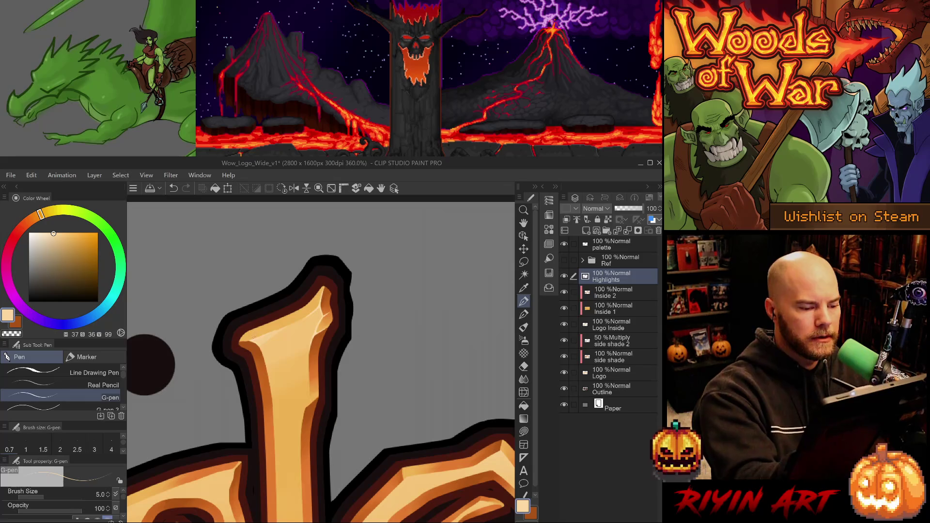
- Add a short highlight along the branch edge, toggling it on and off to compare
left_click_drag(252, 349, 260, 342)
key("ctrl+z")
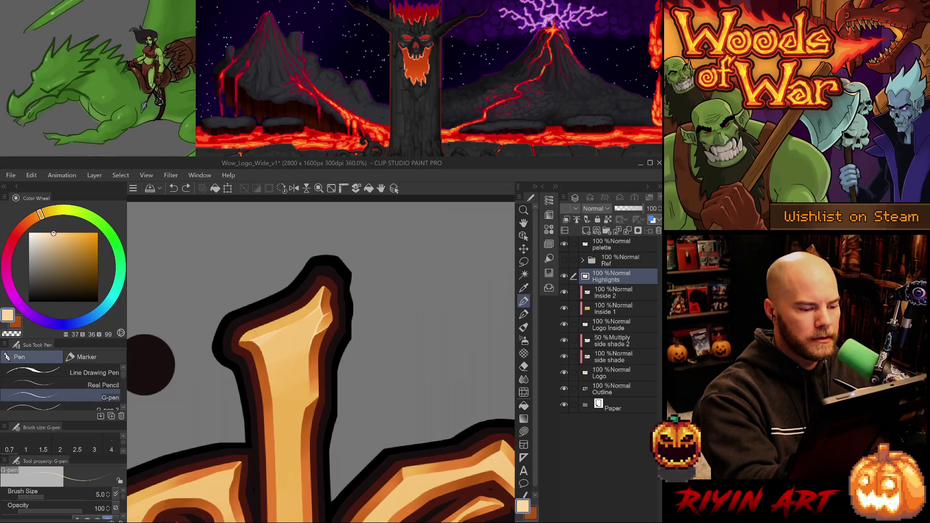
key("ctrl+y")
key("ctrl+z")
key("ctrl+y")
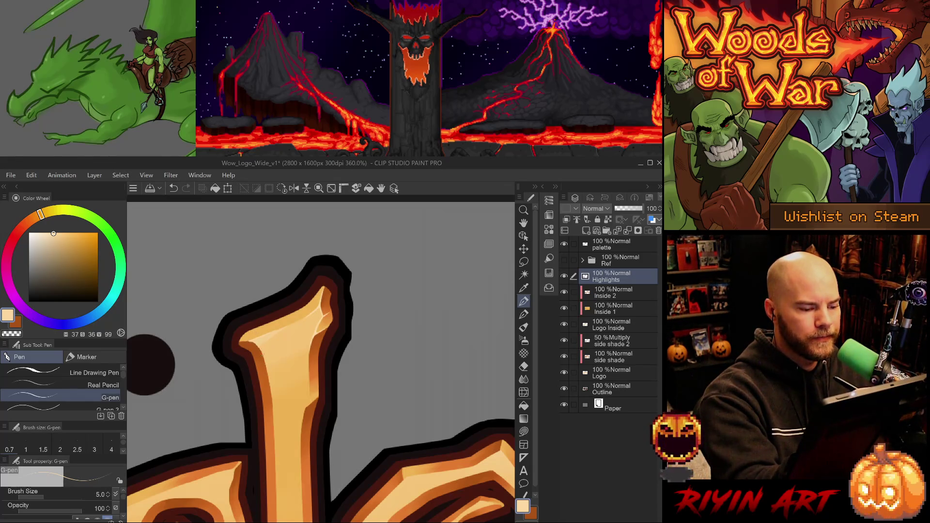
key("ctrl+z")
key("ctrl+y")
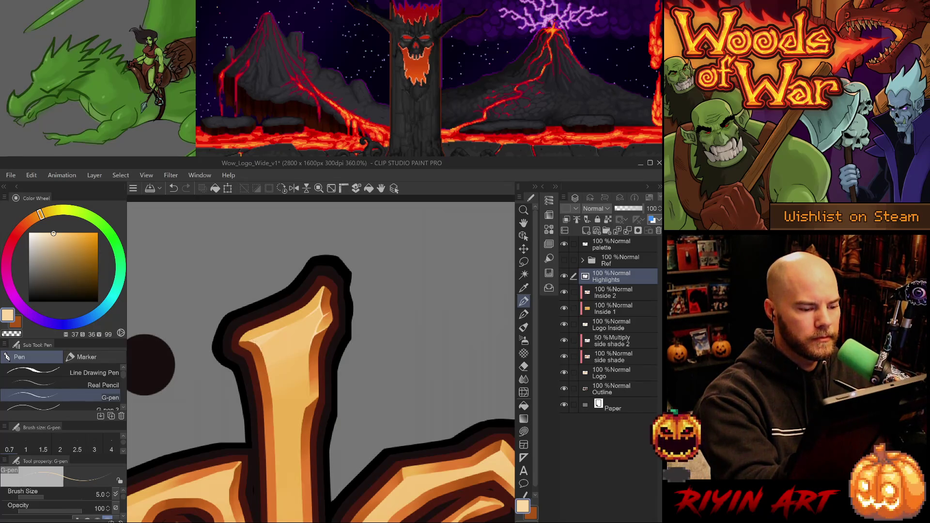
- Rotate the canvas around the branch and compare the last stroke with undo/redo
left_click_drag(260, 322, 313, 286)
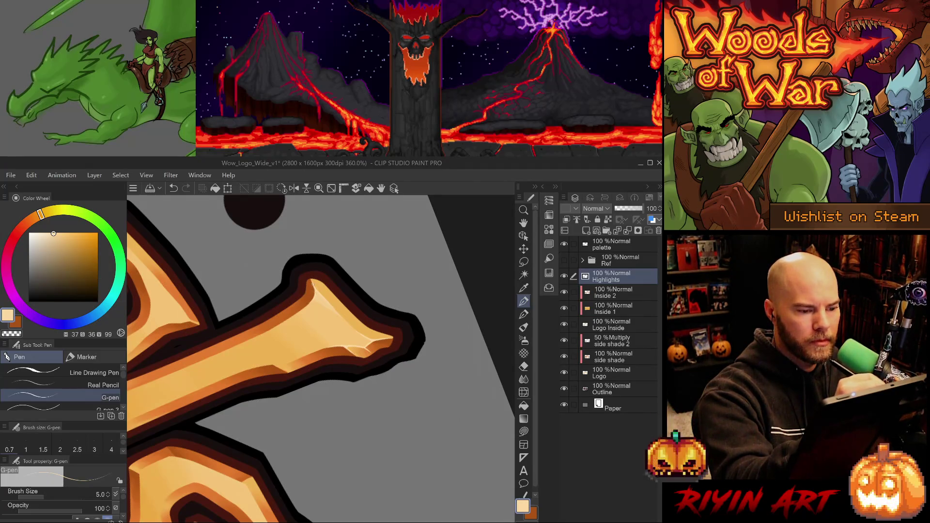
key("ctrl+z")
key("ctrl+y")
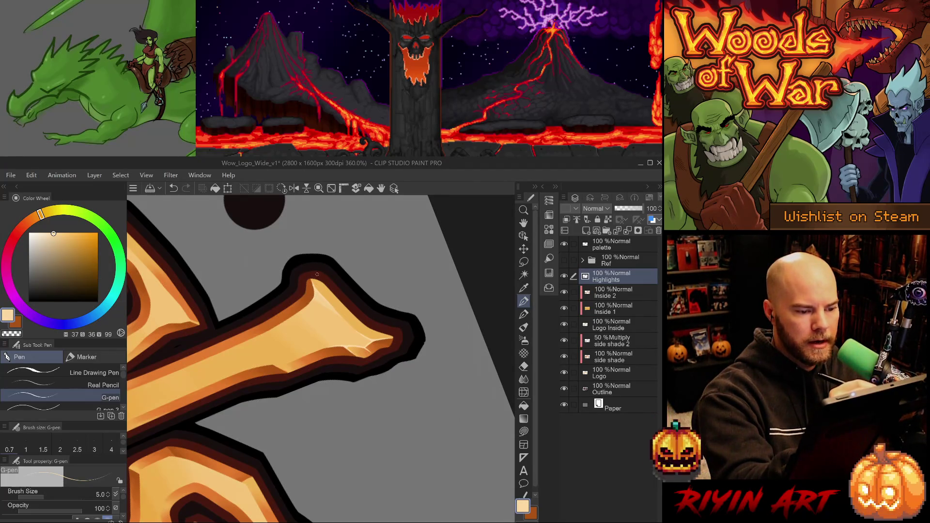
key("ctrl+z")
key("ctrl+y")
left_click_drag(369, 368, 388, 337)
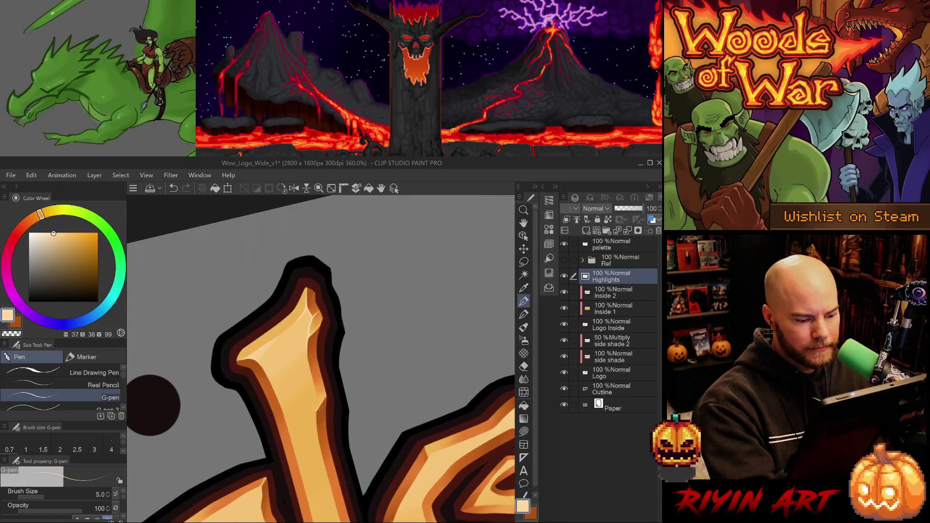
- Redraw the branch highlight several times, keeping a replacement stroke along its edge
key("ctrl+z")
mouse_move(321, 410)
left_mouse_down()
mouse_move(326, 399)
mouse_move(306, 376)
left_mouse_up()
key("ctrl+z")
key("ctrl+z")
key("ctrl+z")
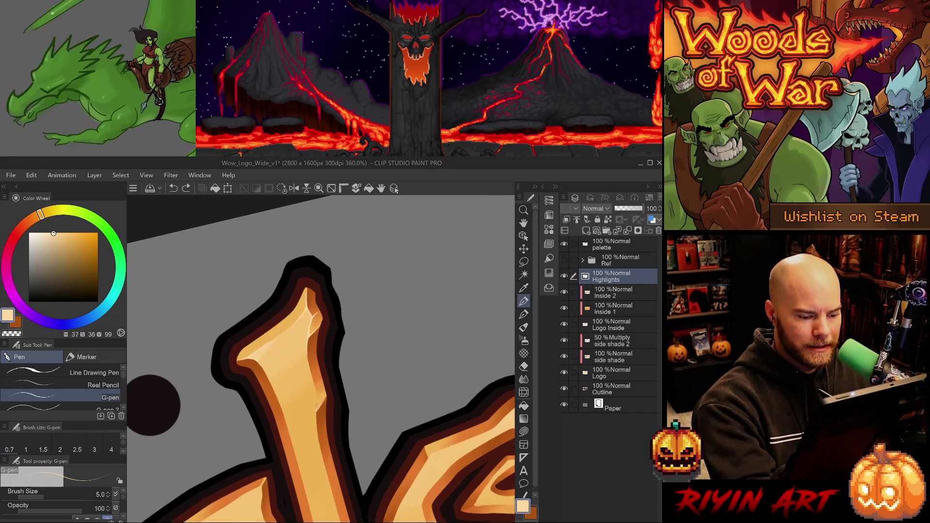
left_click_drag(319, 398, 320, 434)
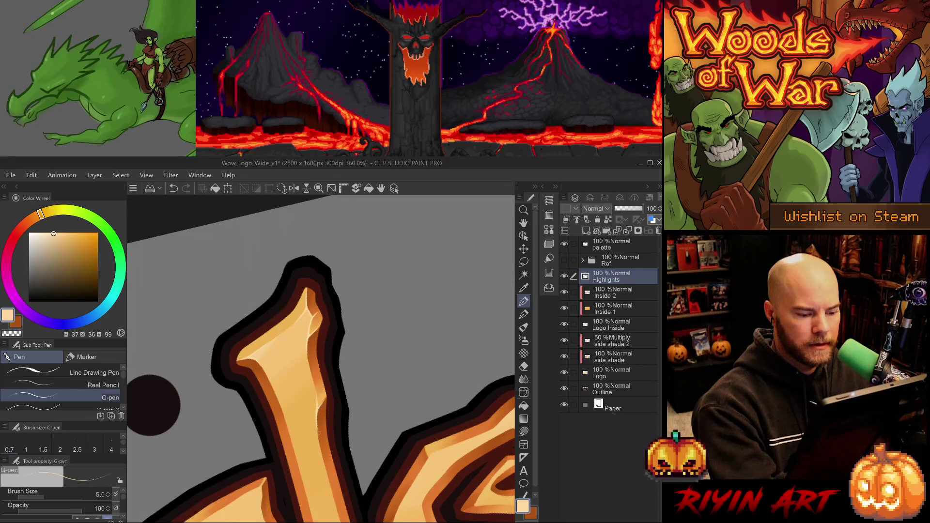
key("ctrl+z")
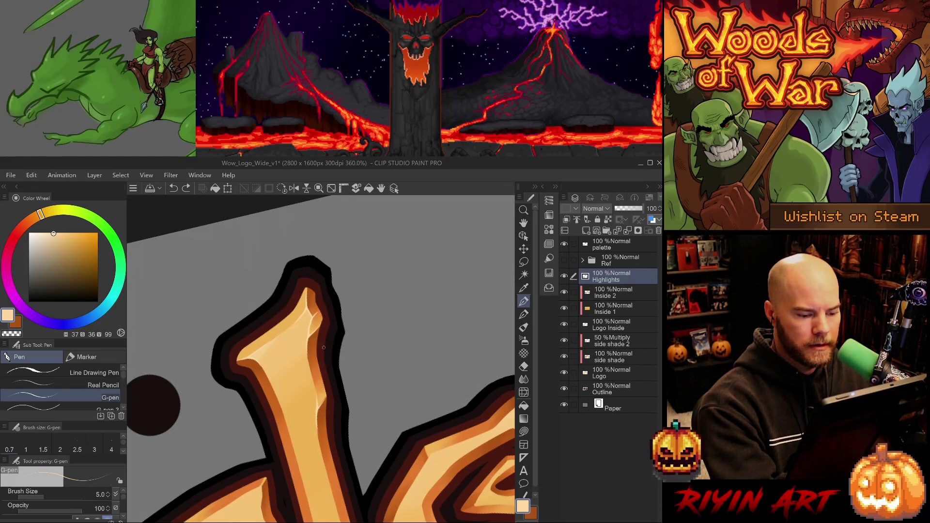
left_click_drag(316, 425, 334, 350)
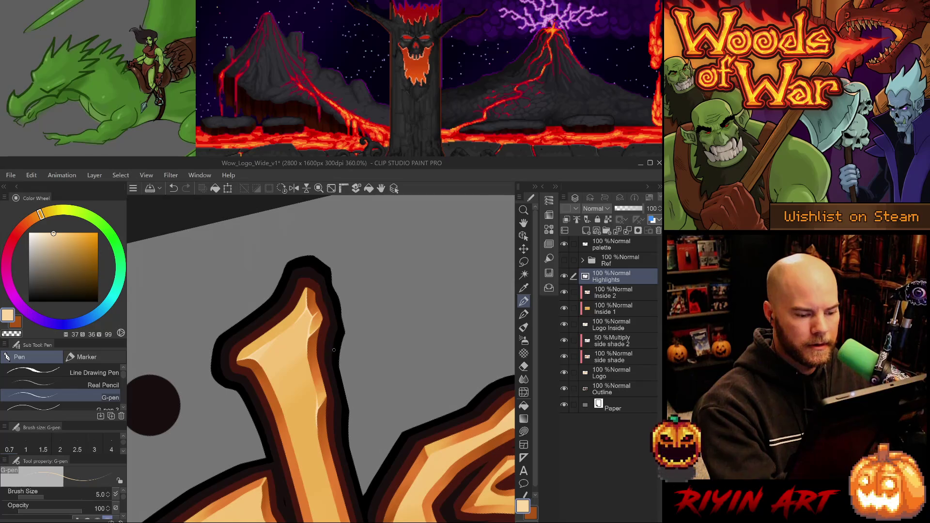
key("ctrl+z")
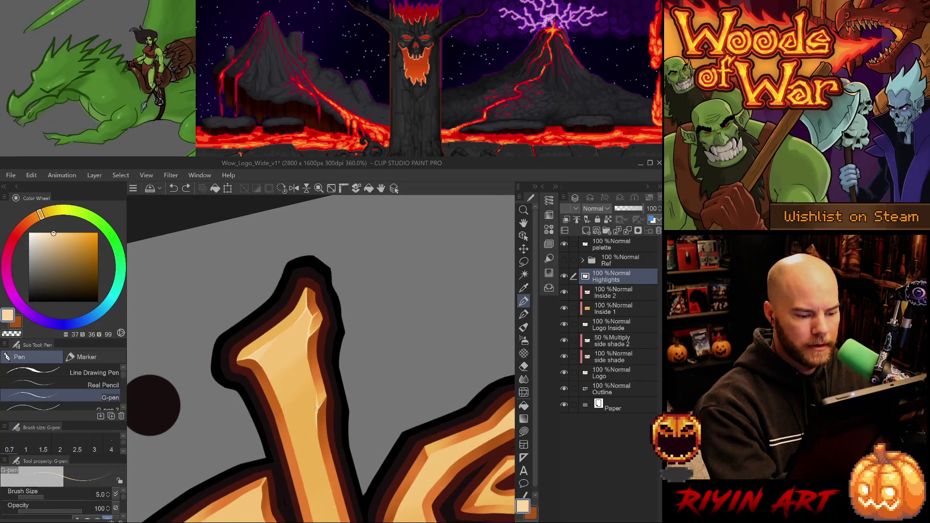
key("ctrl+y")
- Trim the highlight edges with the eraser and pen, comparing results with undo/redo
key("e")
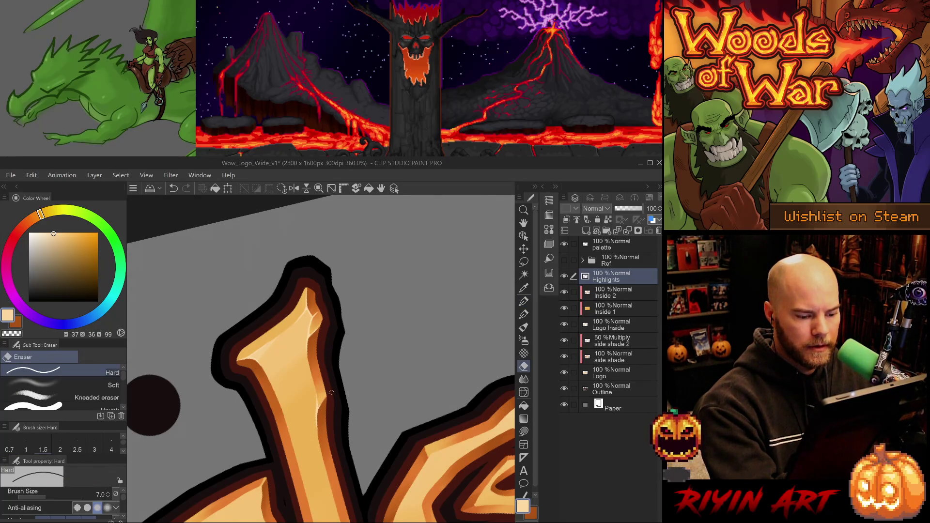
key("p")
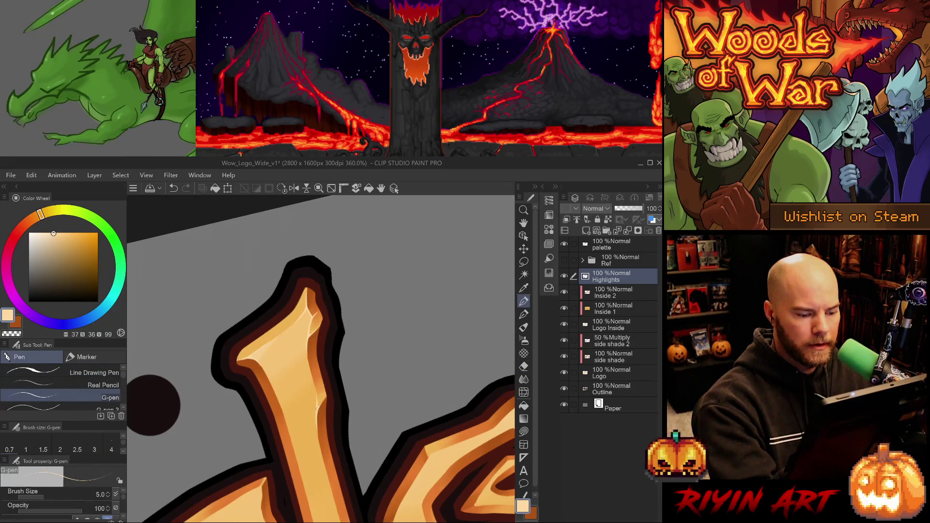
key("ctrl+z")
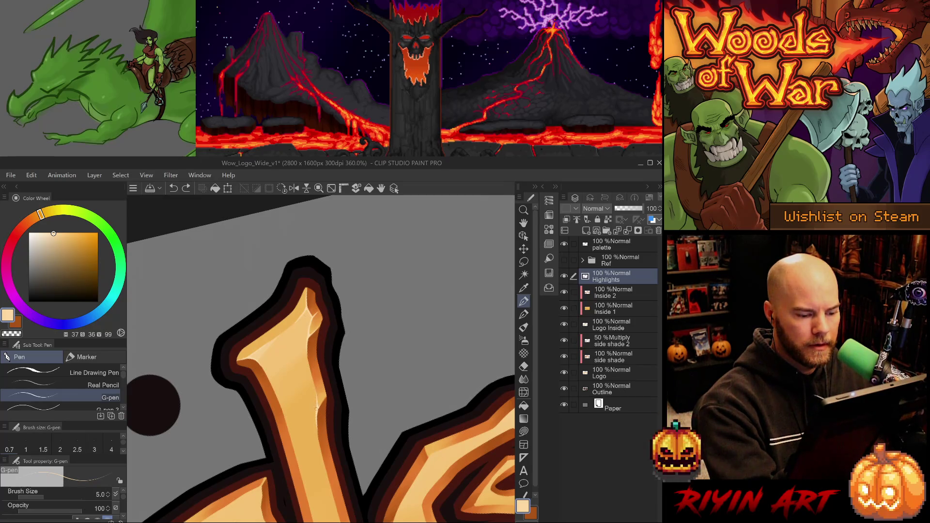
key("ctrl+y")
key("ctrl+z")
key("ctrl+y")
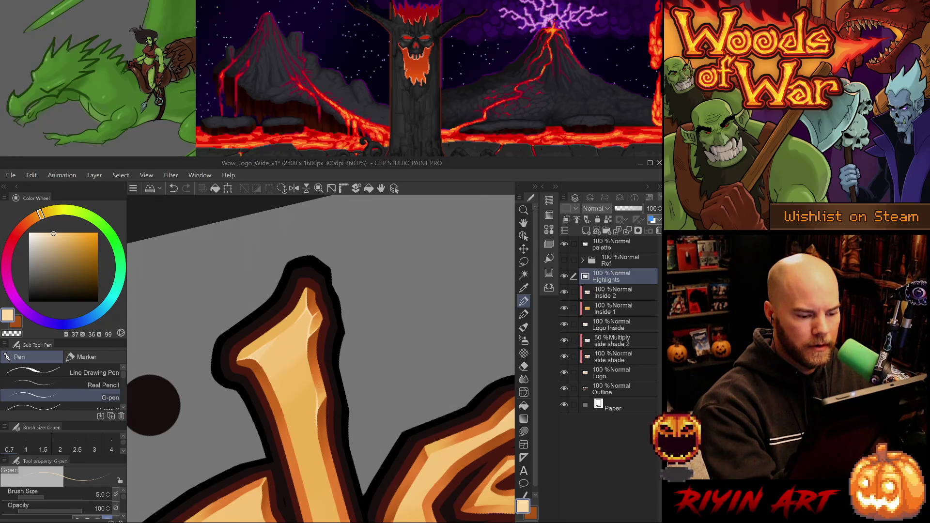
key("e")
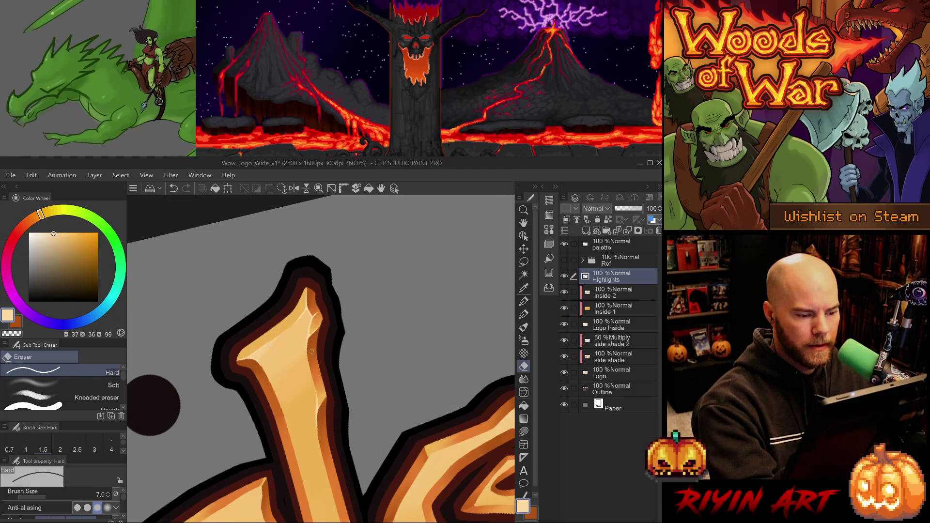
key("p")
- Rotate the view to the letter's orange arm and try a faint highlight, then undo it
mouse_move(308, 354)
left_mouse_down()
mouse_move(394, 328)
mouse_move(367, 344)
left_mouse_up()
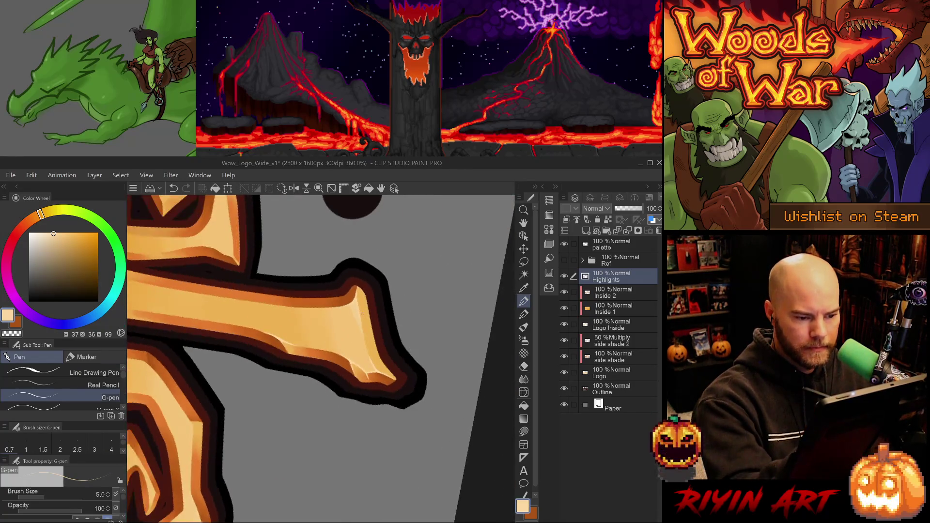
key("e")
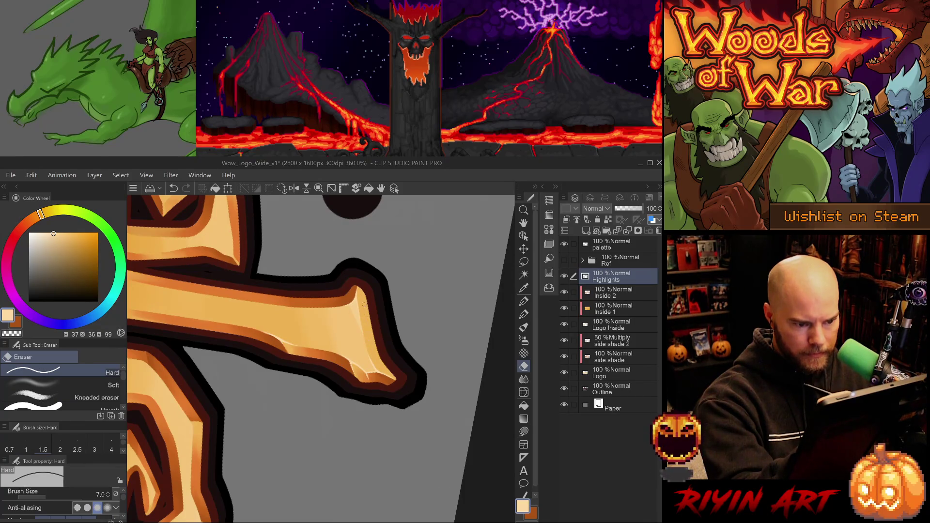
left_click_drag(343, 386, 417, 318)
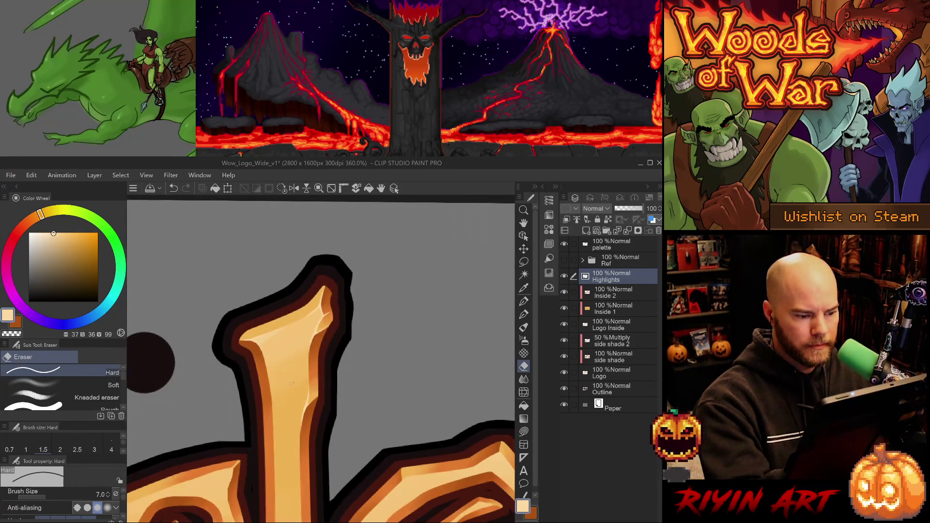
key("p")
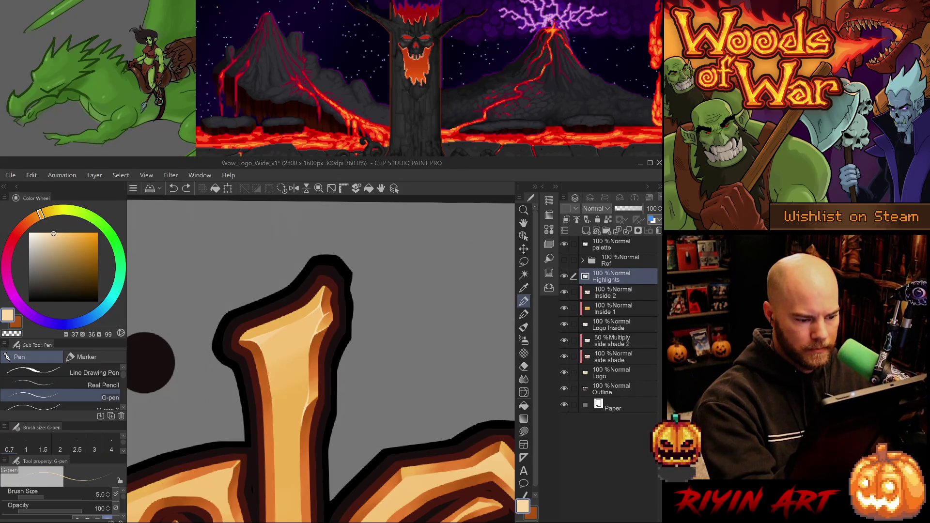
left_click_drag(271, 381, 272, 401)
key("ctrl+z")
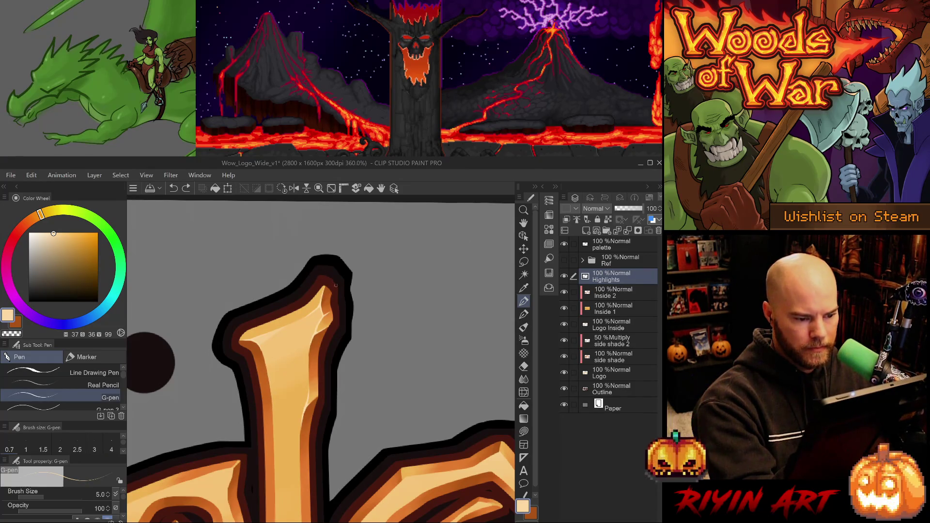
left_click_drag(358, 460, 363, 353)
- Nudge the zoom and save Wow_Logo_Wide_v1 with the highlight work
scroll(352, 372, "down", 3)
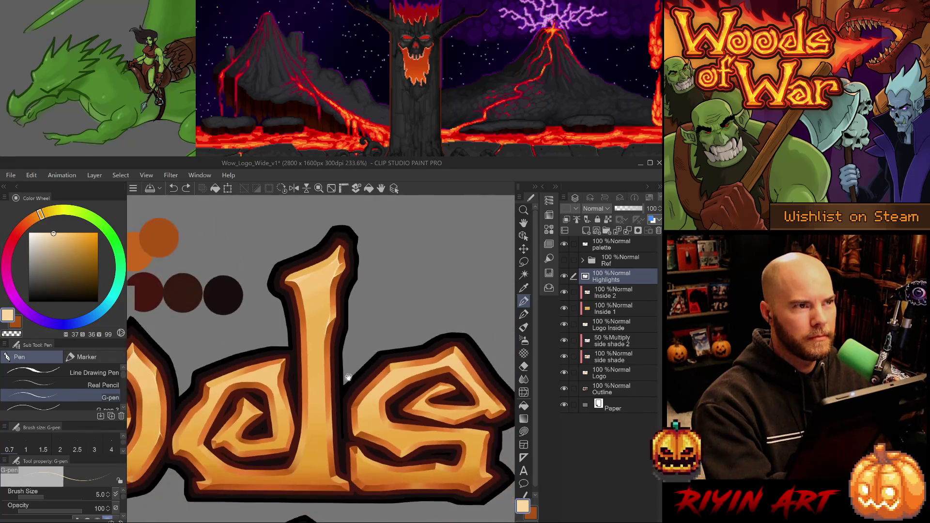
scroll(337, 383, "up", 3)
key("ctrl+s")
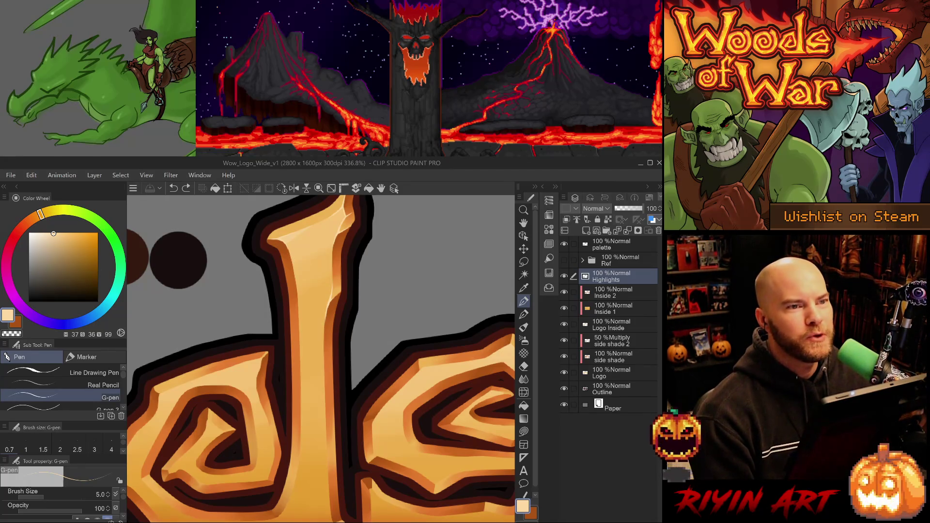
key("alt+Tab")
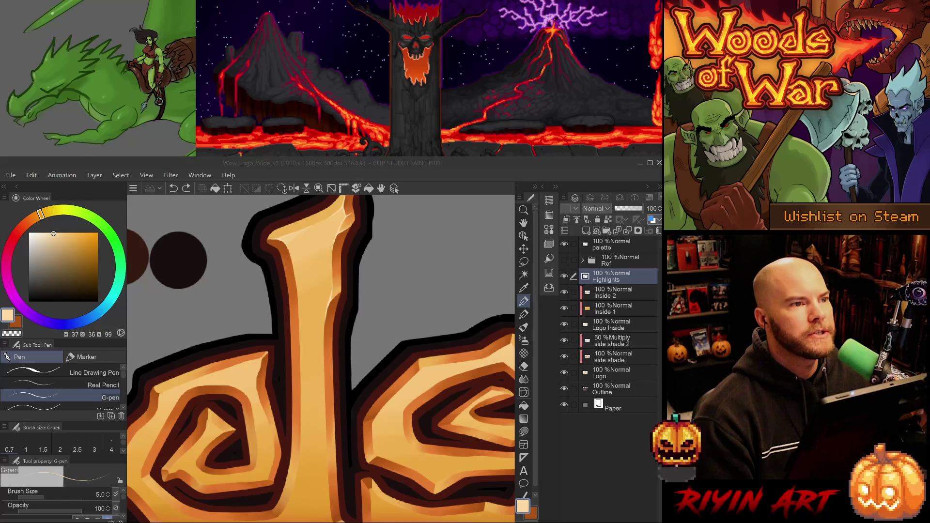
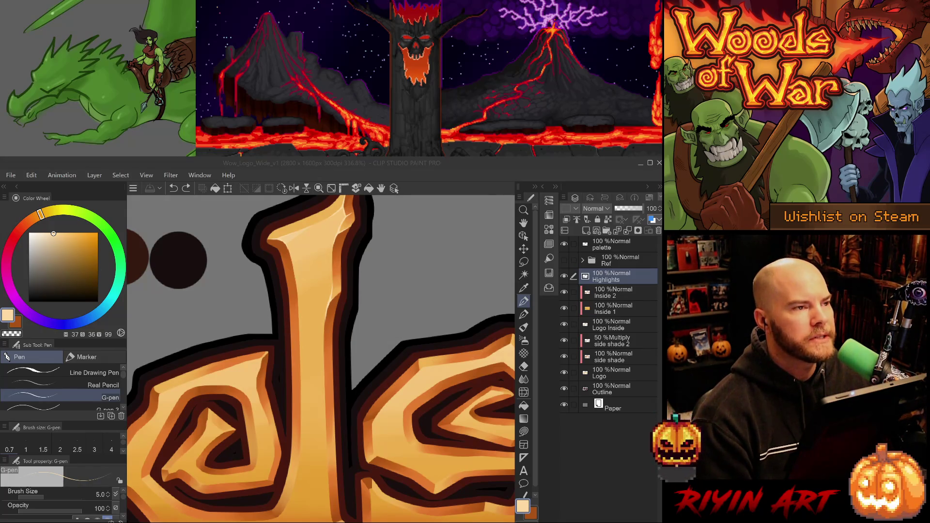
- Zoom out to the whole logo, add a small light stroke beside it, and recentre the view
scroll(264, 364, "down", 8)
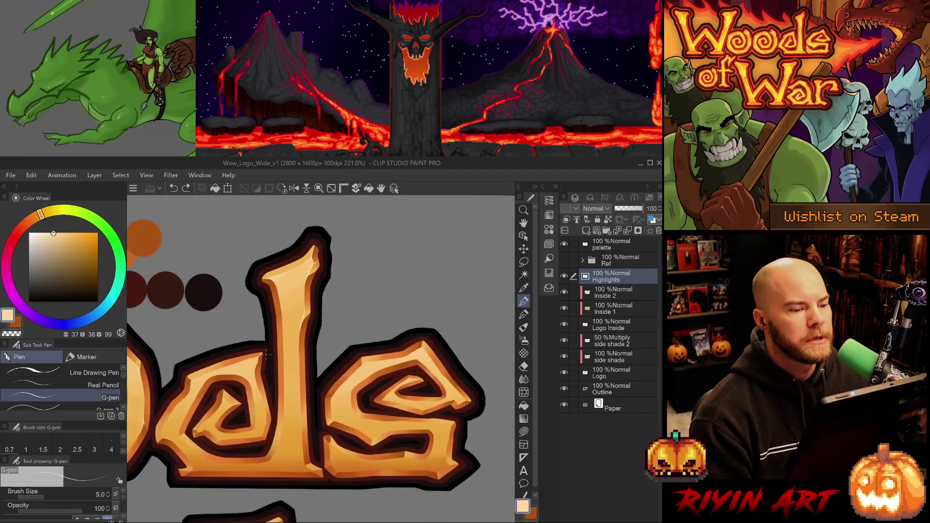
scroll(265, 365, "down", 2)
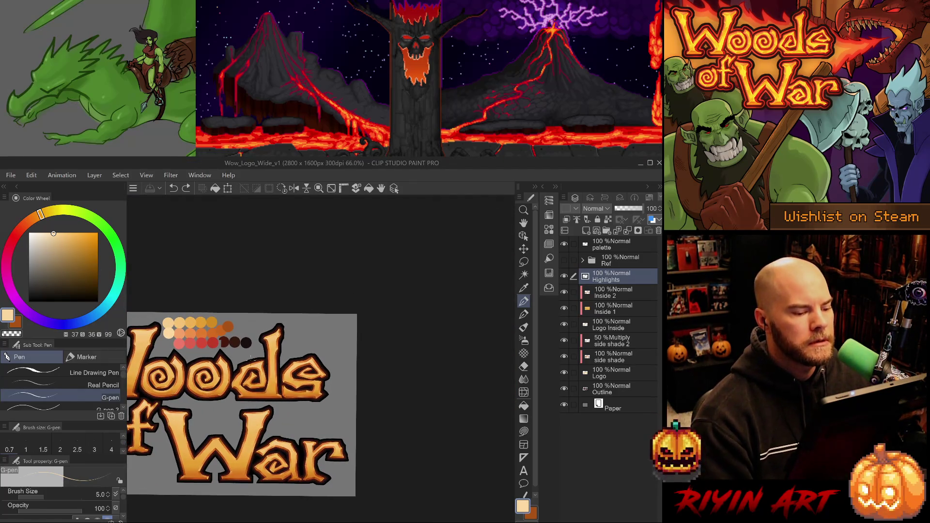
left_click_drag(274, 372, 289, 368)
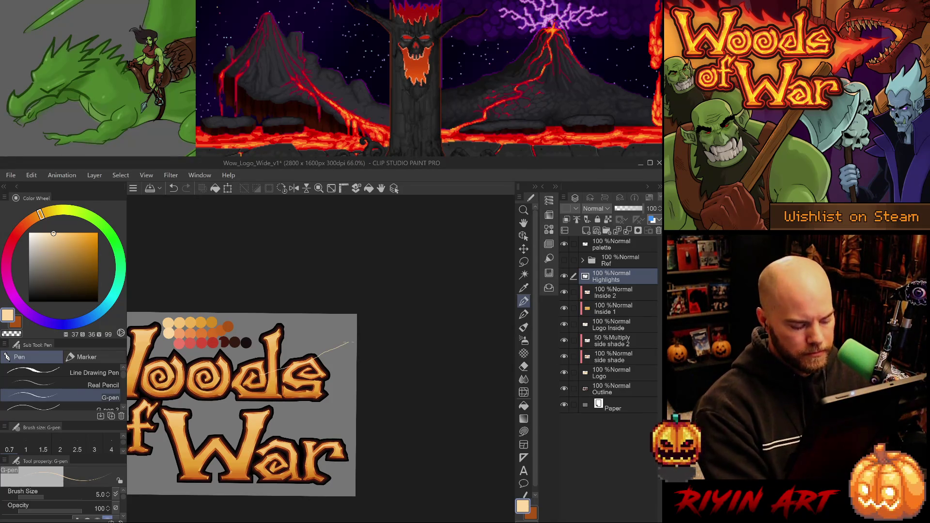
key("space")
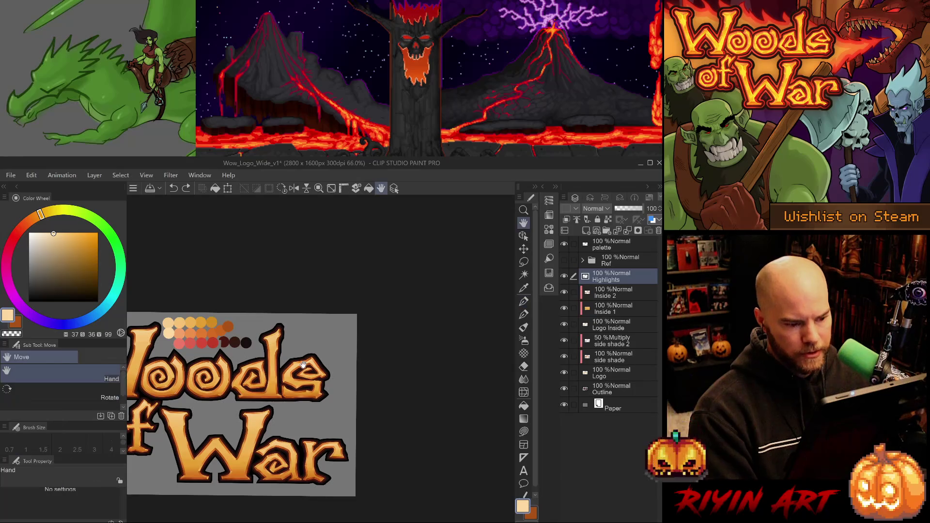
left_click_drag(269, 367, 335, 338)
scroll(335, 338, "up", 2)
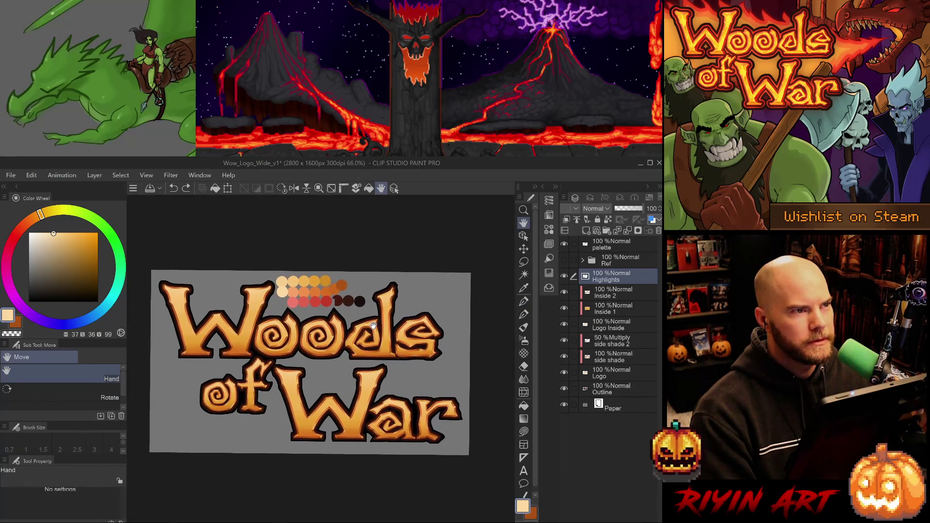
left_click_drag(311, 342, 316, 343)
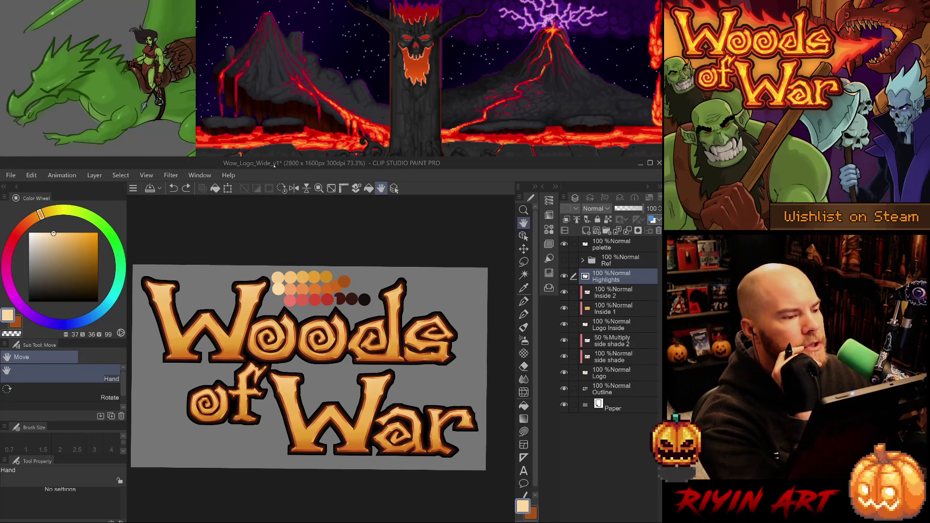
key("ctrl+s")
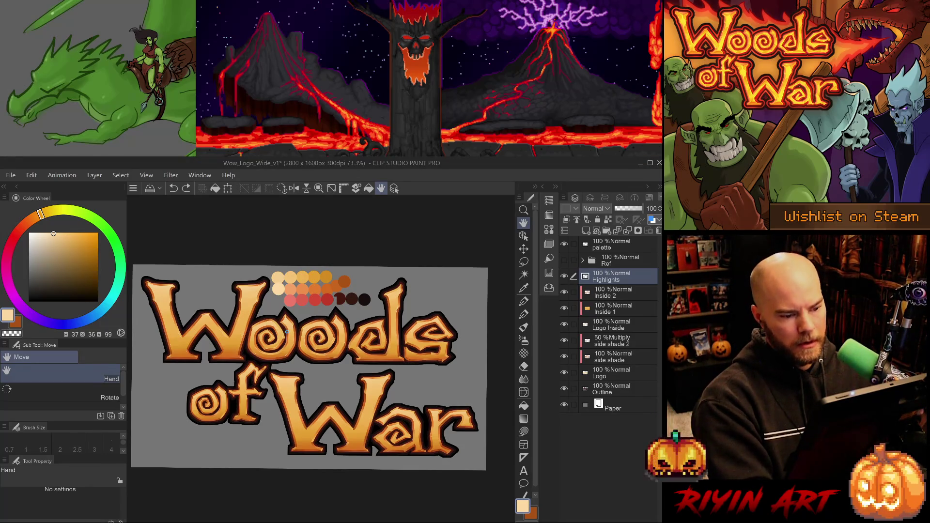
scroll(386, 337, "up", 3)
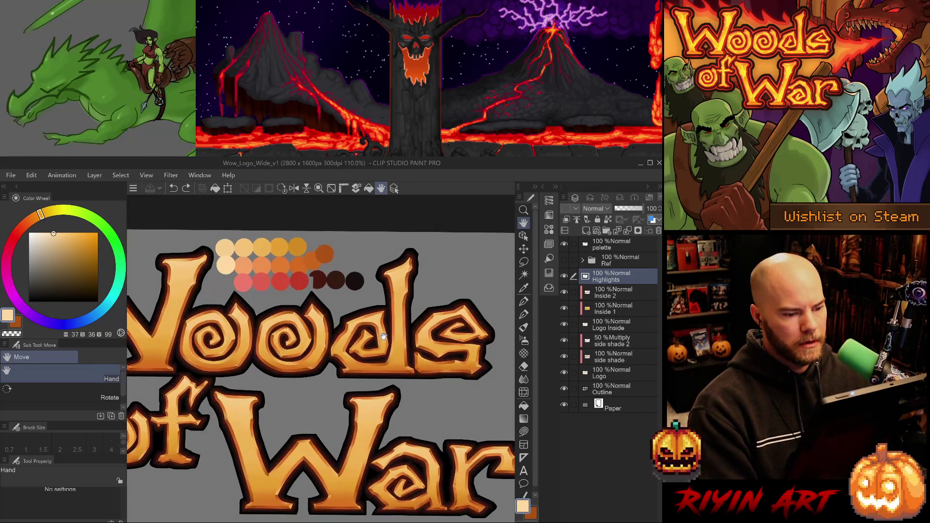
scroll(388, 337, "down", 4)
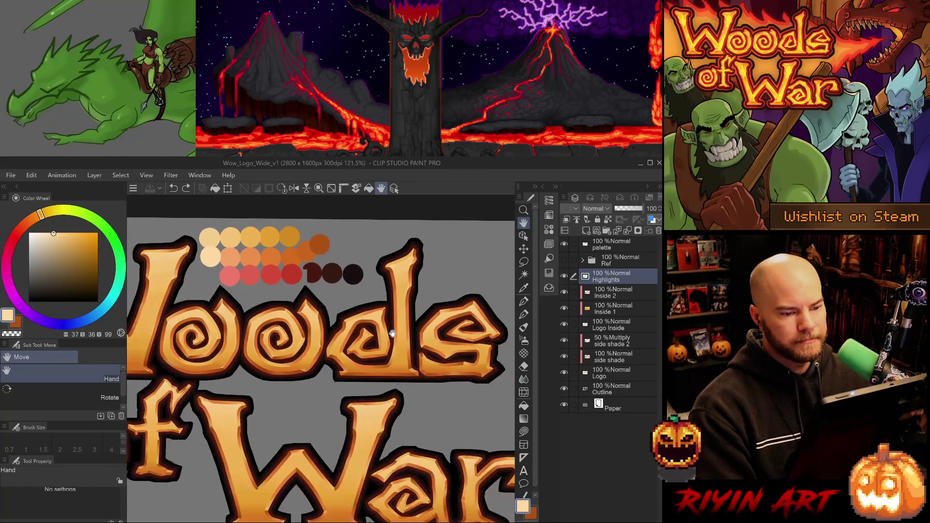
scroll(393, 334, "down", 4)
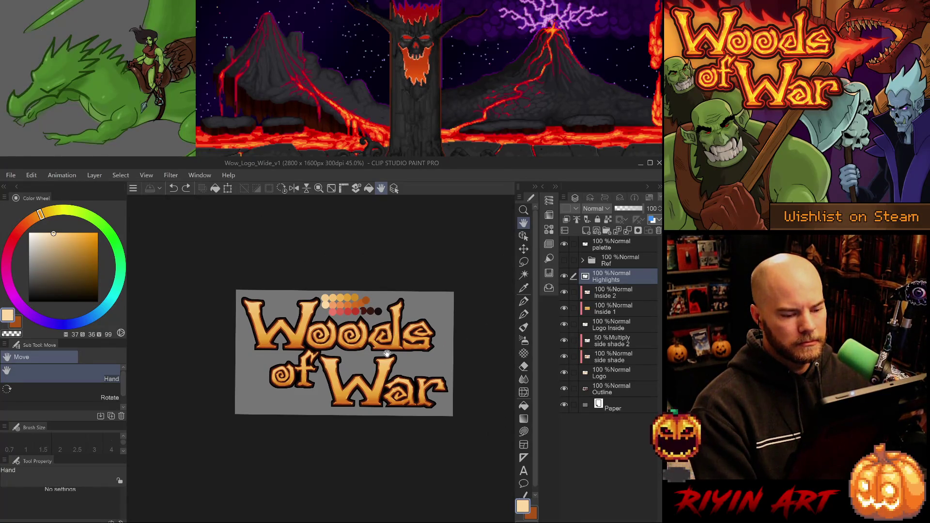
scroll(388, 354, "up", 2)
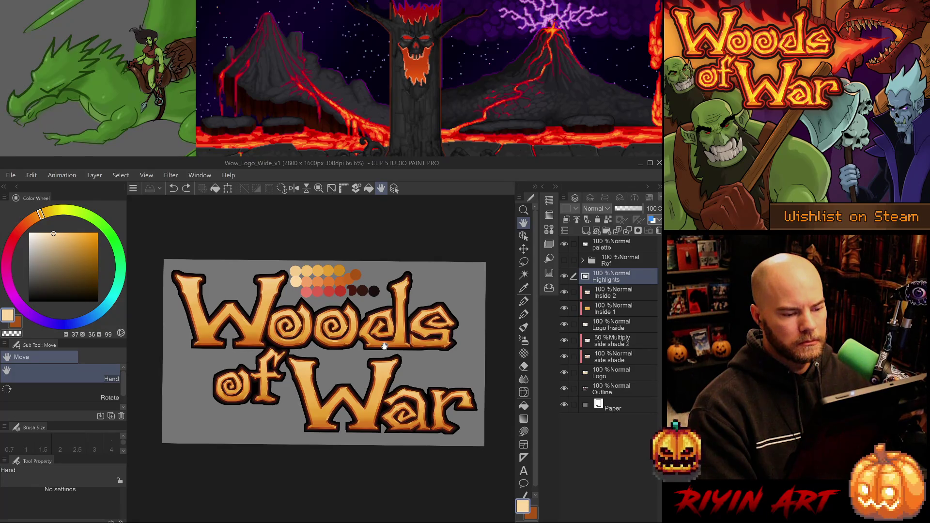
scroll(385, 347, "down", 2)
scroll(385, 339, "up", 2)
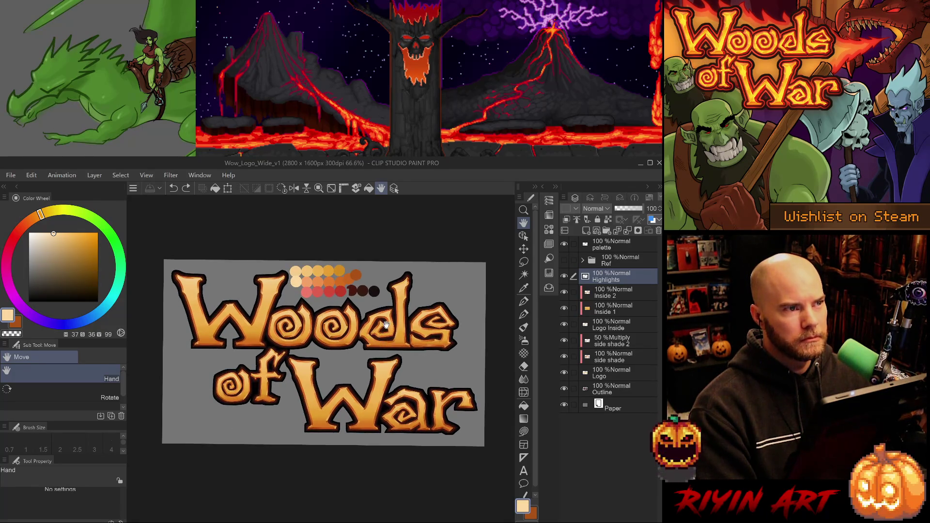
left_click_drag(387, 325, 369, 364)
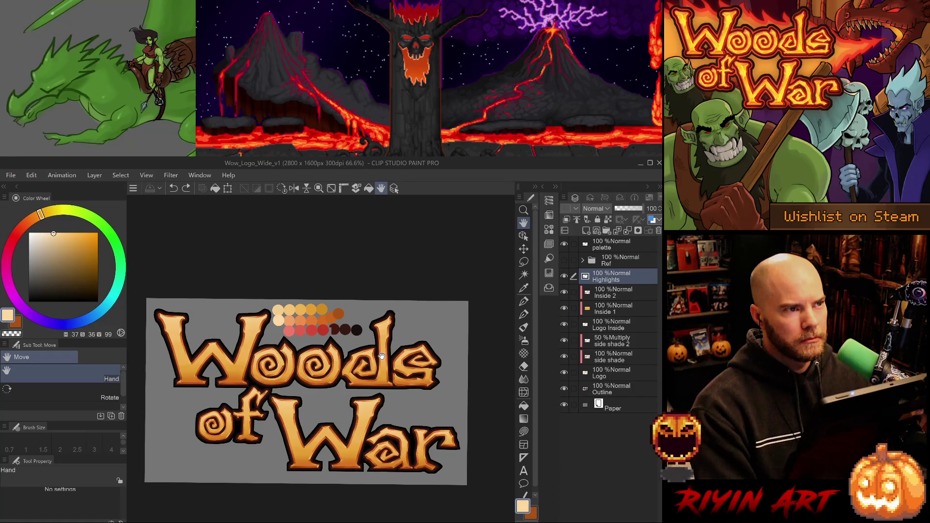
scroll(382, 357, "up", 5)
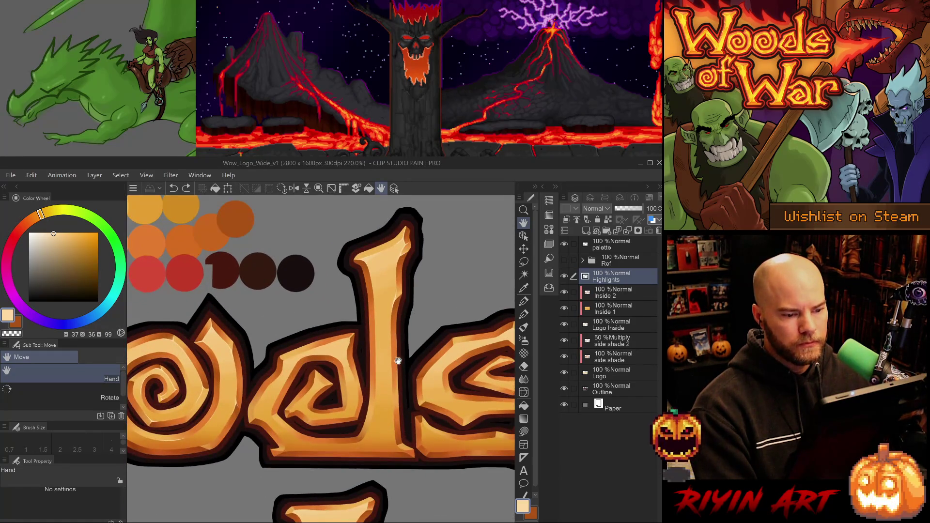
scroll(383, 361, "up", 3)
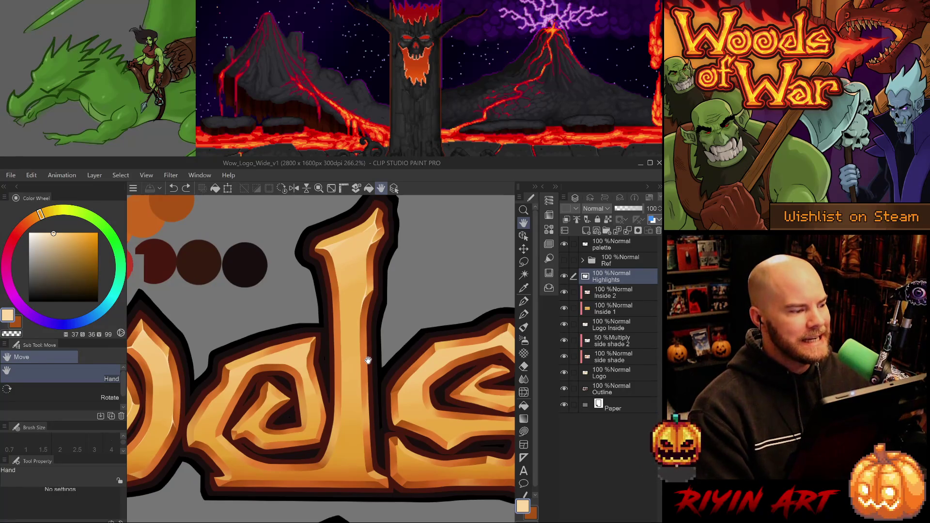
- Paint thin highlight strokes on the 'ds' letters with a thinner G-pen, undoing poor attempts
key("p")
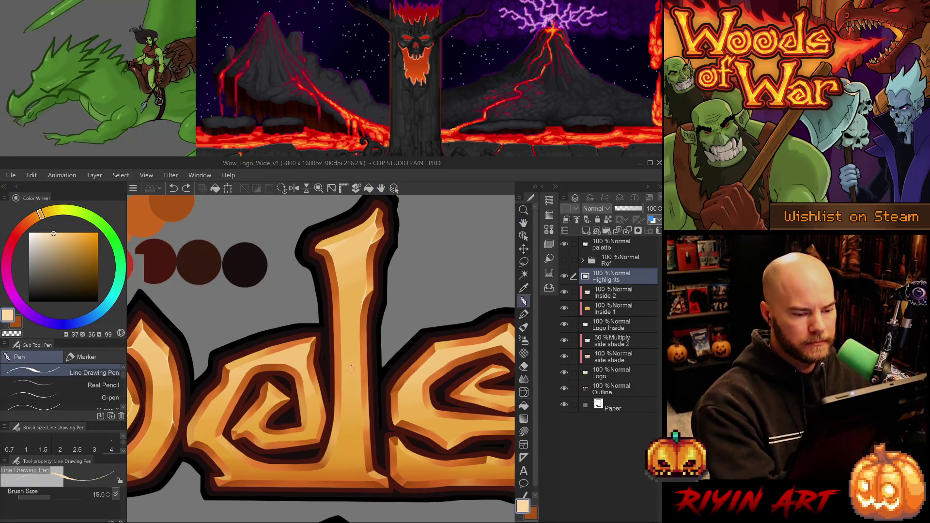
left_click_drag(351, 368, 342, 414)
key("ctrl+z")
key("period")
key("period")
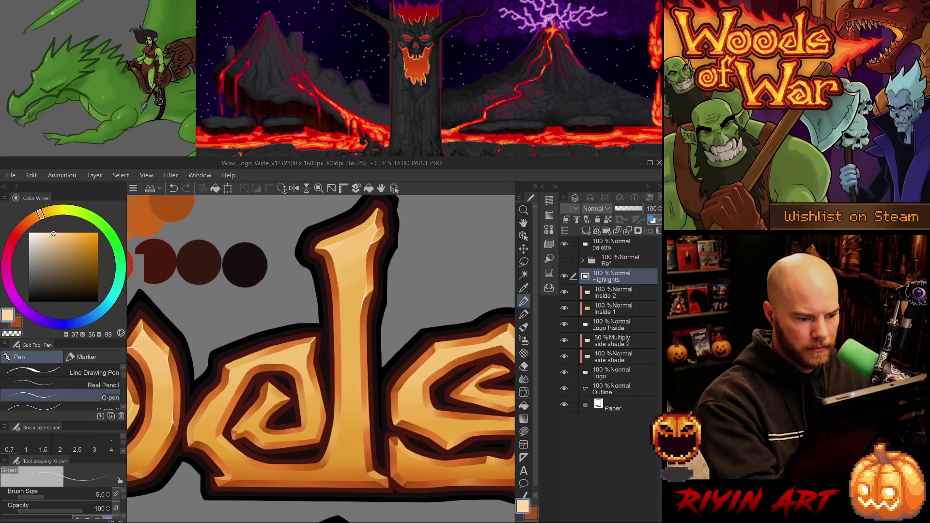
key("ctrl+z")
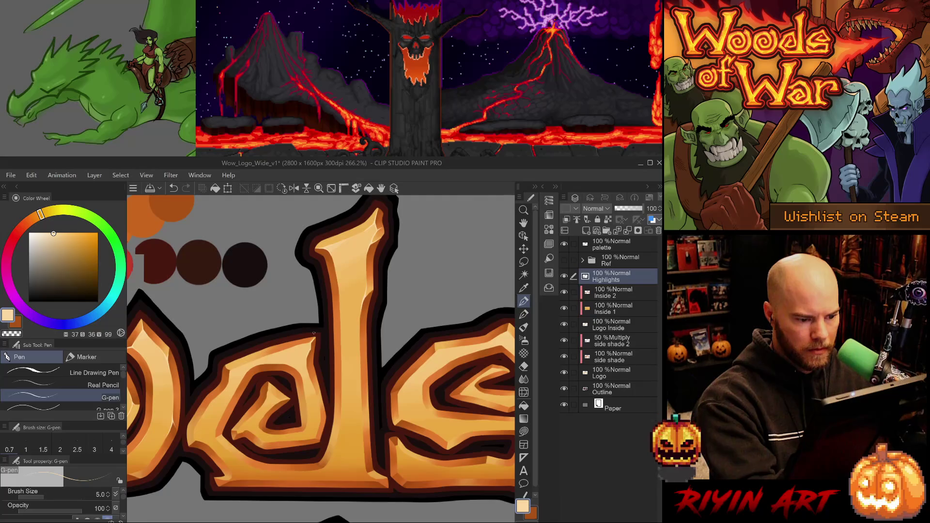
key("minus")
key("minus")
key("minus")
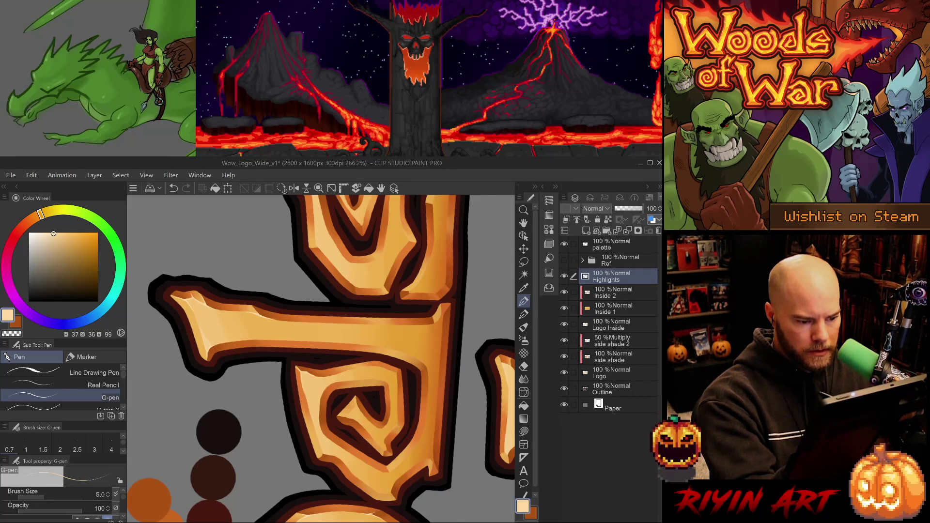
key("ctrl+z")
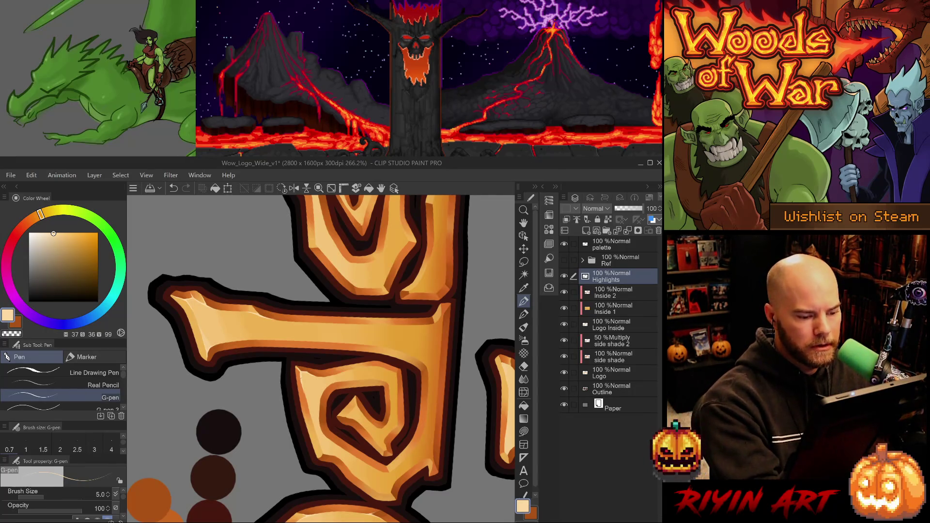
key("ctrl+@")
- Trim stray highlight marks on the 'ds' letters, alternating eraser and thin pen
key("e")
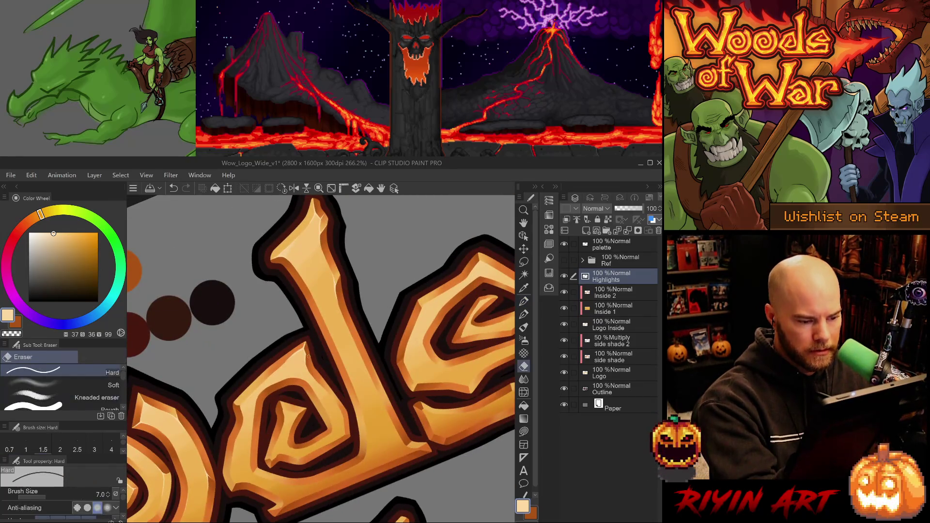
key("p")
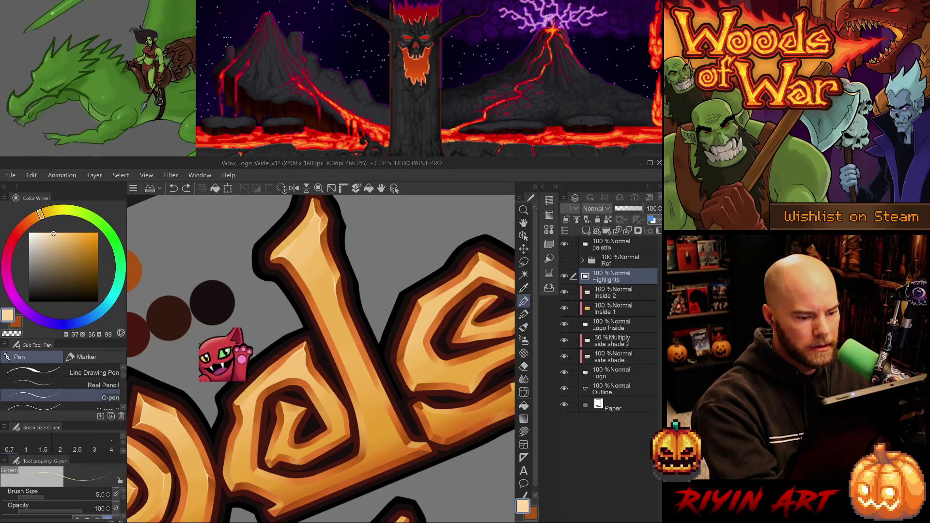
key("e")
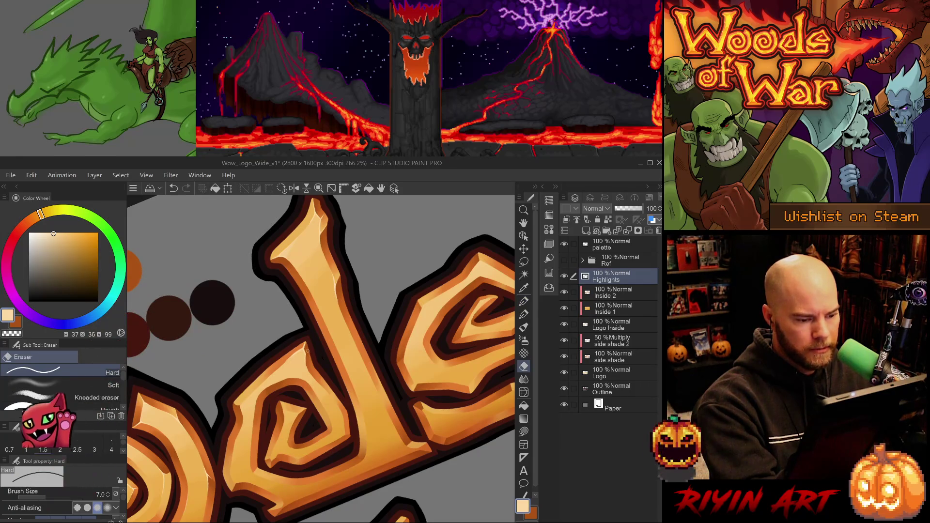
key("p")
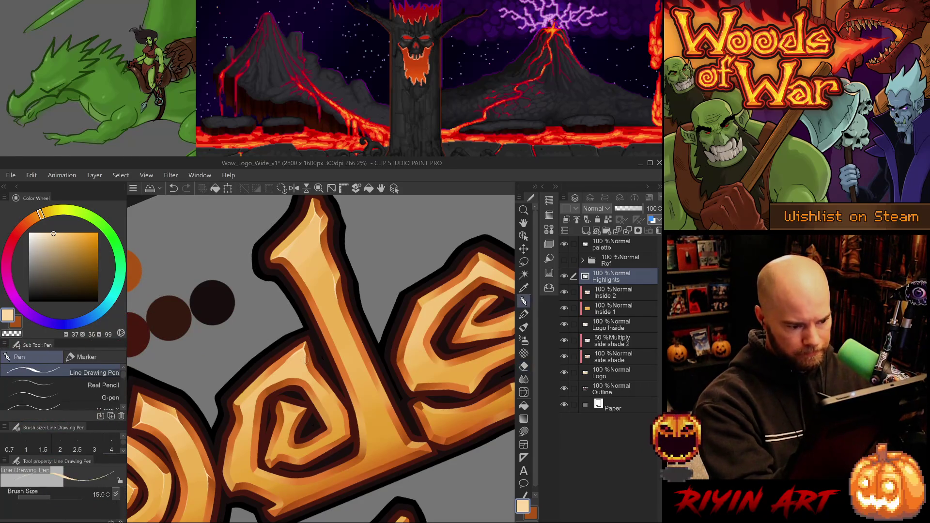
key("p")
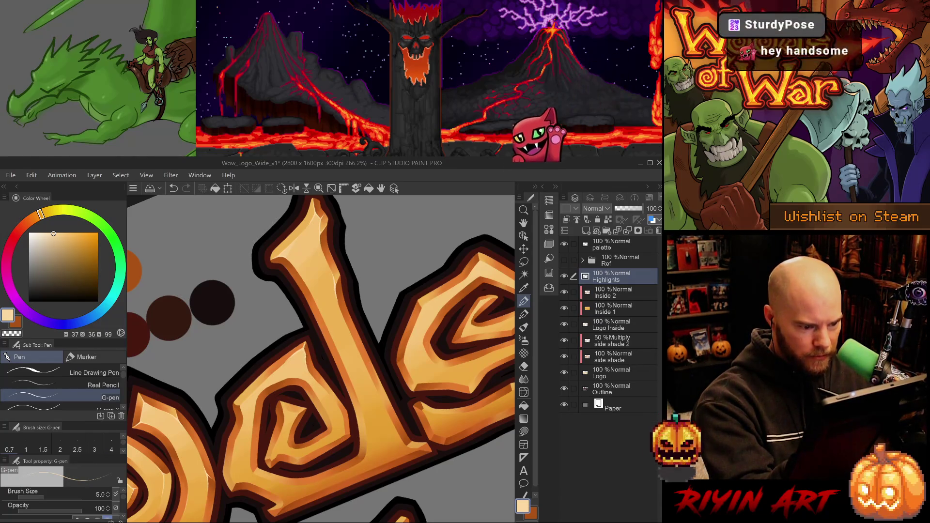
key("e")
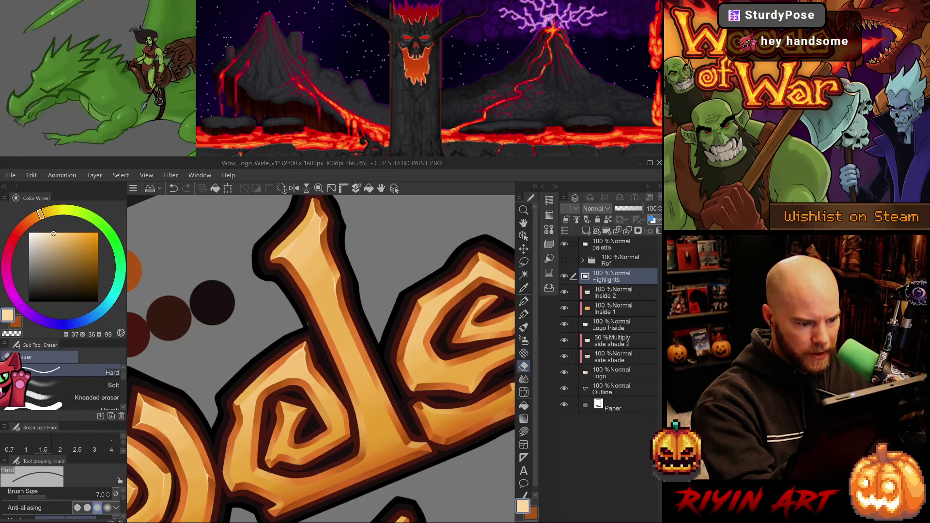
- Pick the size-5 G-pen and erase part of the light highlight stroke
key("p")
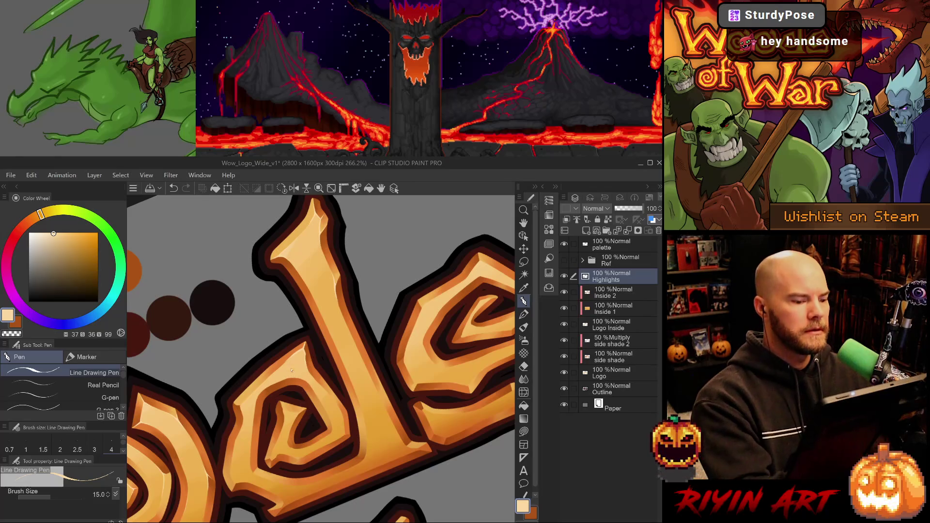
scroll(300, 365, "up", 2)
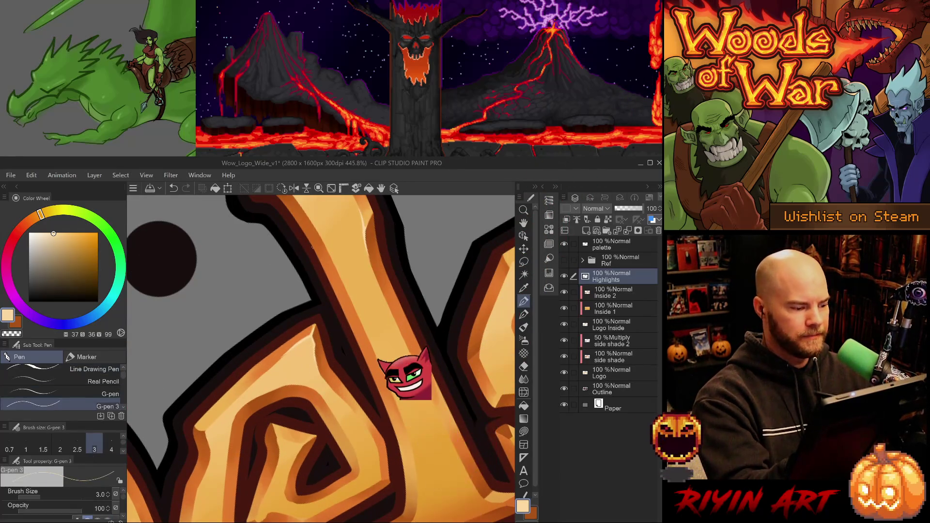
left_click(97, 397)
key("e")
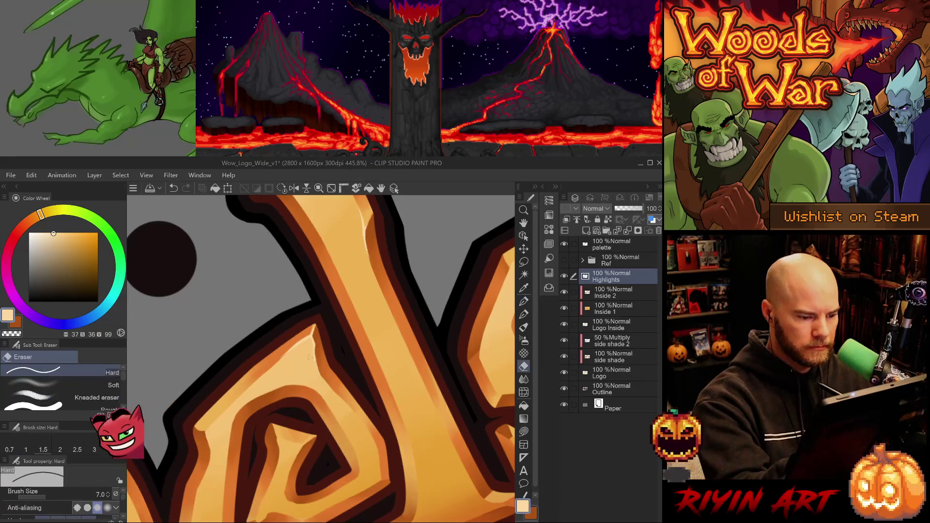
key("ctrl+z")
left_click_drag(318, 356, 318, 368)
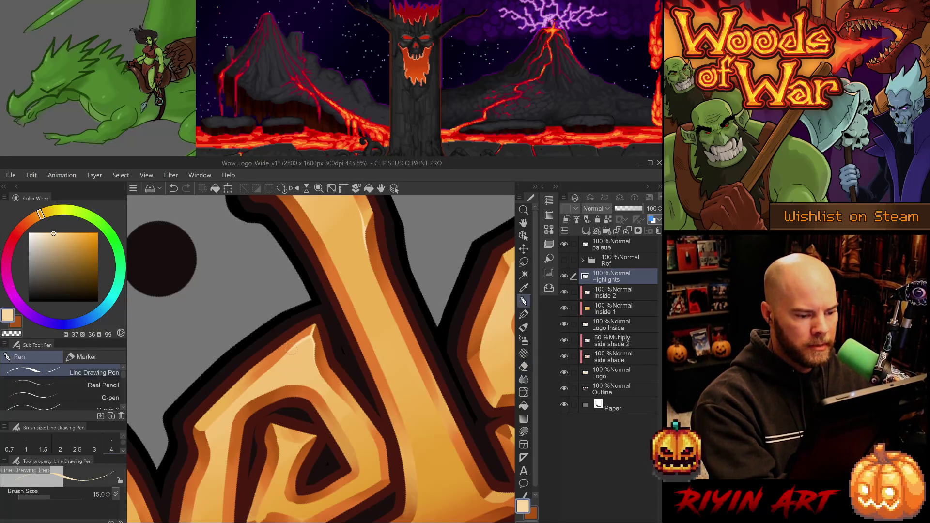
- Paint a small highlight on the carved wood edge near the spiral
left_click(524, 301)
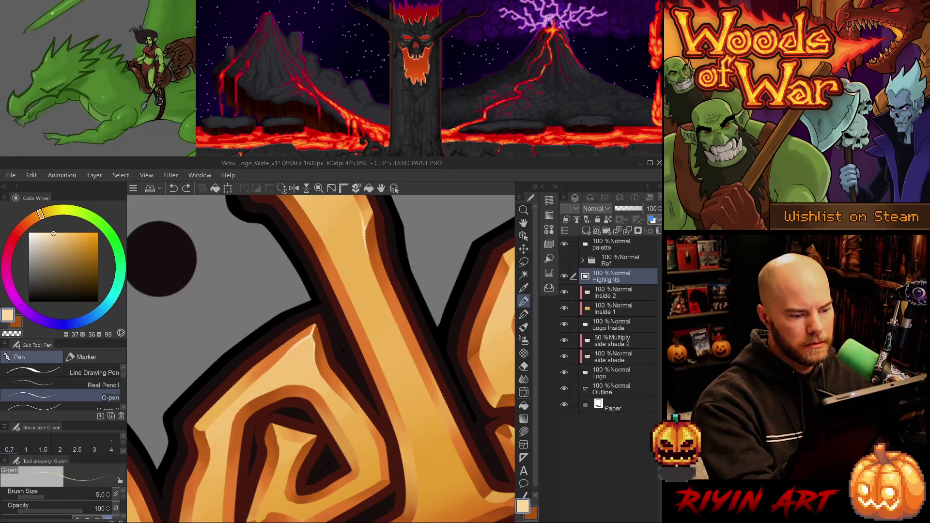
left_click_drag(312, 337, 315, 322)
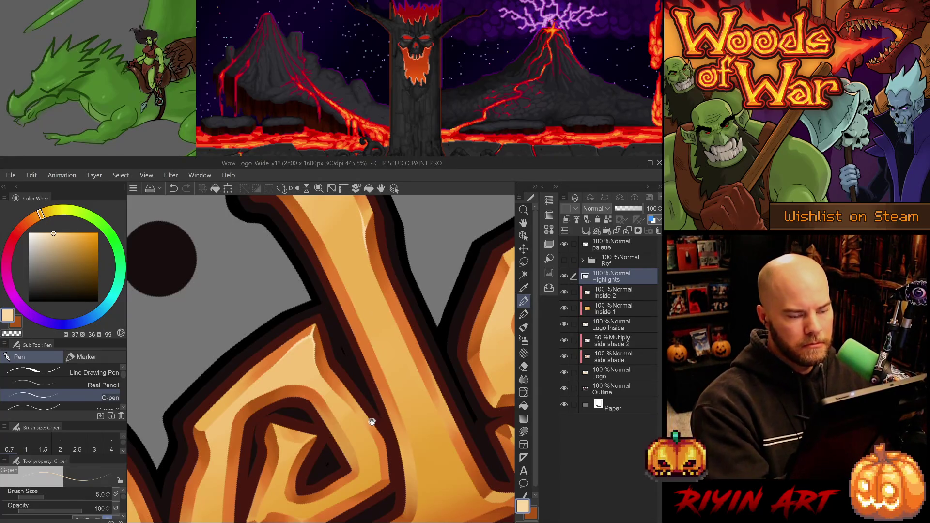
key("minus")
key("minus")
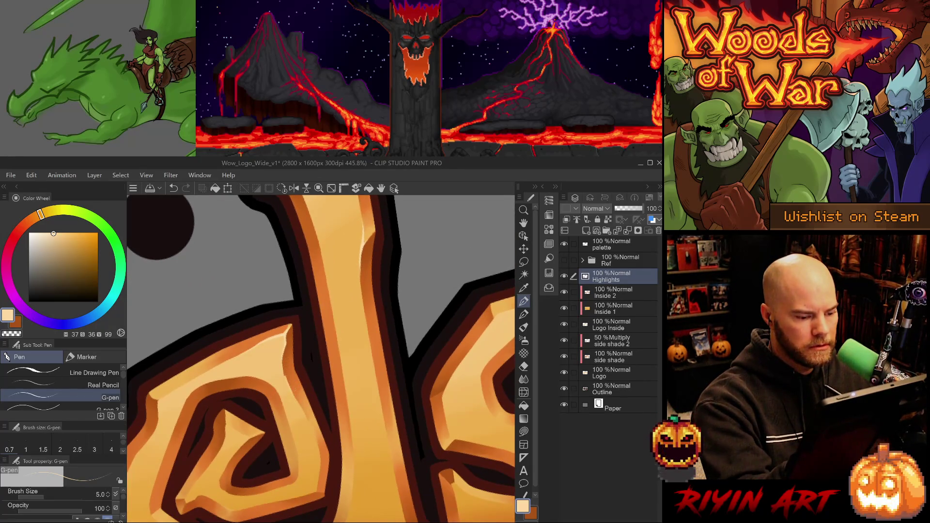
- Paint a thin highlight along the inner edge of the P, discarding an extra short stroke
key("asciicircum")
key("asciicircum")
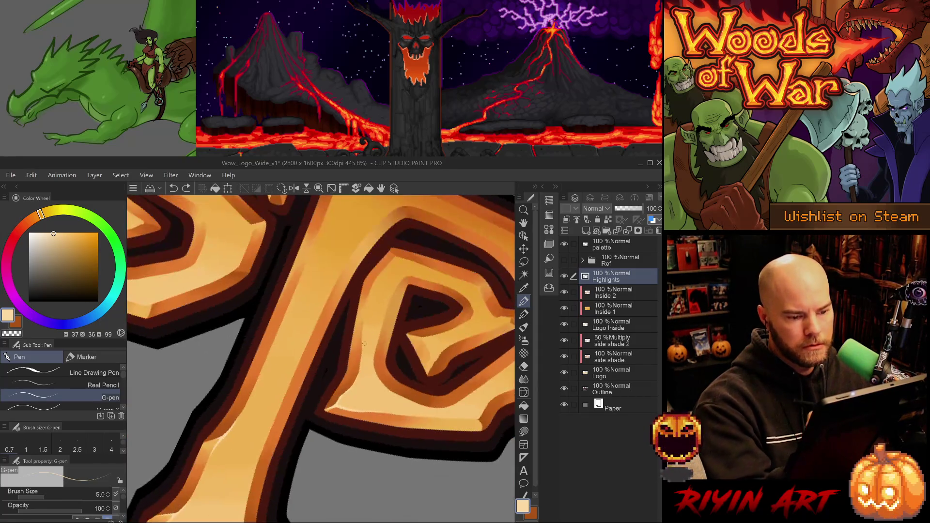
left_click_drag(368, 293, 363, 346)
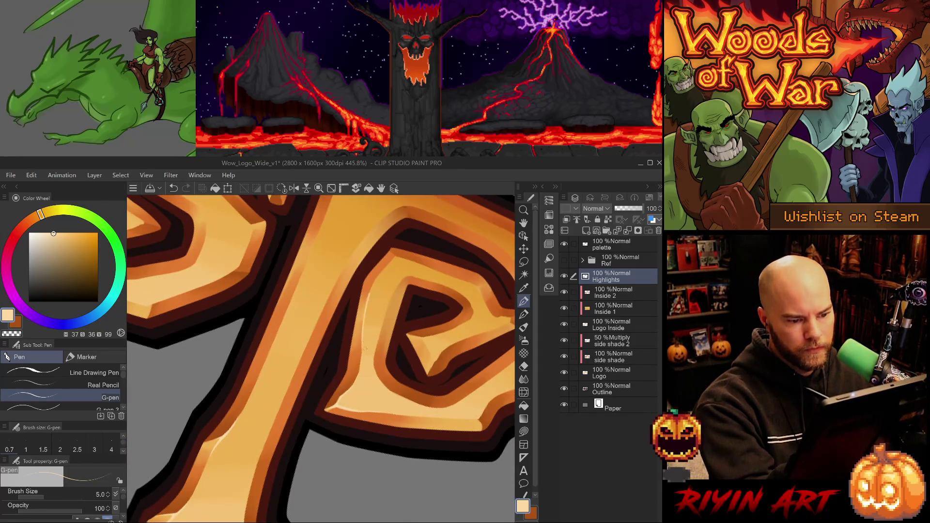
left_click_drag(367, 300, 379, 275)
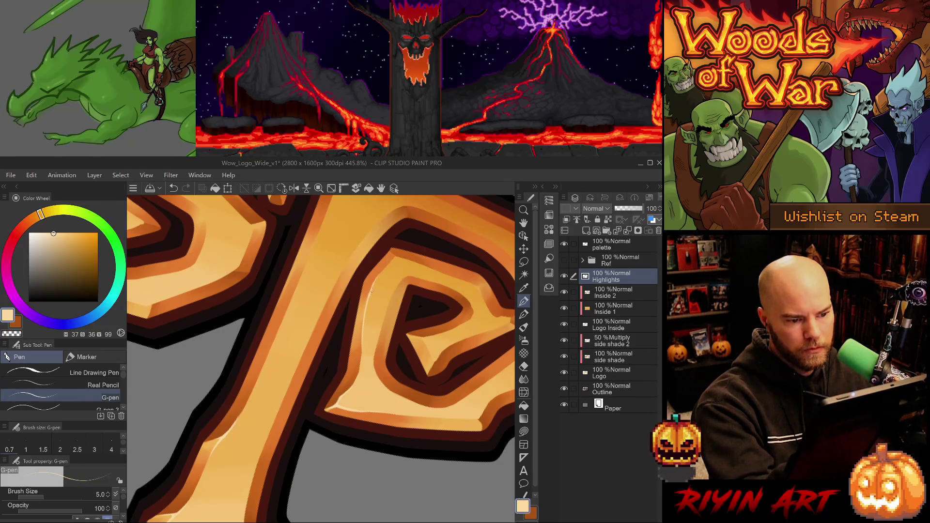
key("ctrl+z")
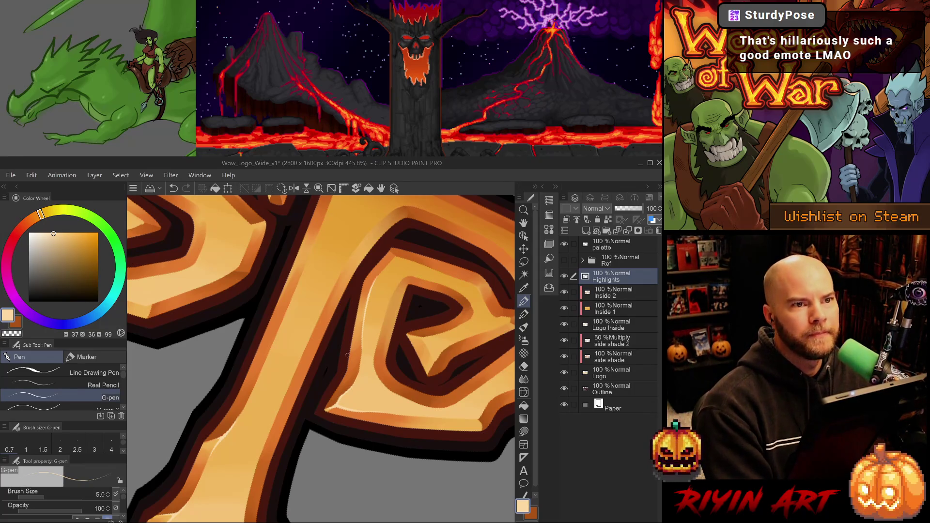
left_click_drag(357, 329, 340, 350)
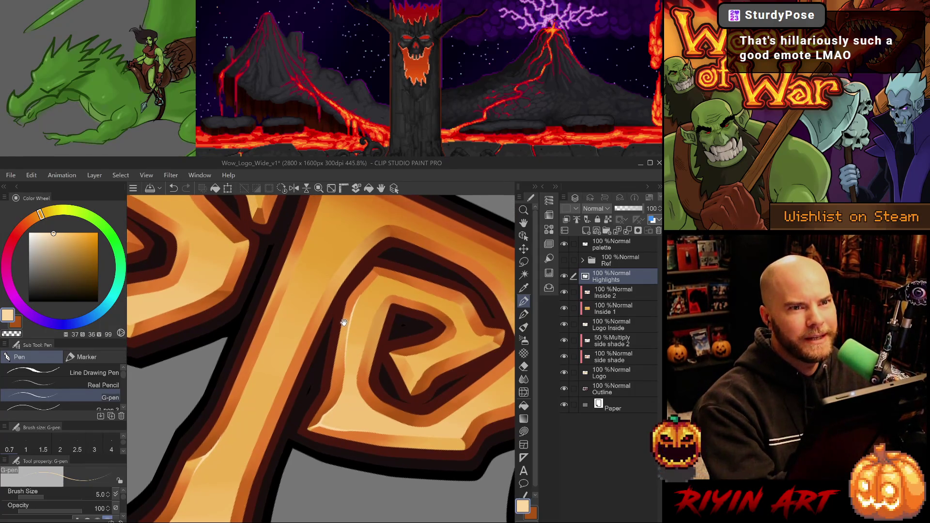
left_click_drag(357, 320, 355, 368)
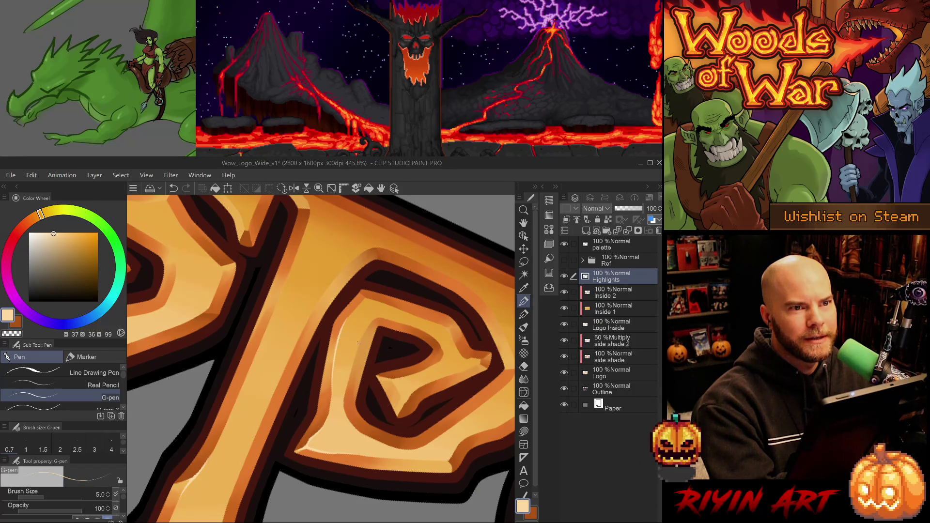
- Add a short highlight on another spiral edge with the 5.0 brush, comparing it via undo/redo
key("e")
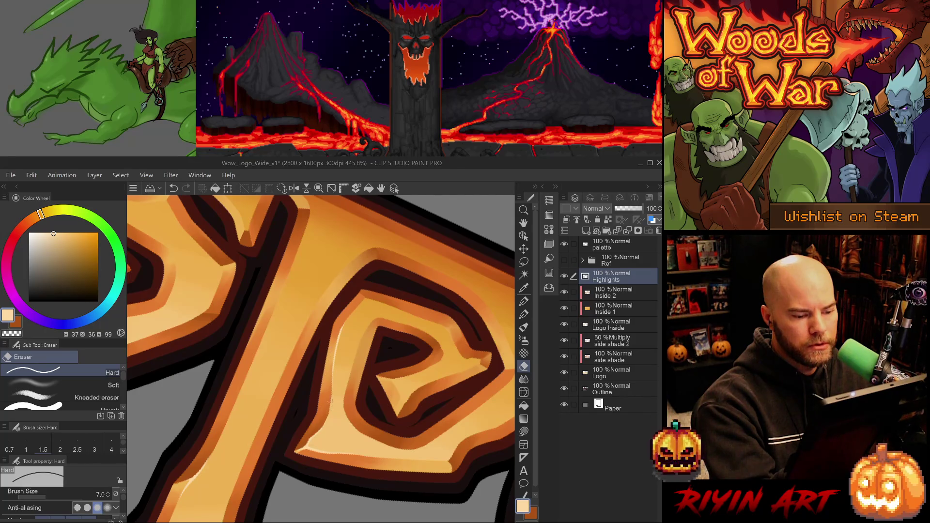
key("p")
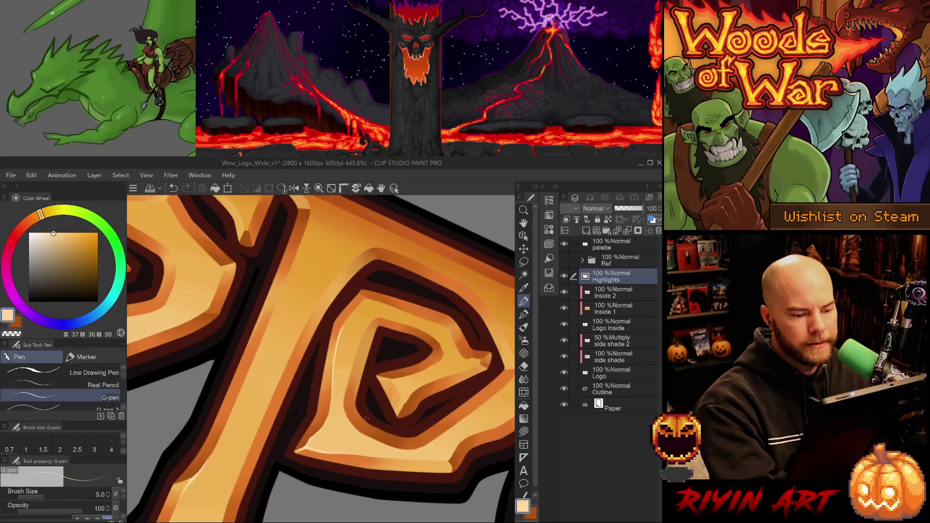
mouse_move(334, 383)
left_mouse_down()
mouse_move(335, 476)
mouse_move(334, 451)
mouse_move(371, 435)
mouse_move(341, 442)
mouse_move(367, 448)
left_mouse_up()
key("p")
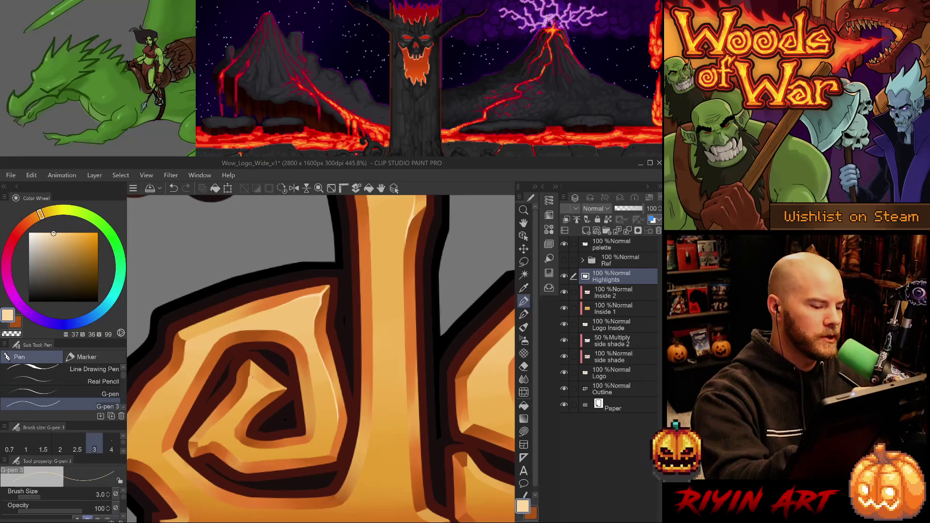
key("p")
key("p")
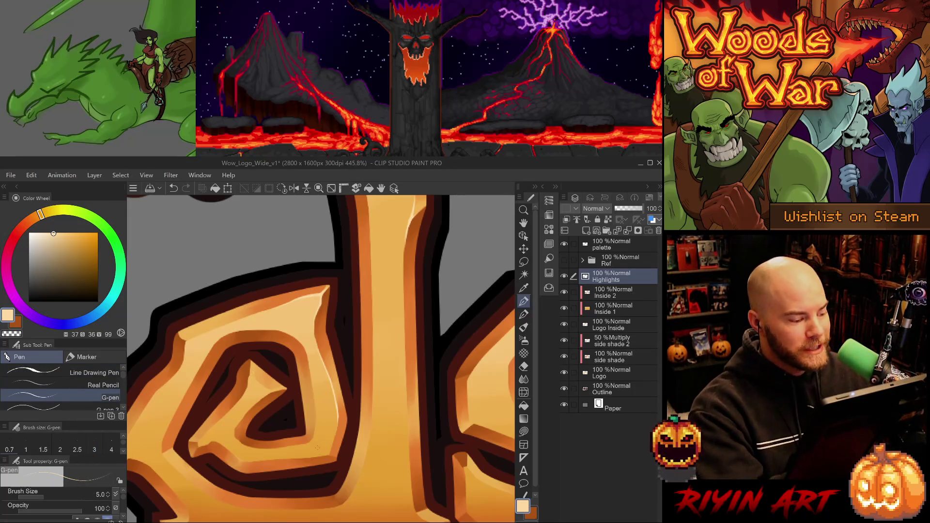
left_click_drag(250, 375, 270, 391)
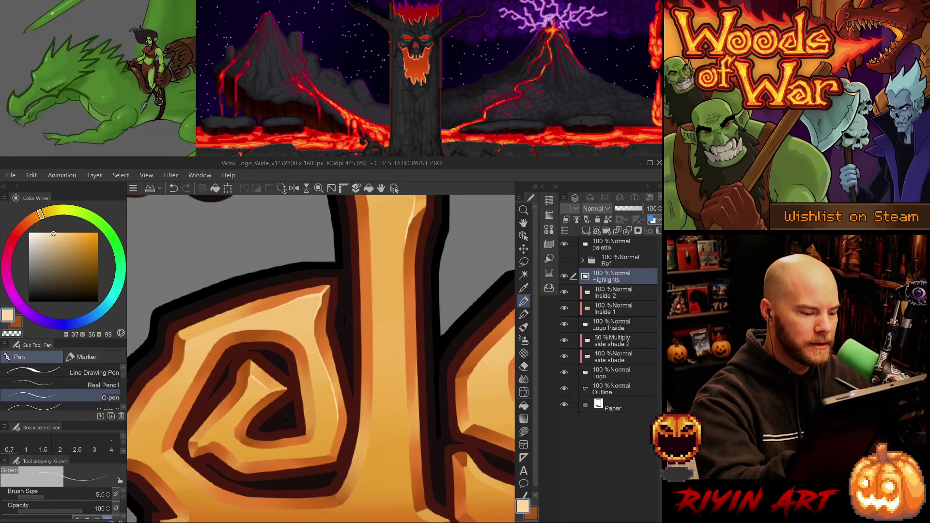
key("ctrl+z")
key("ctrl+y")
key("ctrl+z")
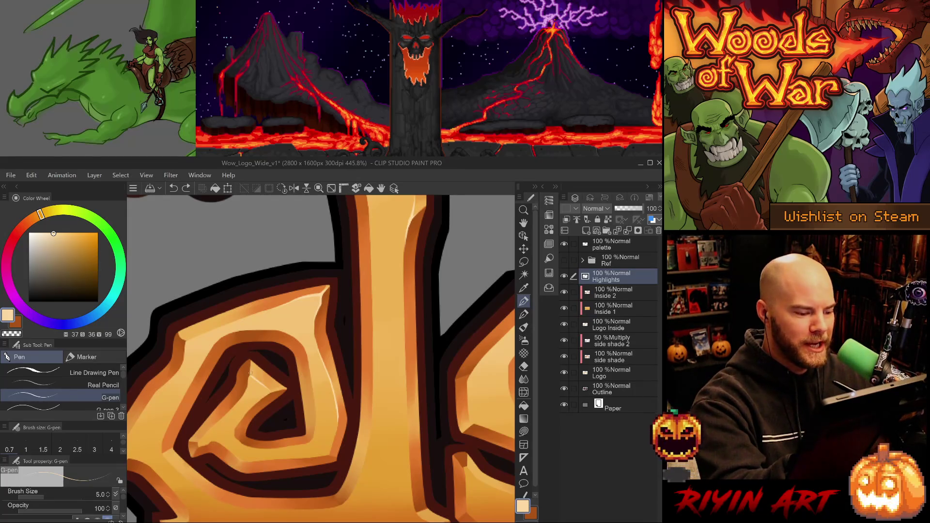
key("ctrl+y")
key("ctrl+z")
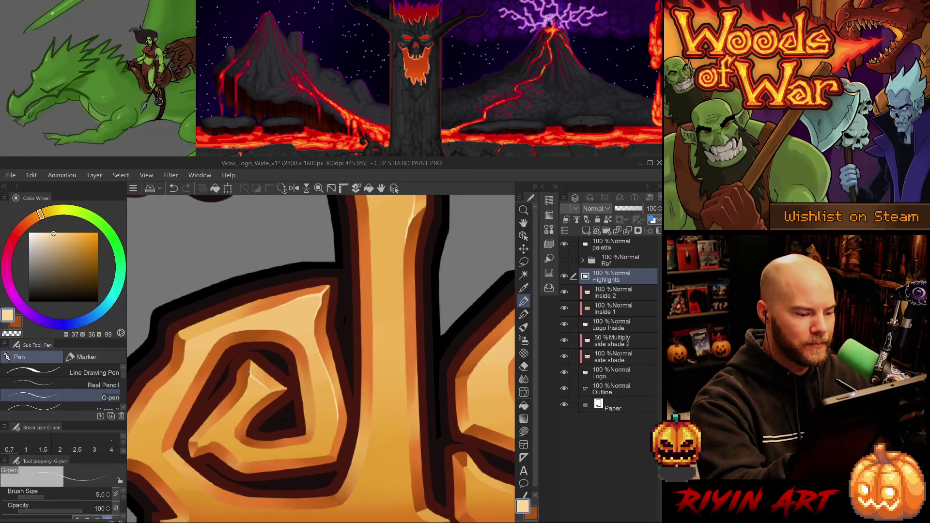
- Retry the highlight on the spiral below the bar from rotated views, undoing weak attempts
key("minus")
key("minus")
key("minus")
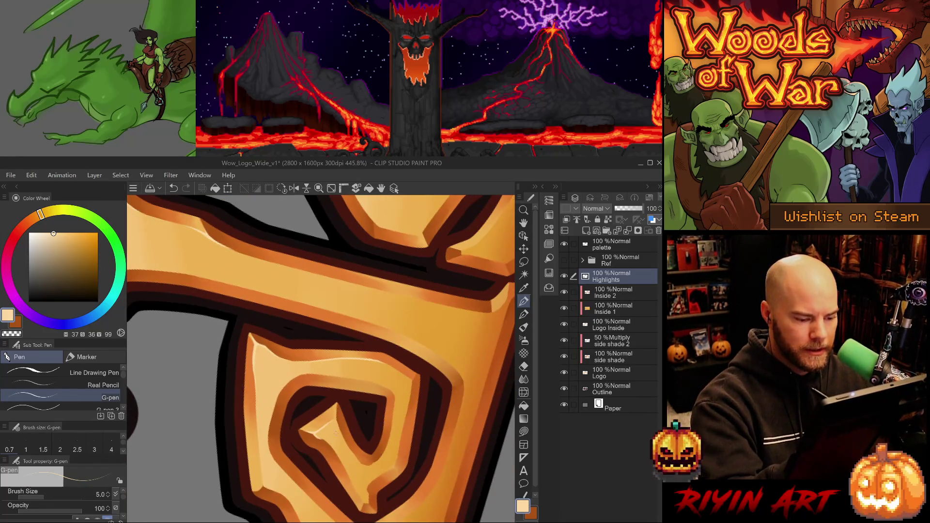
key("ctrl+z")
key("ctrl+y")
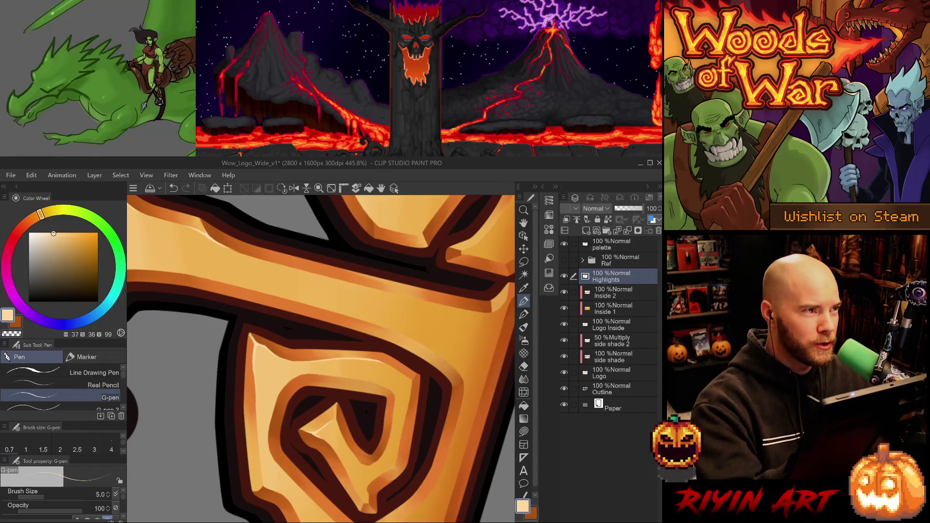
key("minus")
key("minus")
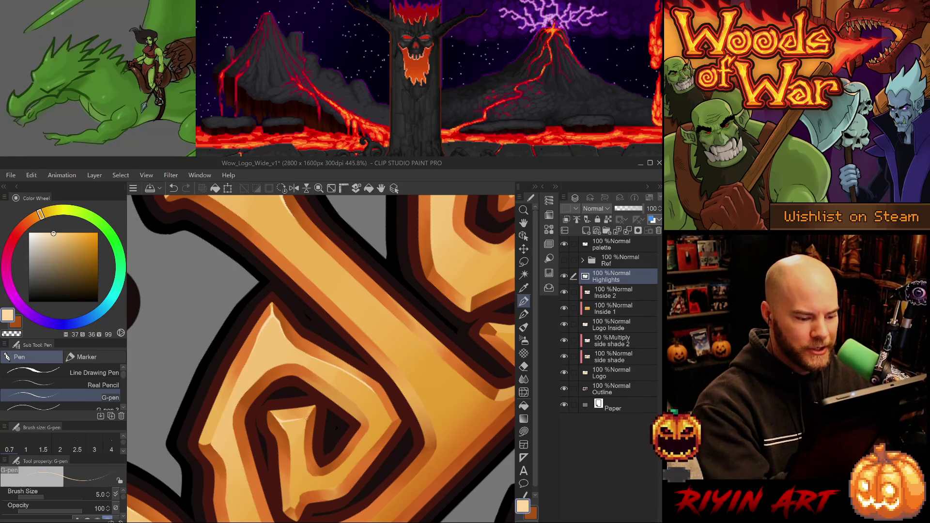
key("ctrl+z")
mouse_move(306, 419)
left_mouse_down()
mouse_move(314, 405)
mouse_move(305, 411)
left_mouse_up()
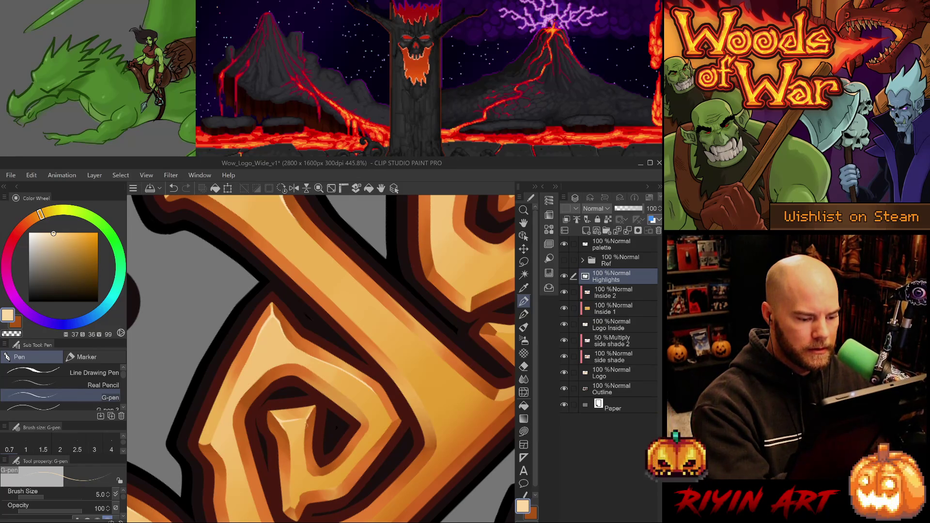
key("ctrl+z")
mouse_move(308, 421)
left_mouse_down()
mouse_move(306, 442)
mouse_move(265, 418)
left_mouse_up()
key("ctrl+z")
key("ctrl+z")
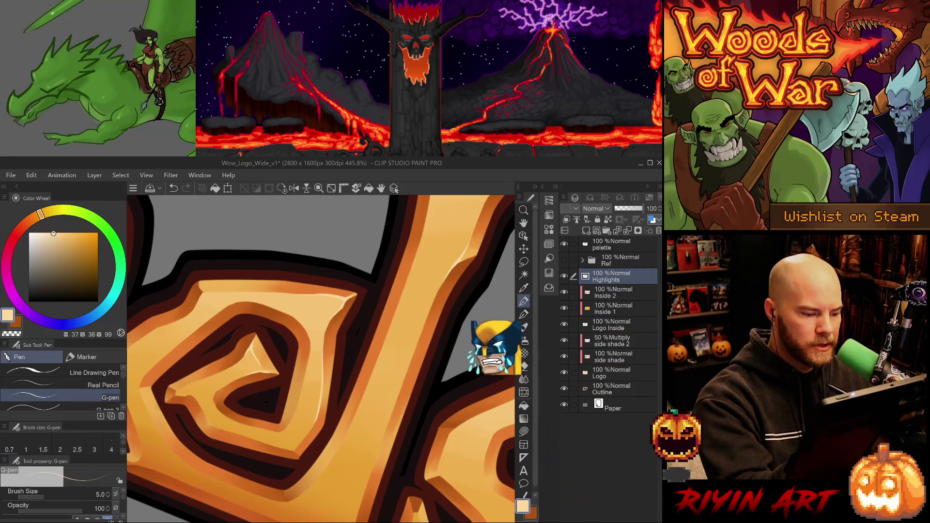
left_click_drag(319, 359, 262, 378)
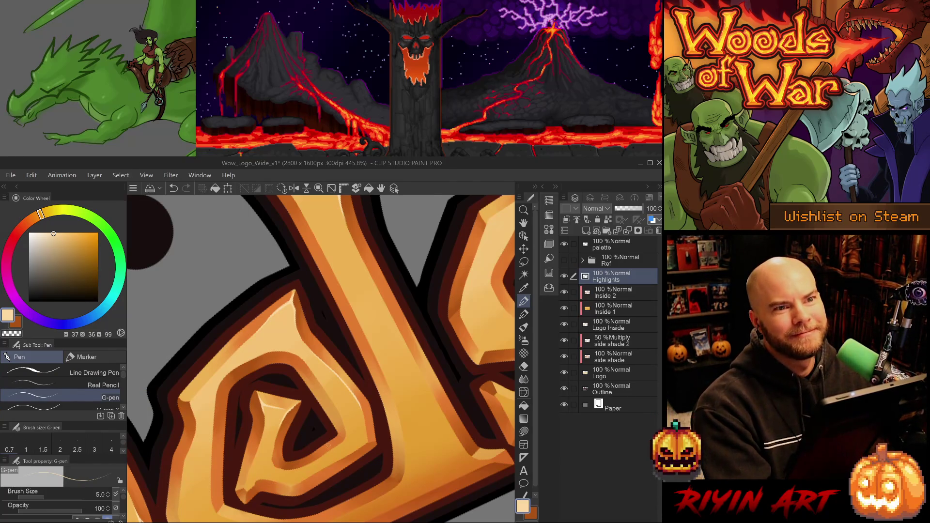
left_click_drag(326, 443, 337, 422)
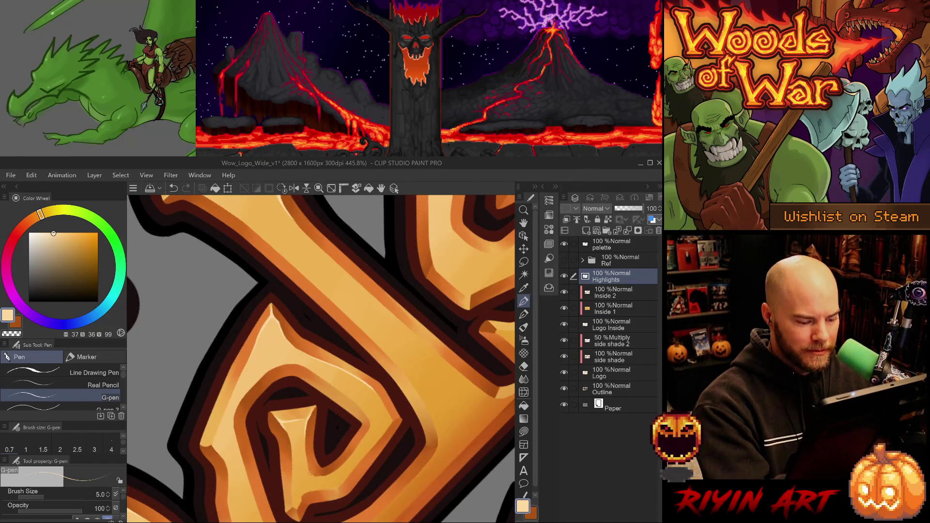
left_click_drag(386, 478, 248, 451)
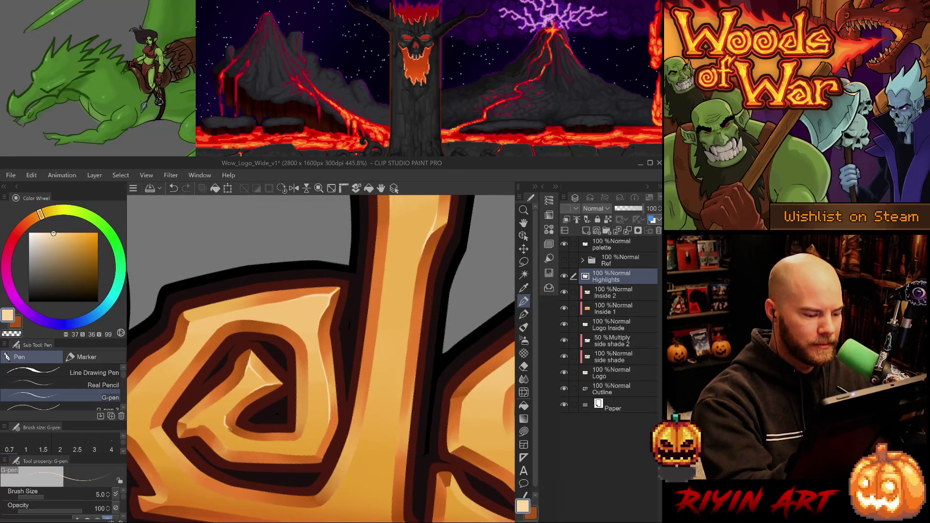
- Rotate the view to the spiral and erase unwanted highlight marks along its inner edges
key("e")
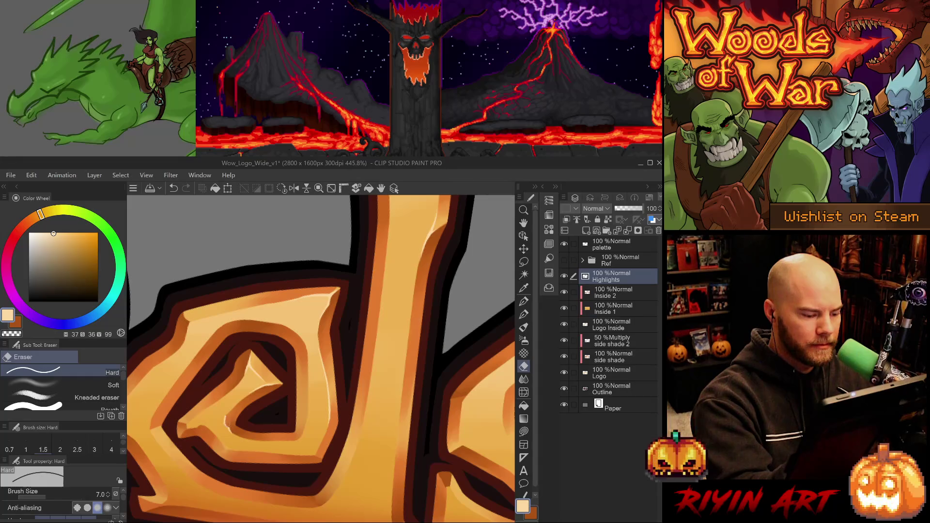
key("minus")
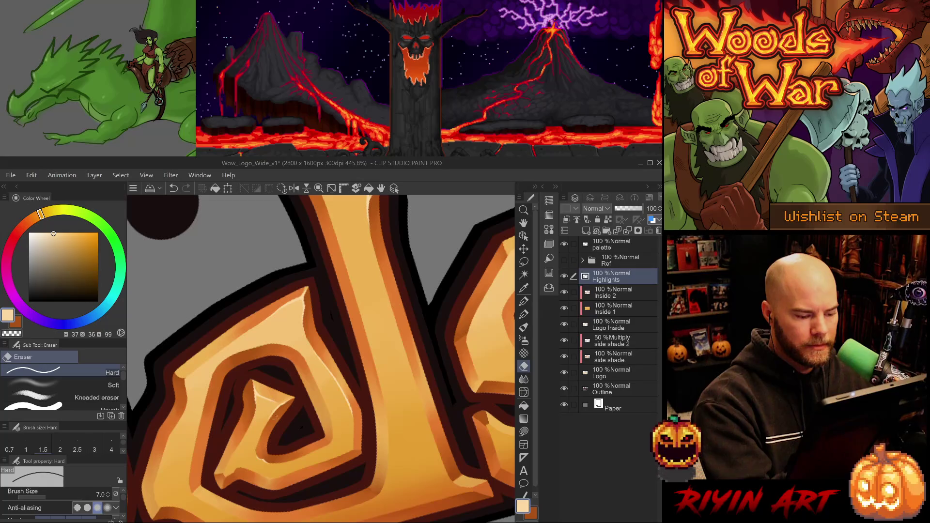
key("asciicircum")
key("asciicircum")
key("p")
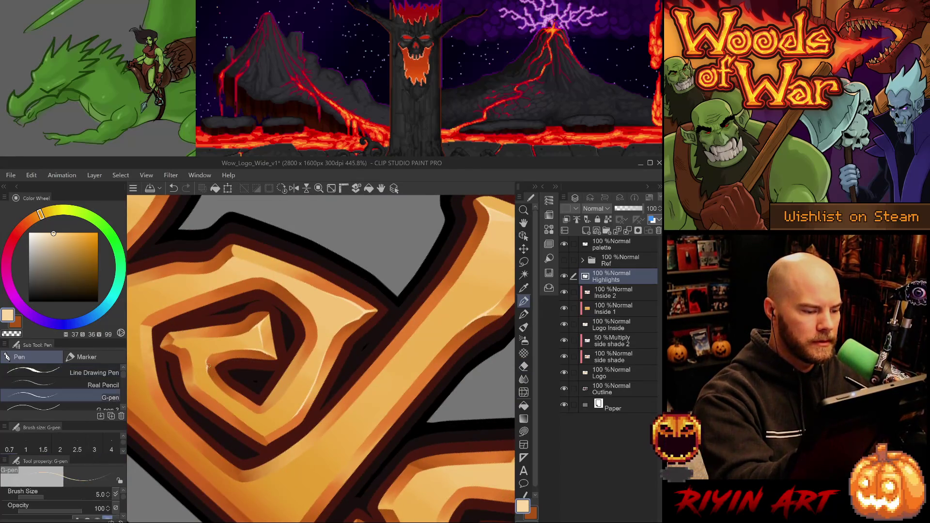
key("asciicircum")
key("asciicircum")
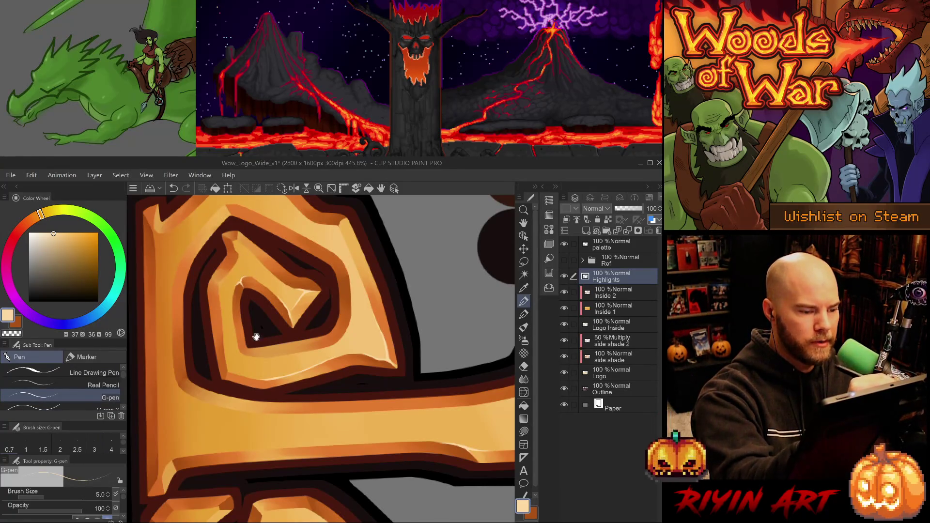
key("minus")
key("minus")
key("minus")
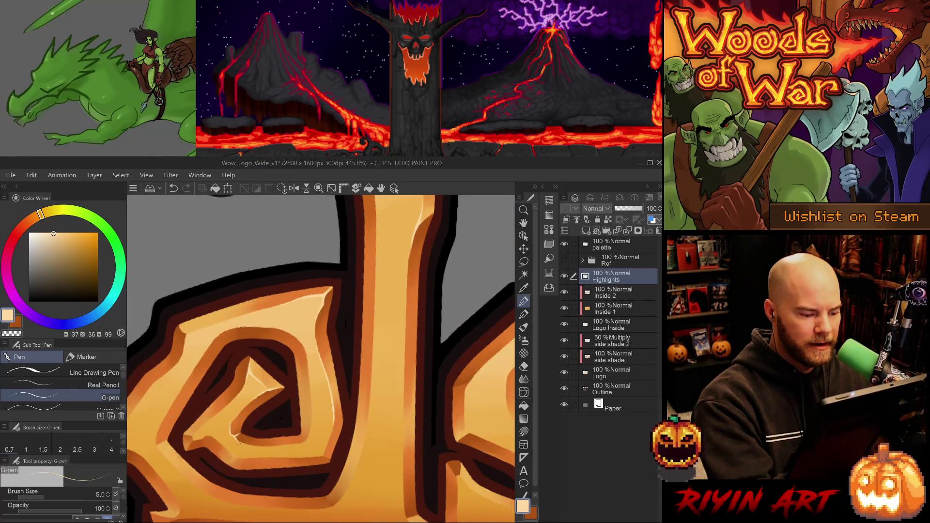
key("e")
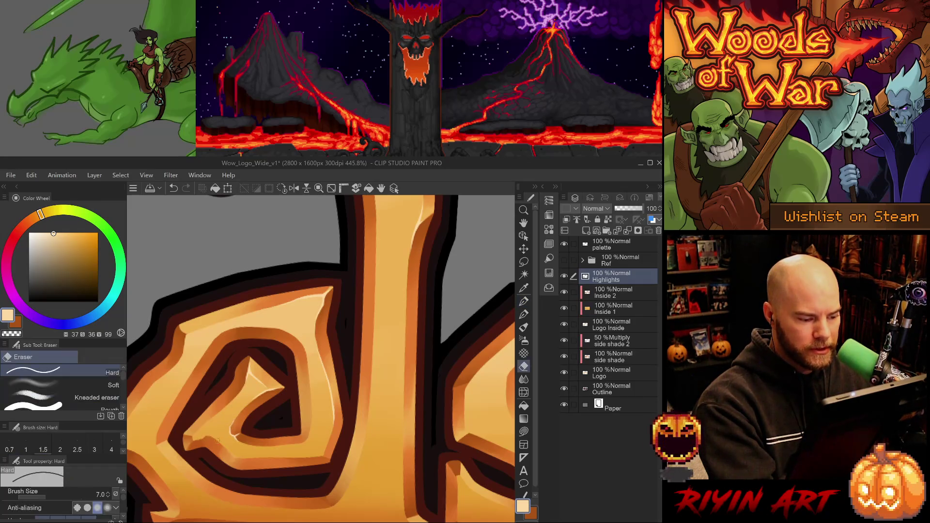
key("ctrl+z")
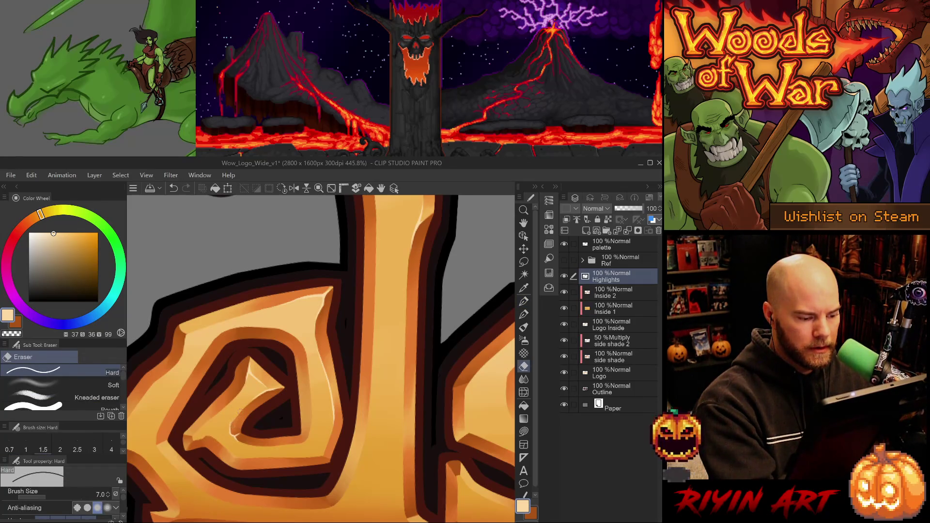
key("p")
key("ctrl+z")
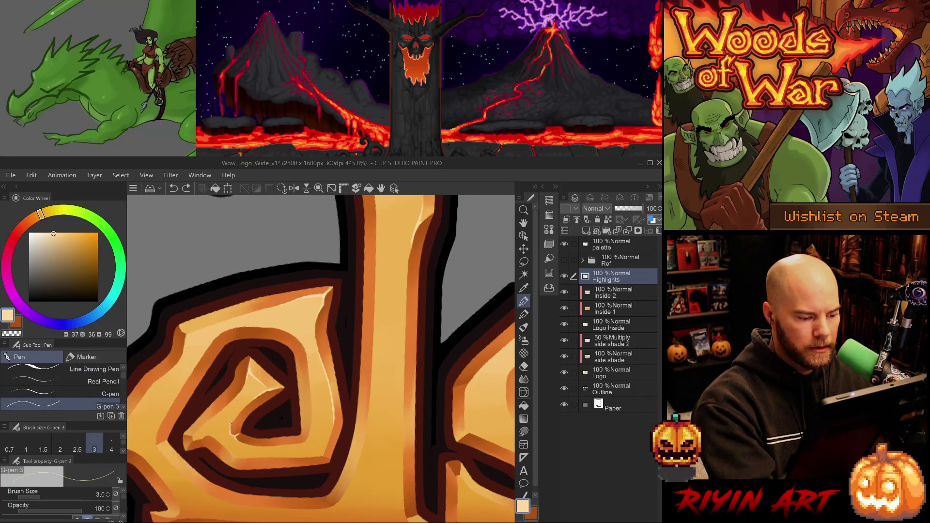
- Tidy the spiral highlights with a slightly thicker pen and eraser, comparing results via undo/redo
key("comma")
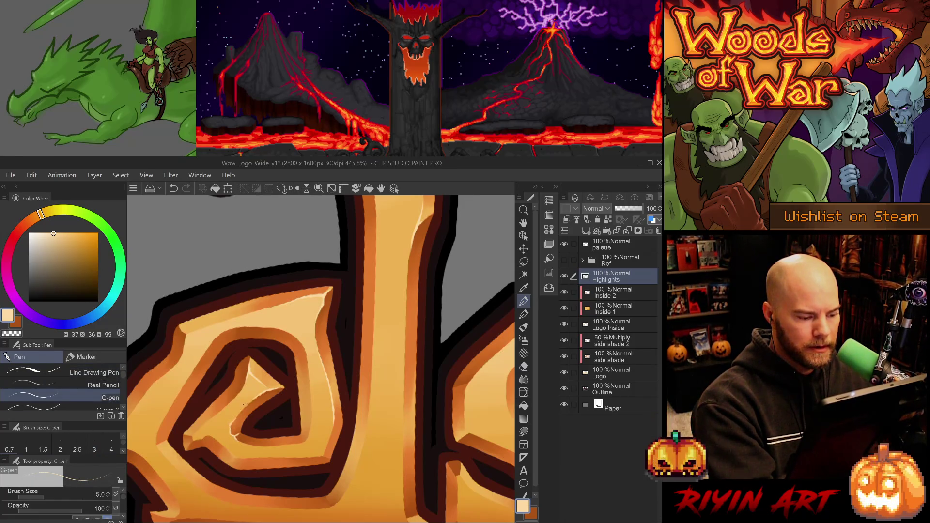
key("e")
key("p")
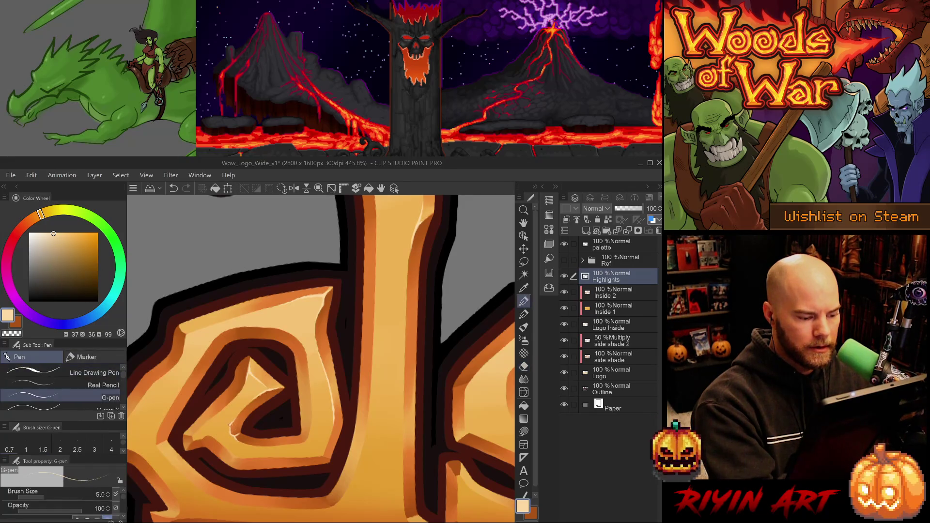
key("e")
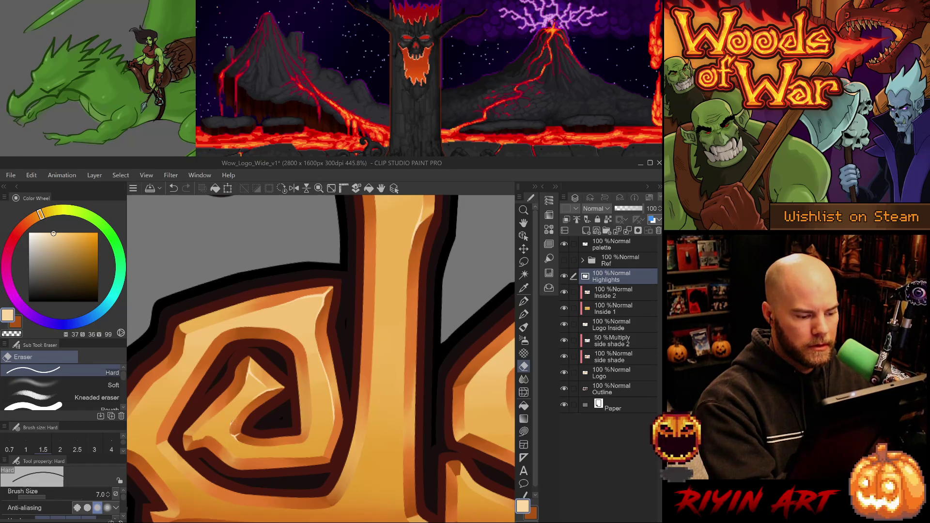
key("ctrl+z")
key("ctrl+y")
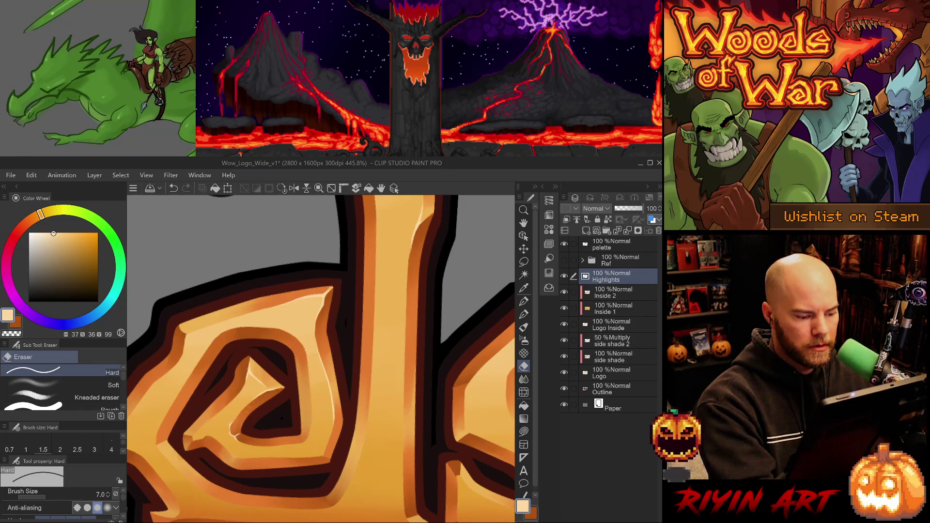
key("minus")
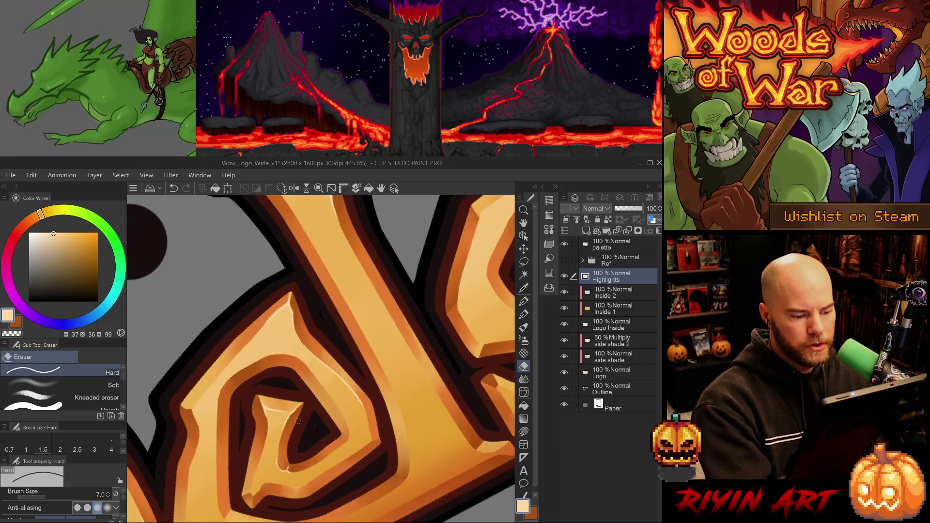
key("ctrl+z")
key("ctrl+y")
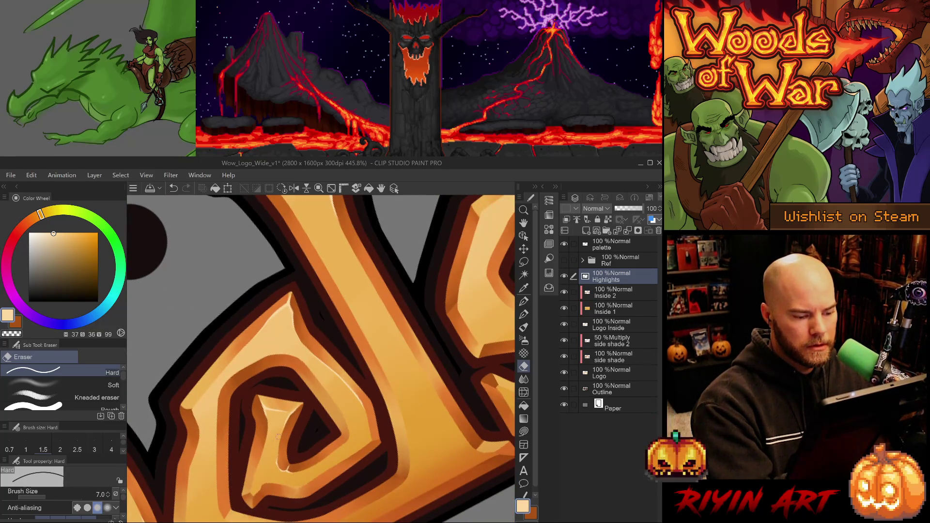
- Paint a small light highlight on the spiral edge and clean its stray marks
key("p")
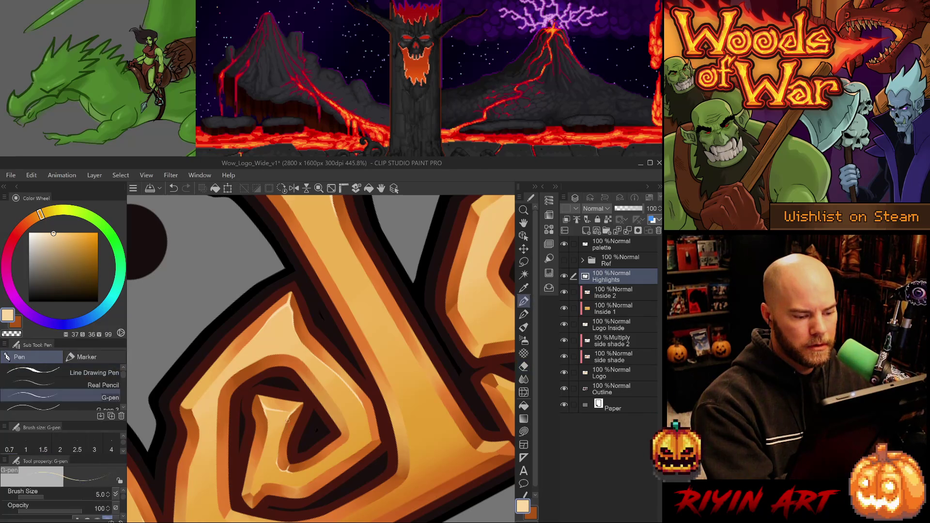
key("ctrl+z")
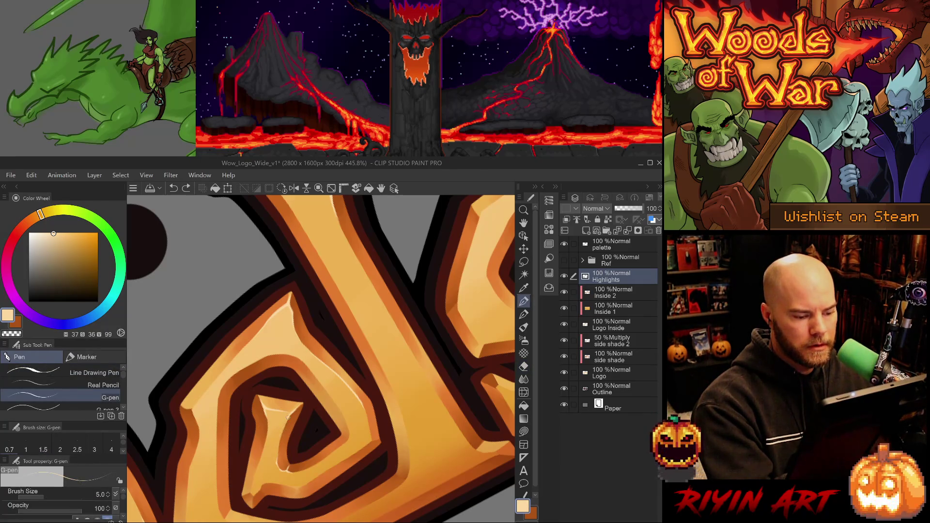
mouse_move(284, 418)
left_mouse_down()
mouse_move(285, 439)
mouse_move(286, 431)
left_mouse_up()
key("ctrl+z")
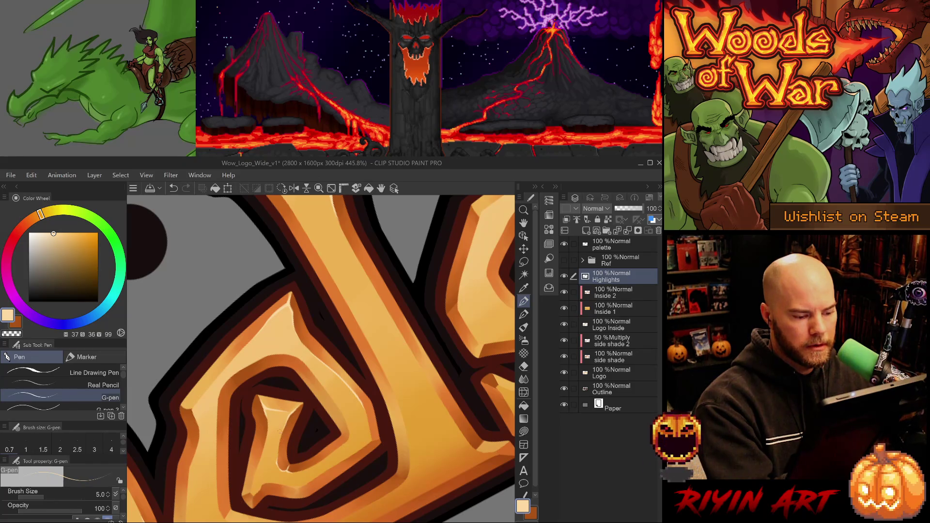
key("e")
mouse_move(301, 400)
left_mouse_down()
mouse_move(315, 404)
mouse_move(267, 351)
left_mouse_up()
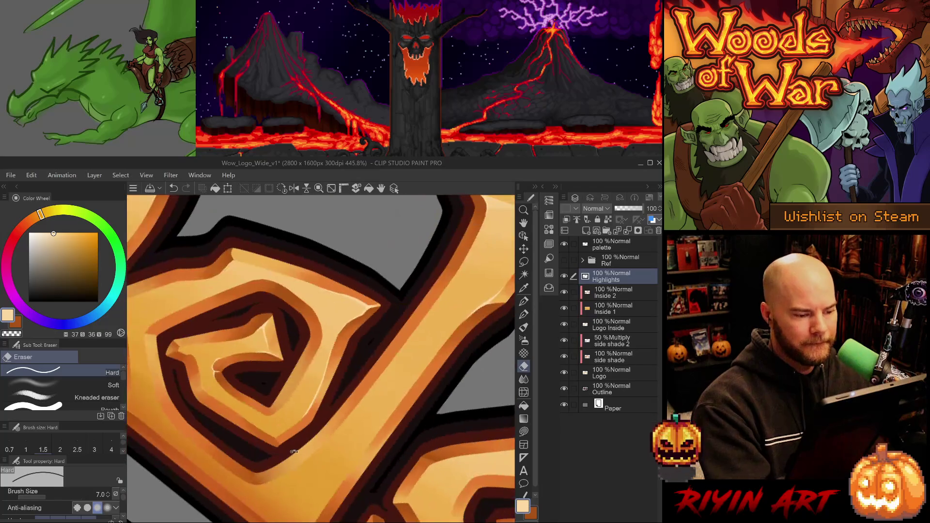
- Start highlighting the second spiral, undoing a test stroke and resetting the view rotation
key("p")
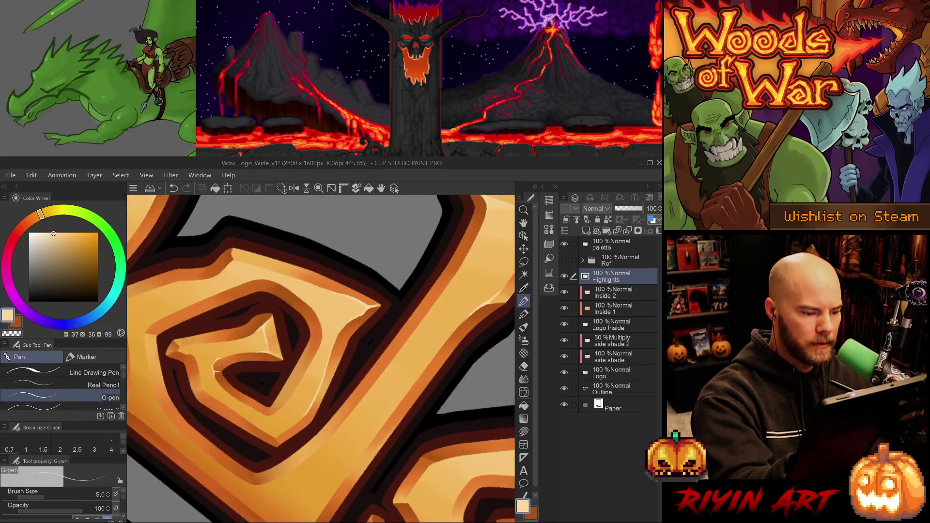
key("e")
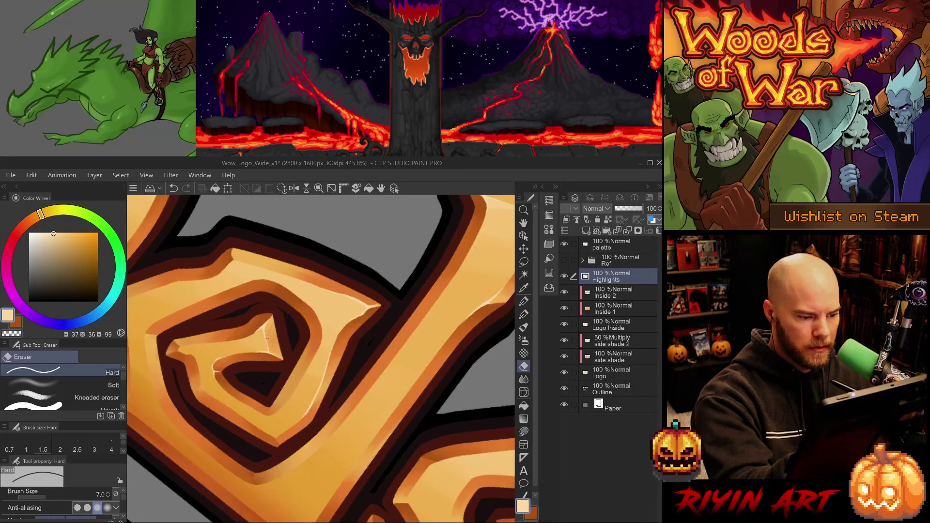
key("p")
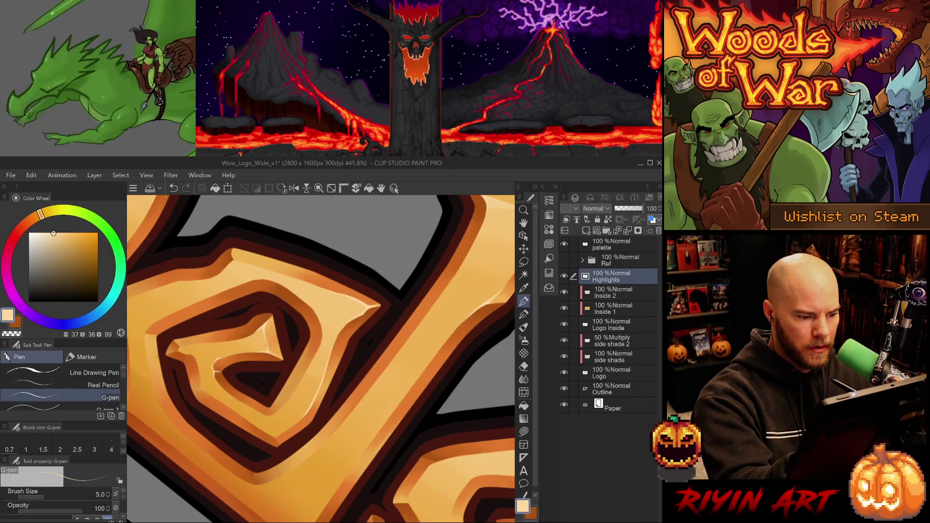
mouse_move(271, 341)
left_mouse_down()
mouse_move(255, 441)
mouse_move(277, 403)
left_mouse_up()
key("ctrl+z")
key("ctrl+z")
key("e")
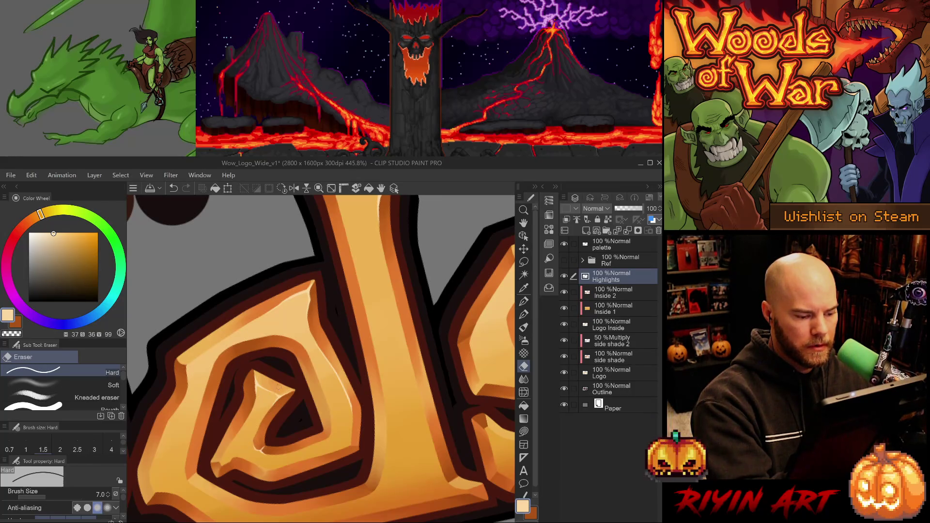
key("ctrl+@")
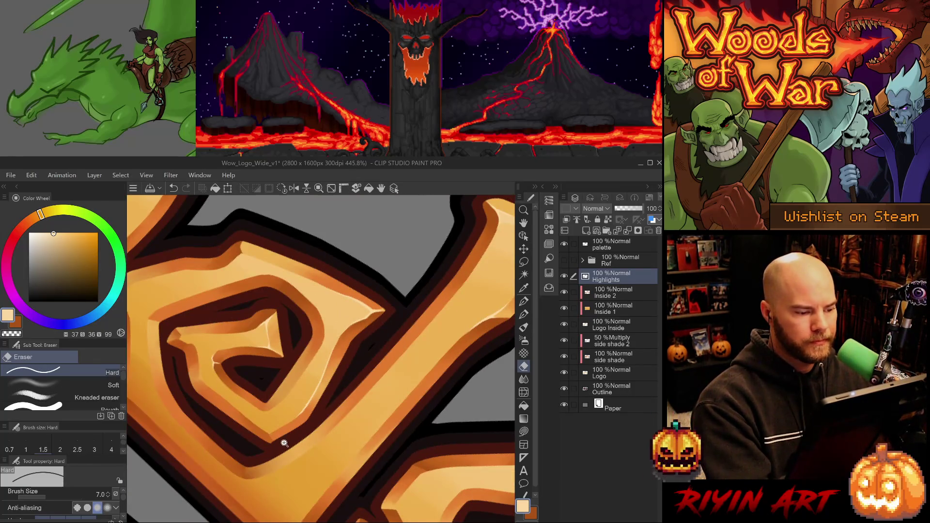
- Erase excess highlight along the spiral's lower edge and paint a small edge highlight
key("p")
key("e")
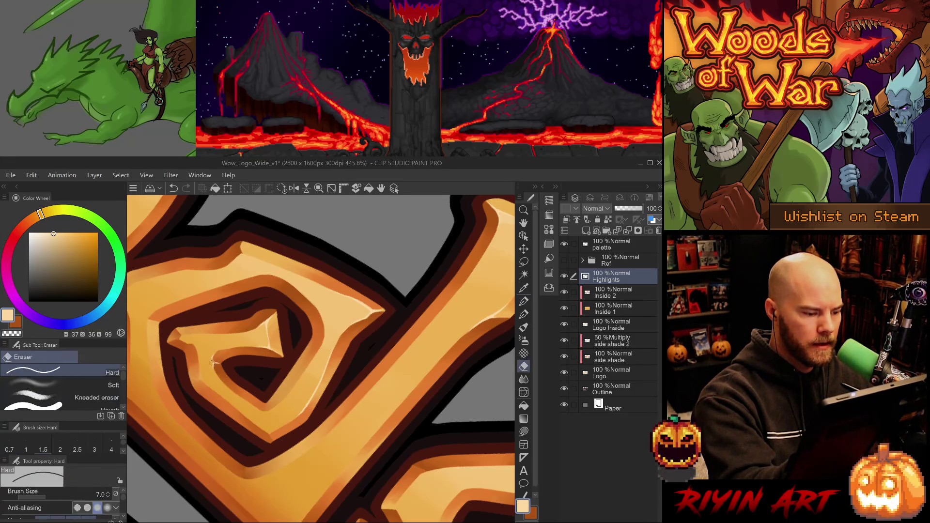
key("ctrl+z")
left_click_drag(216, 366, 223, 389)
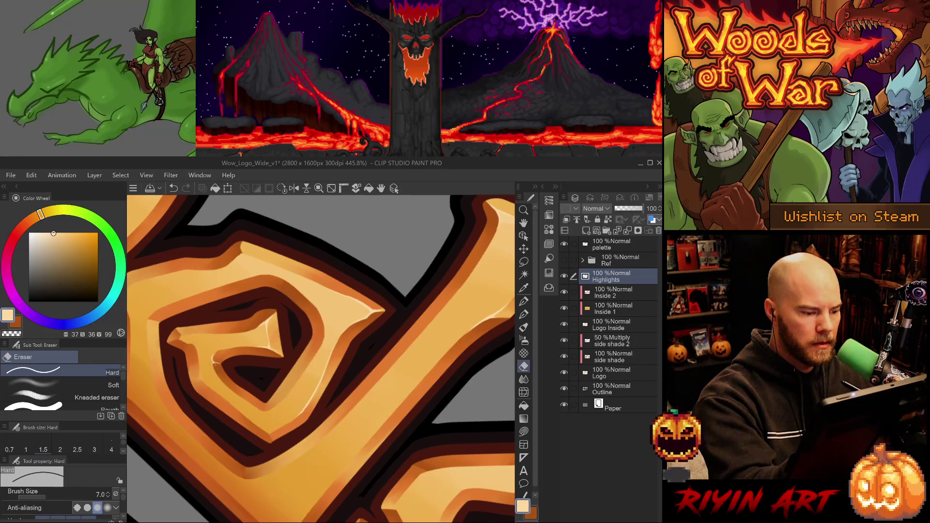
key("p")
key("ctrl+z")
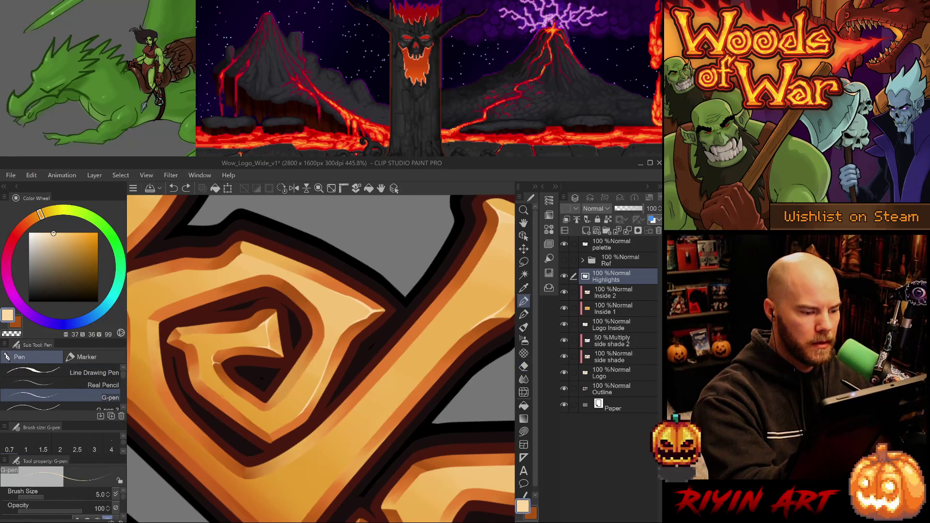
key("period")
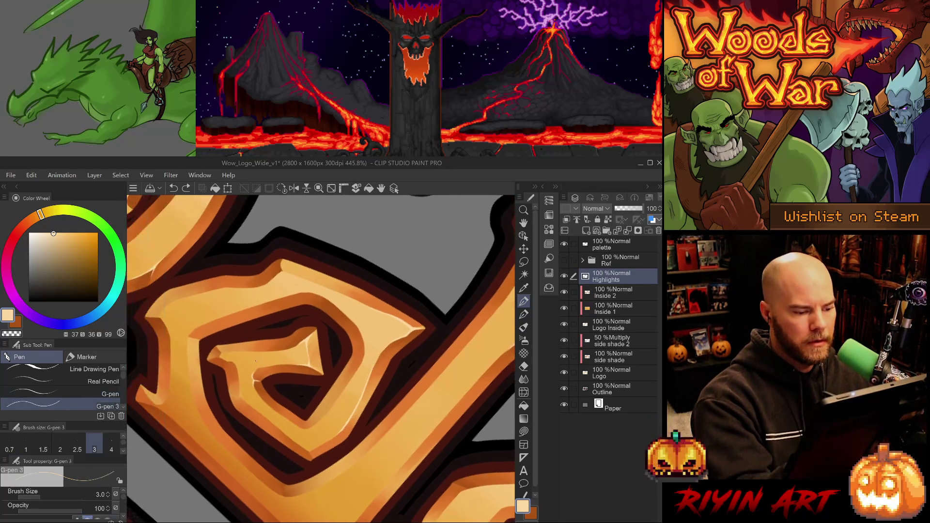
key("comma")
left_click_drag(251, 378, 256, 383)
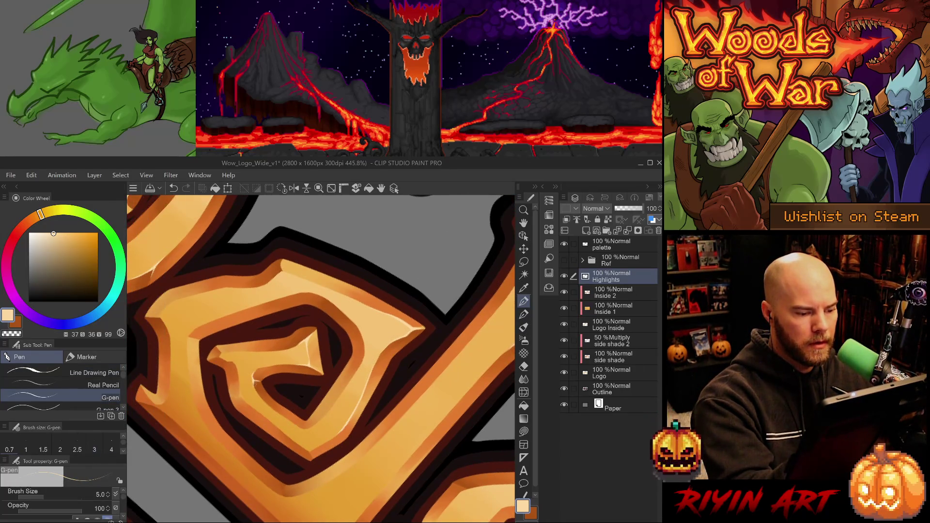
- Rotate and zoom toward the spiral to refine its highlights with eraser and pen
key("minus")
key("minus")
key("minus")
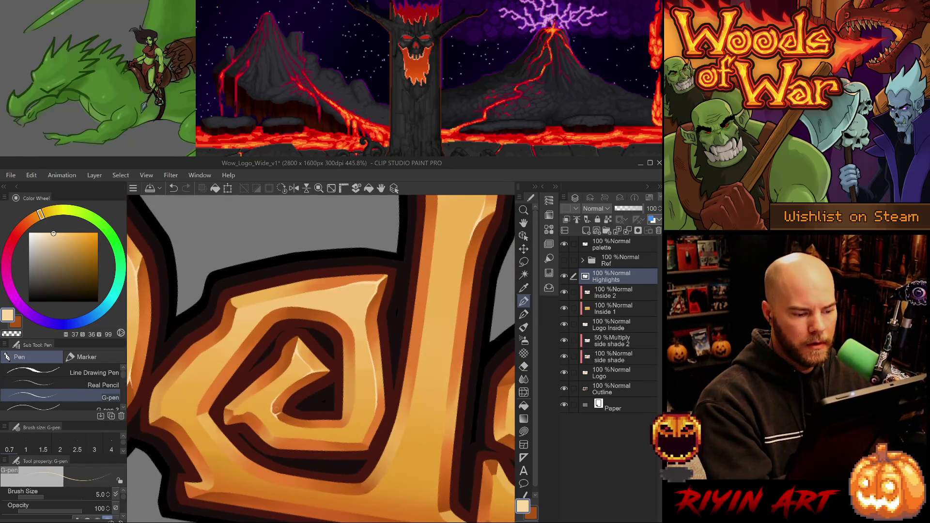
key("e")
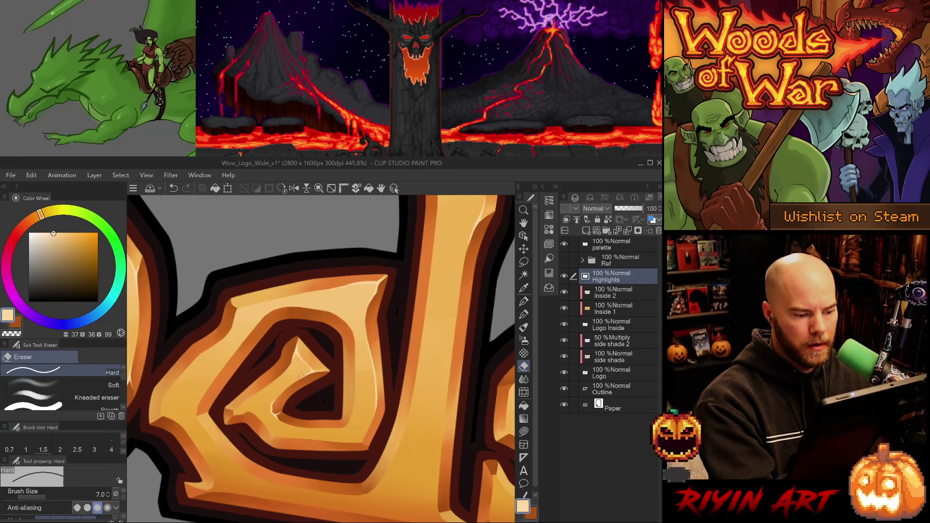
key("minus")
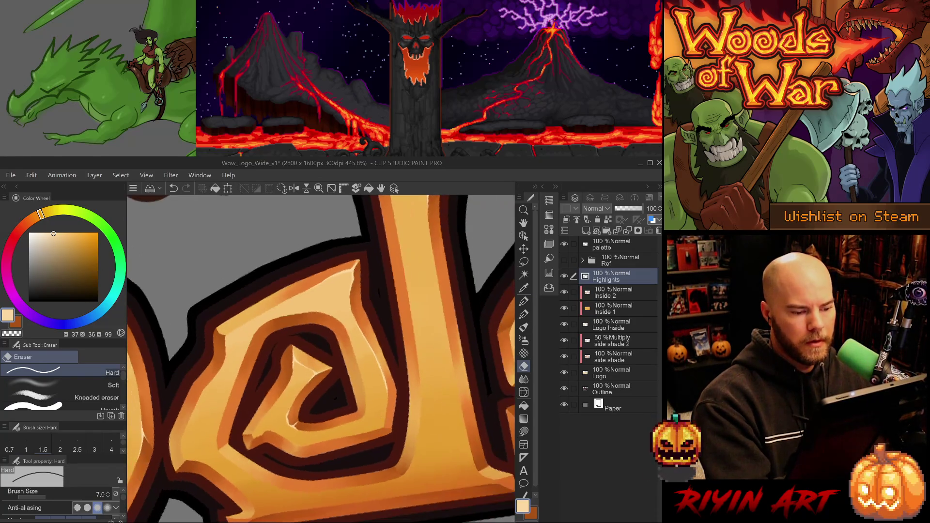
key("p")
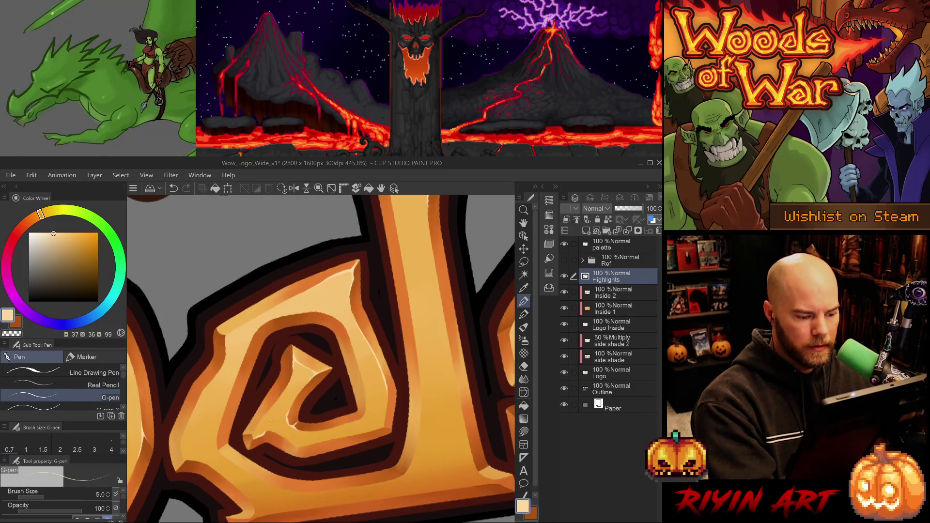
key("minus")
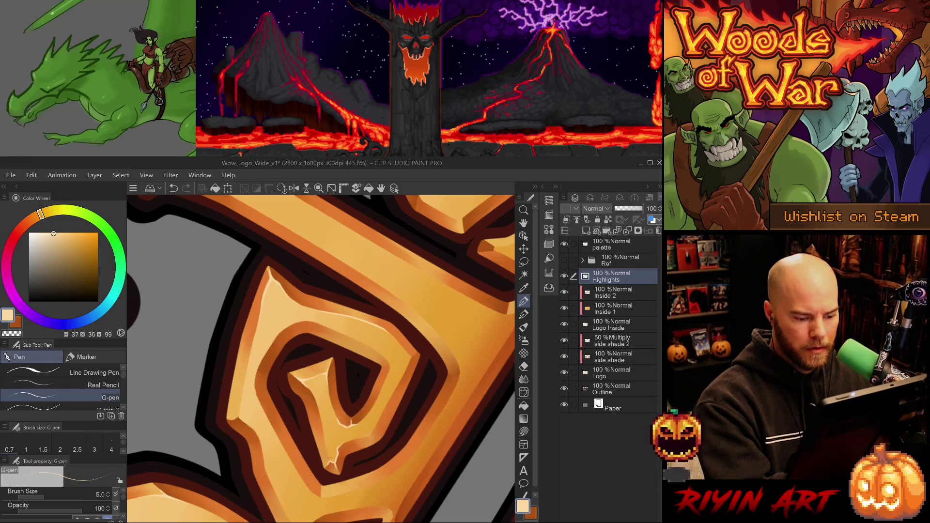
- Repaint the highlight along the spiral's inner edge, undoing an overlong stroke
key("ctrl+z")
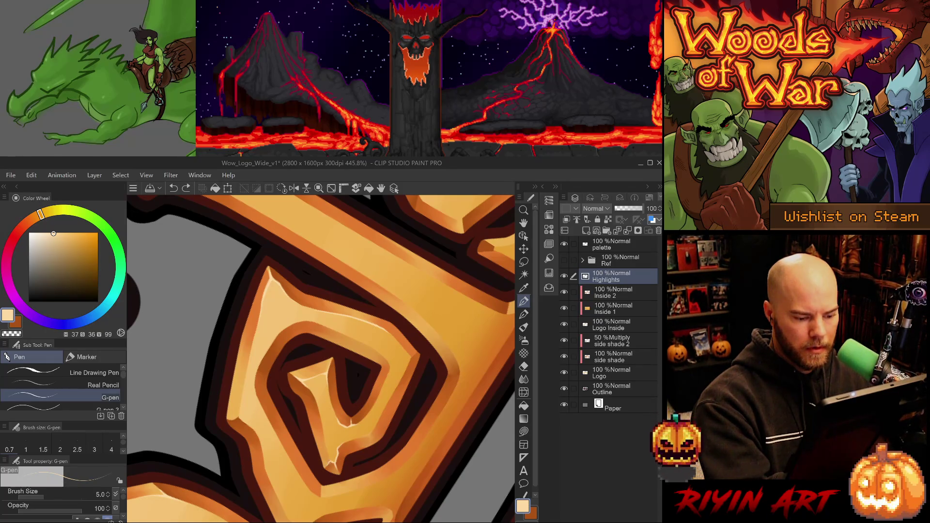
left_click_drag(330, 457, 335, 465)
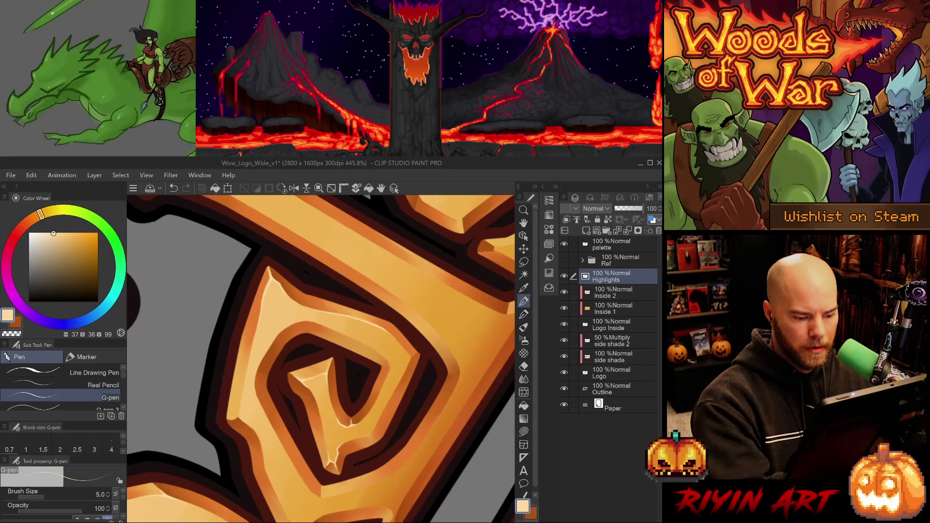
key("e")
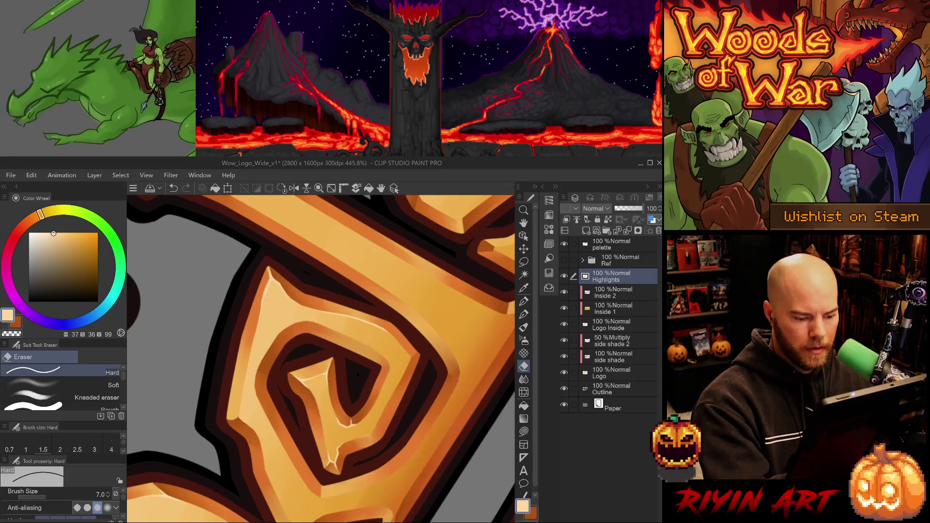
key("p")
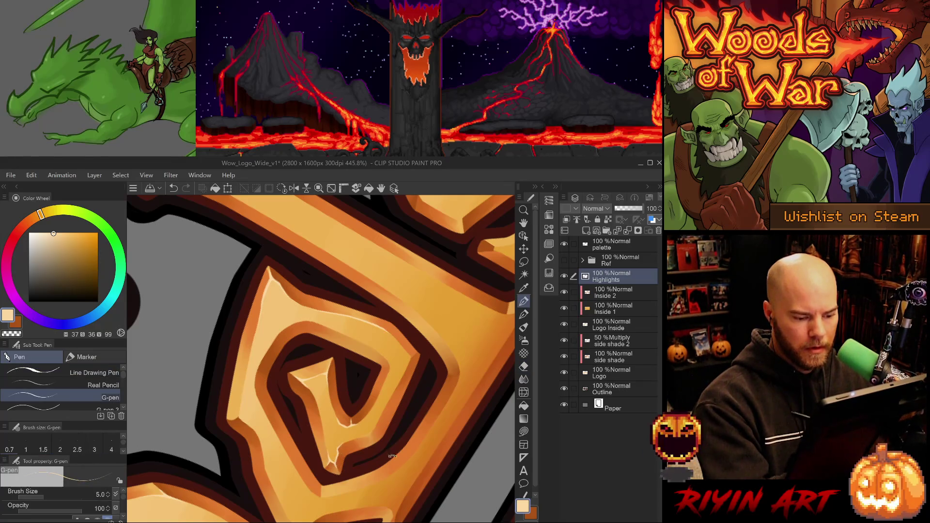
left_click_drag(339, 474, 243, 357)
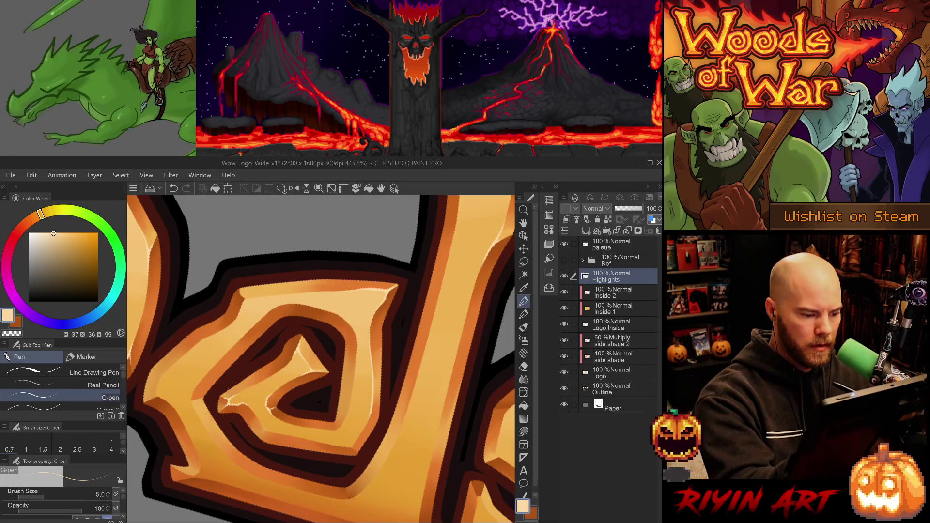
key("ctrl+z")
left_click_drag(271, 368, 324, 465)
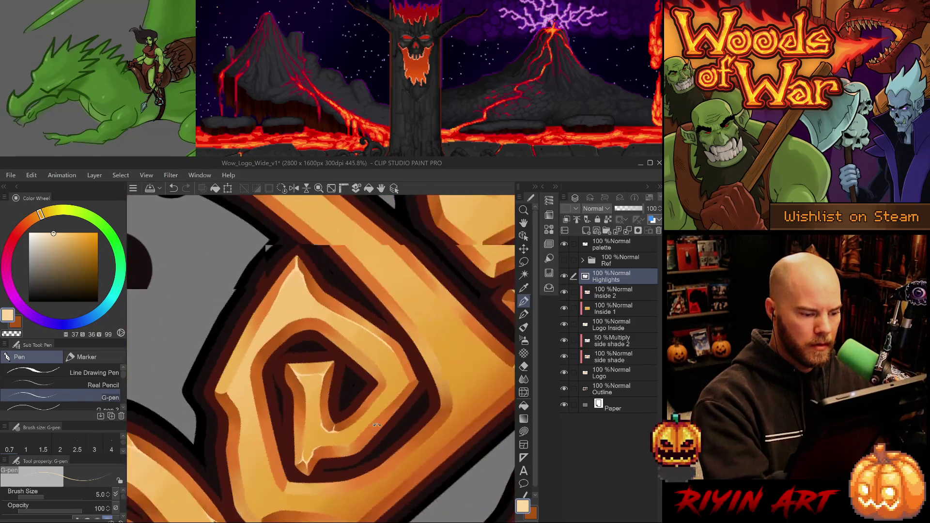
- Straighten and re-rotate the view, then erase to shorten the highlight's lower tip
key("e")
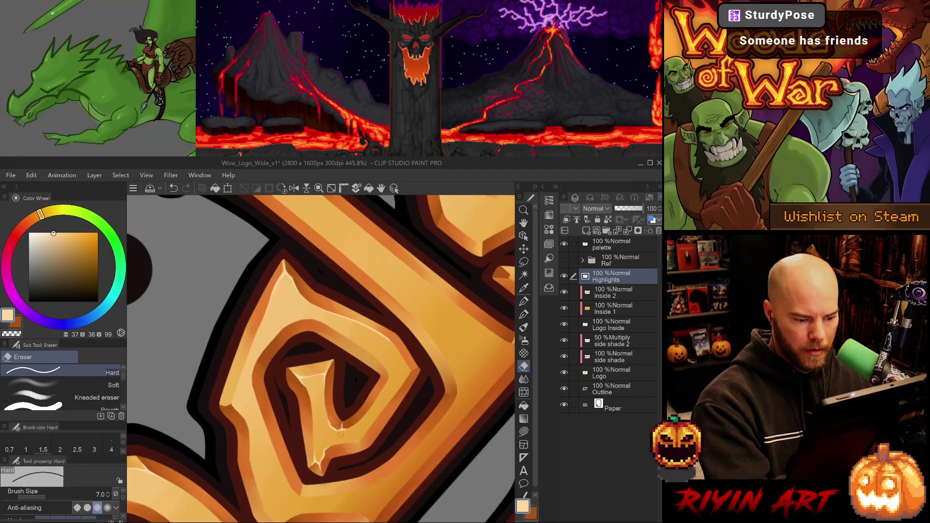
key("ctrl+shift+r")
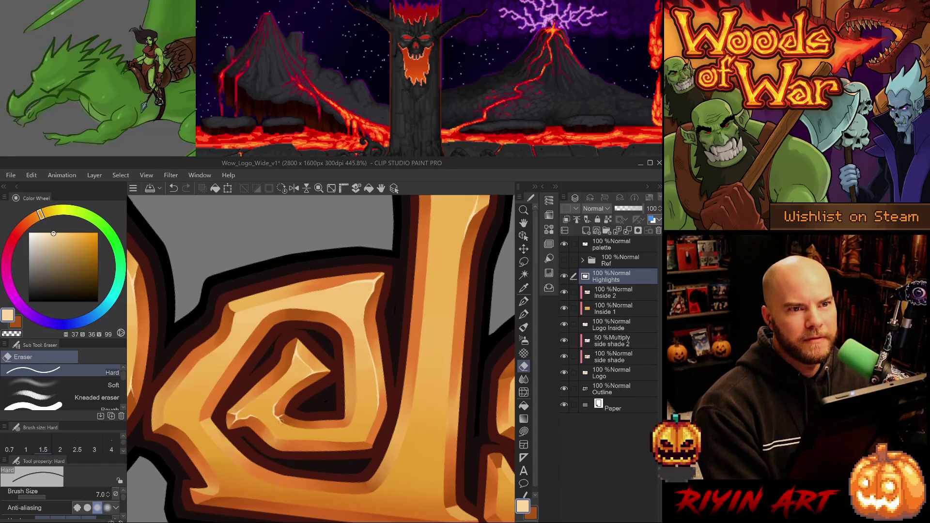
key("minus")
key("minus")
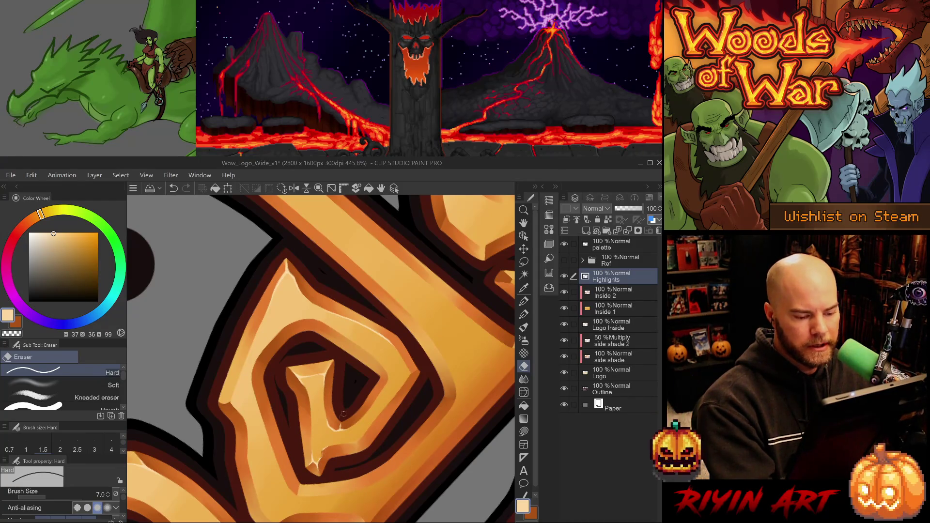
key("ctrl+z")
left_click_drag(324, 457, 330, 461)
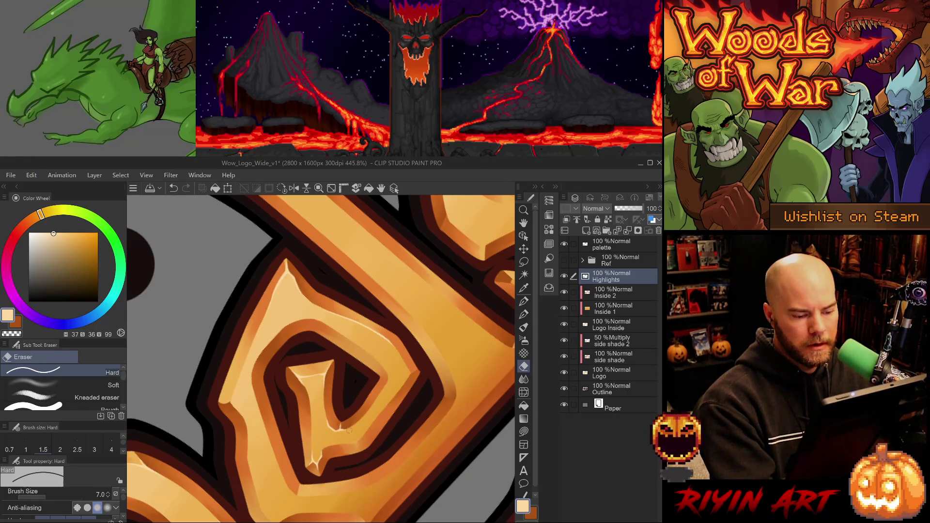
key("ctrl+z")
left_click_drag(317, 470, 323, 445)
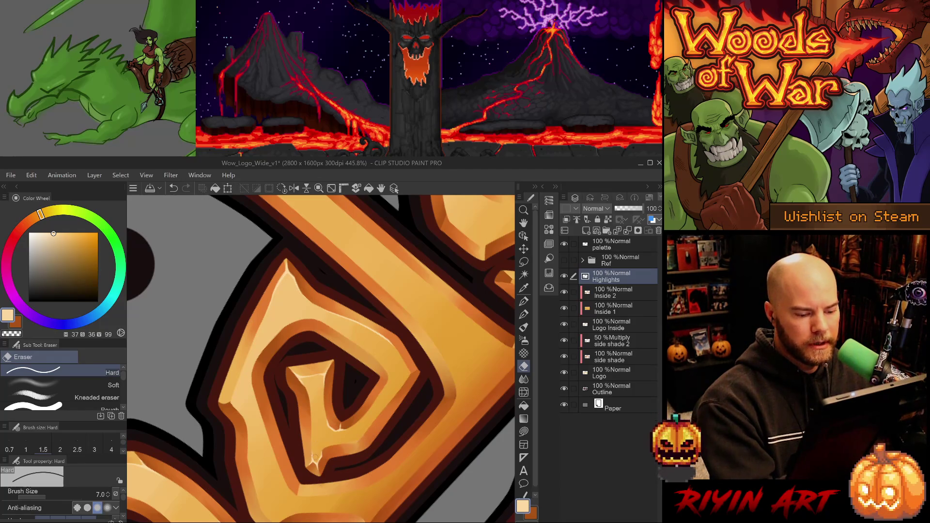
- Compare the trimmed tip with undo and redo, keeping the shortened version
key("ctrl+z")
key("ctrl+y")
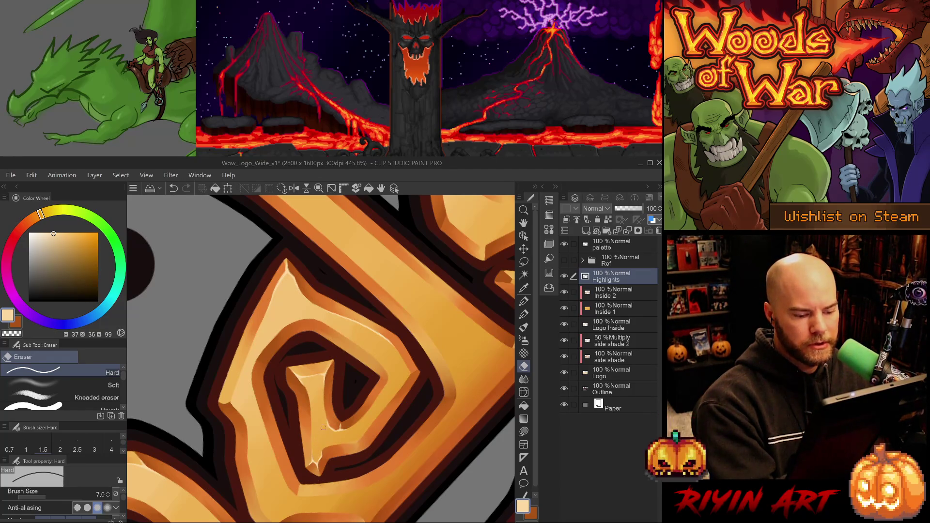
key("ctrl+z")
key("ctrl+y")
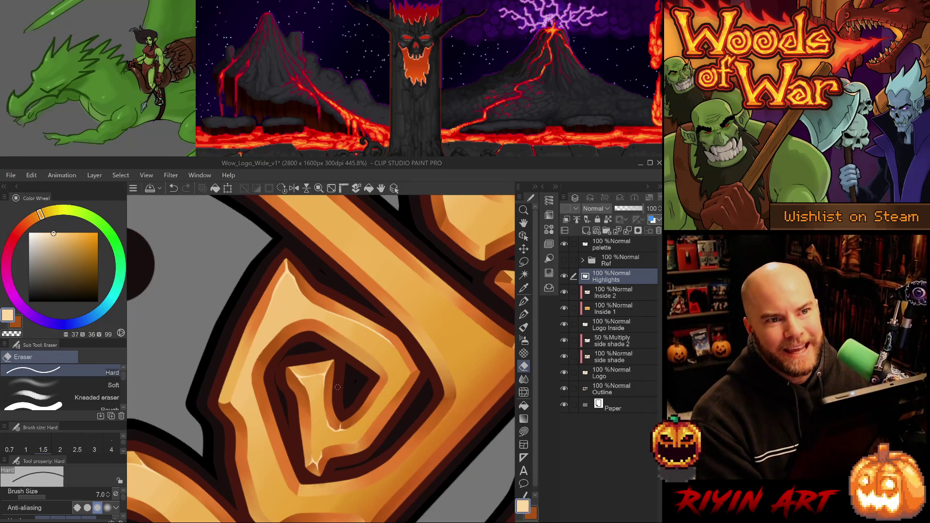
key("p")
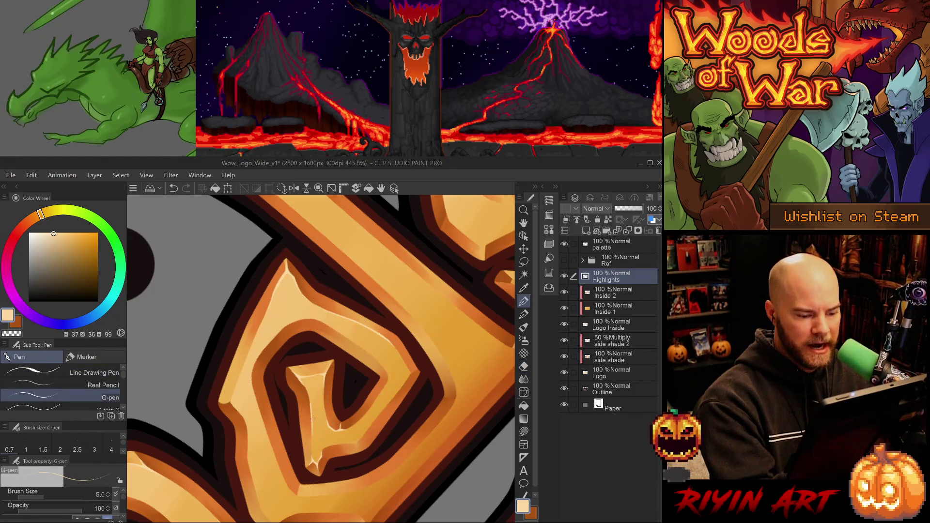
key("e")
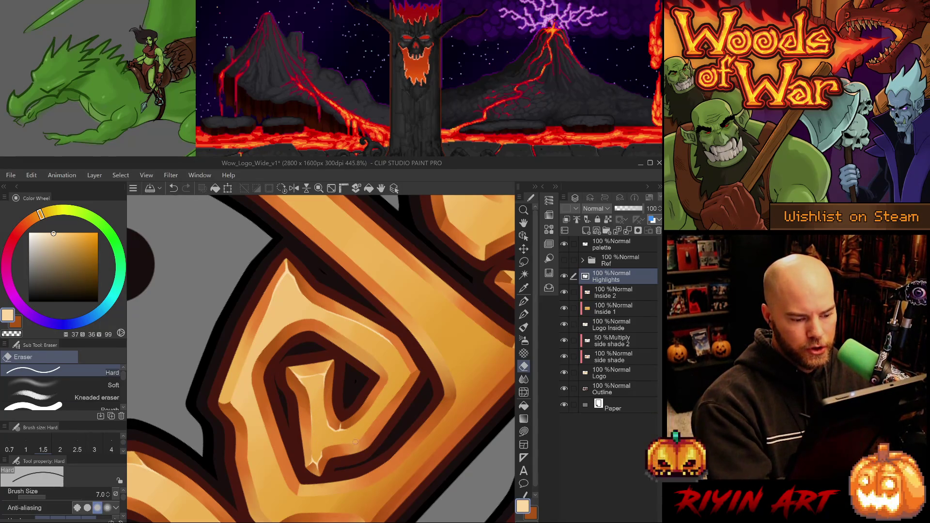
key("asciicircum")
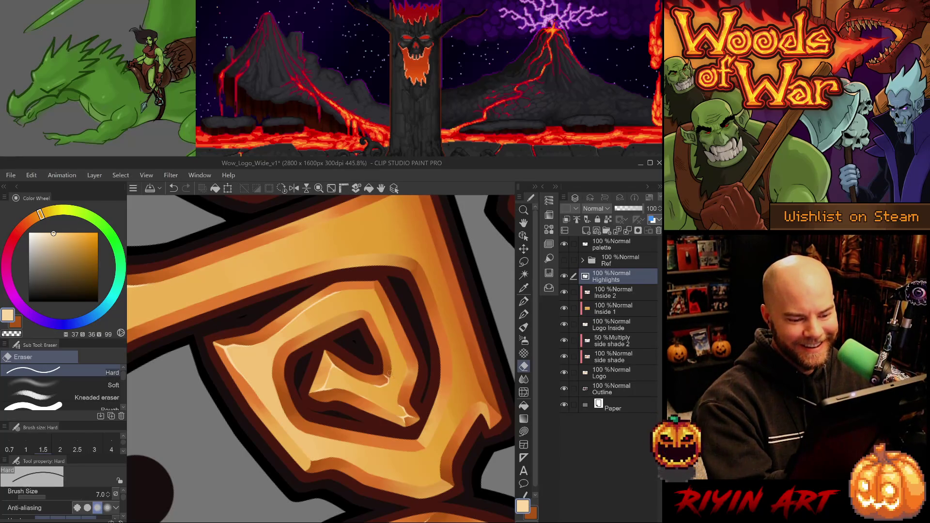
- Test and undo a small erase, then draw a short highlight on another spiral's inner edge
key("asciicircum")
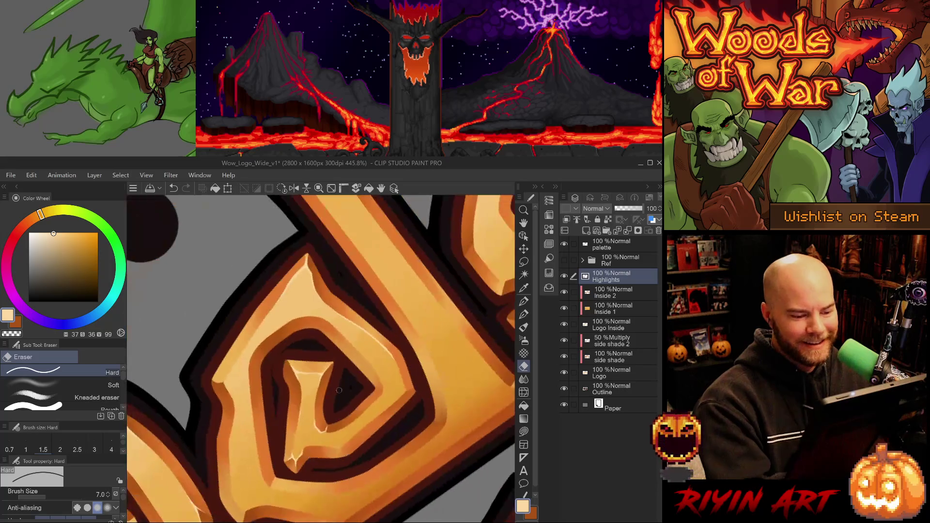
left_click_drag(328, 425, 323, 439)
key("asciicircum")
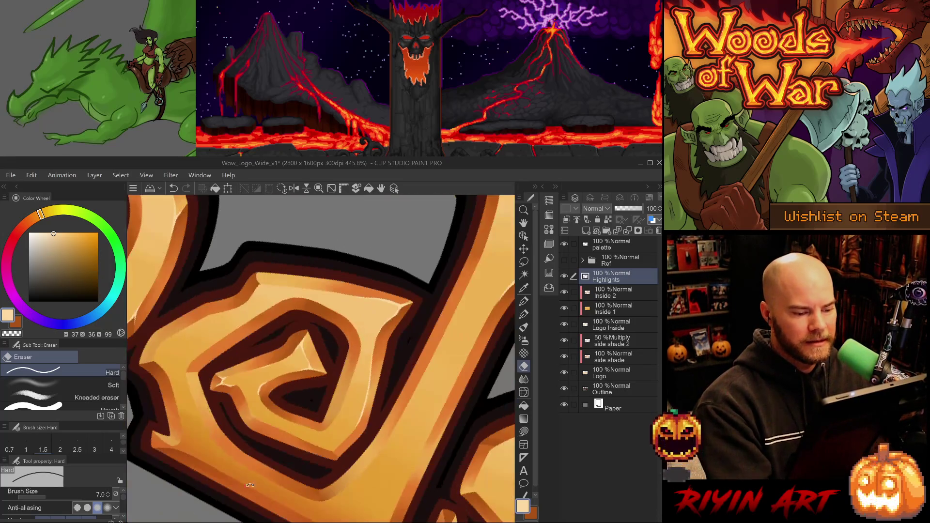
key("ctrl+z")
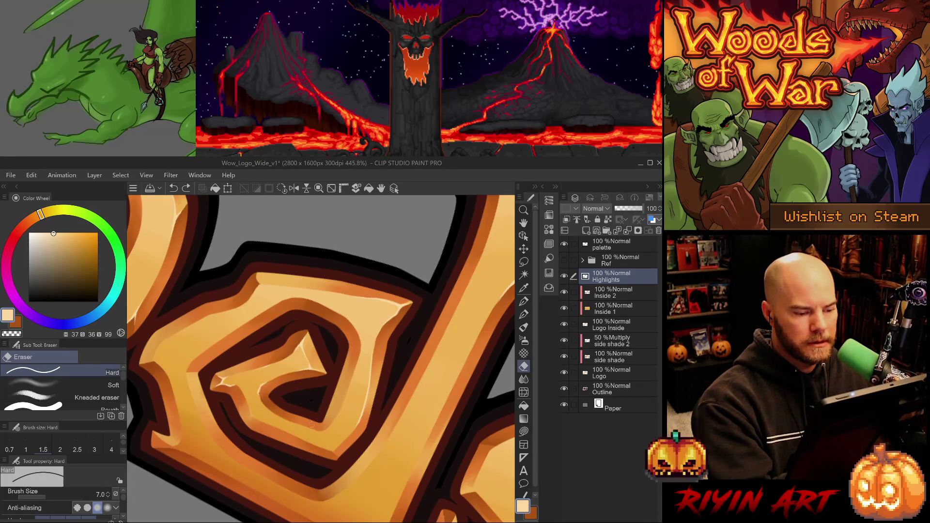
key("p")
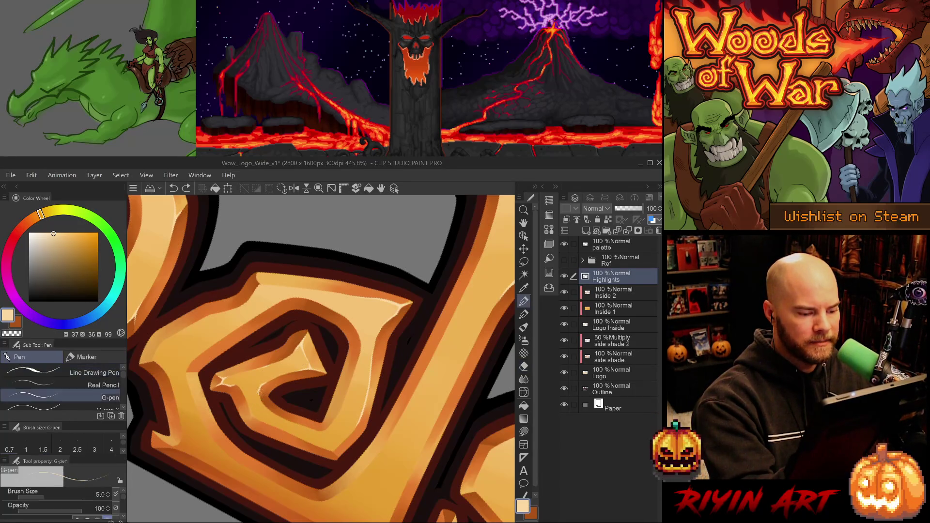
mouse_move(260, 395)
left_mouse_down()
mouse_move(263, 404)
mouse_move(271, 380)
mouse_move(255, 371)
mouse_move(257, 385)
left_mouse_up()
key("ctrl+z")
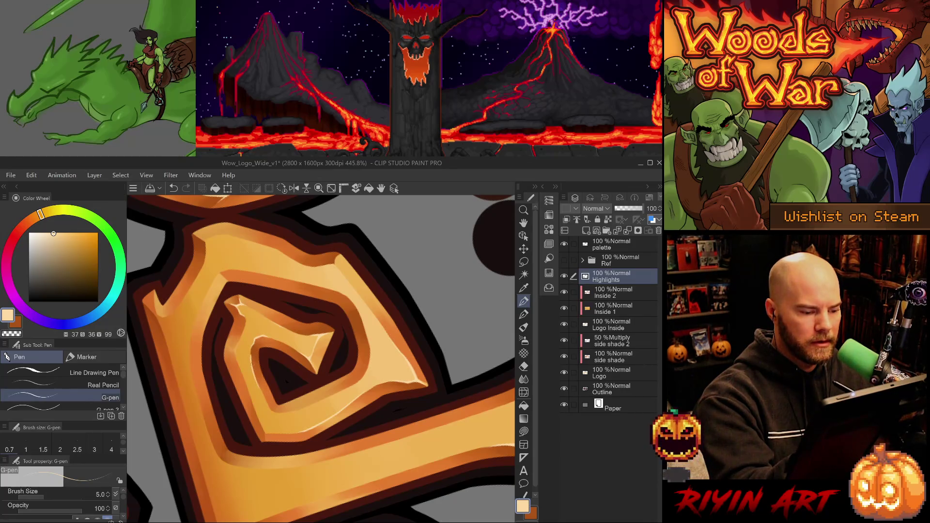
- Redraw a thin pale highlight along the spiral's left inner edge until it sits cleanly
key("ctrl+z")
left_click_drag(252, 354, 259, 390)
key("ctrl+z")
left_click_drag(250, 355, 262, 394)
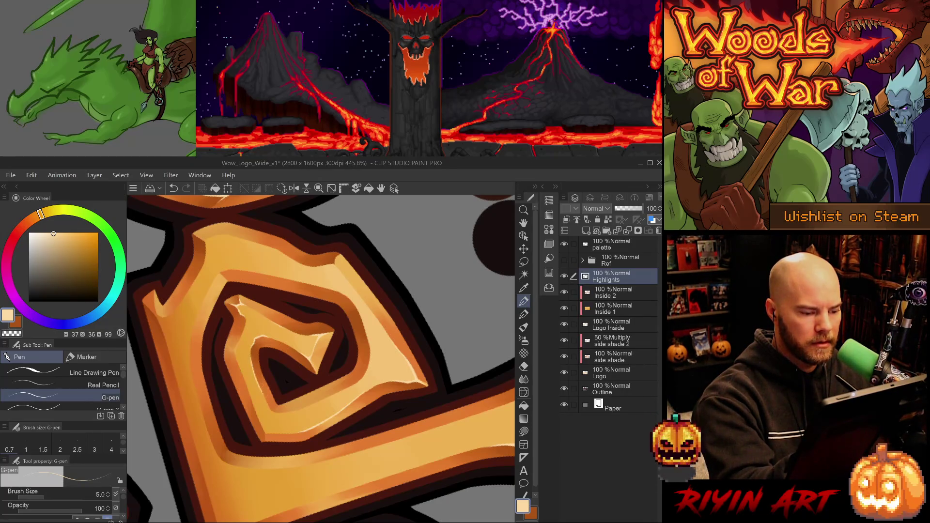
left_click_drag(252, 358, 262, 388)
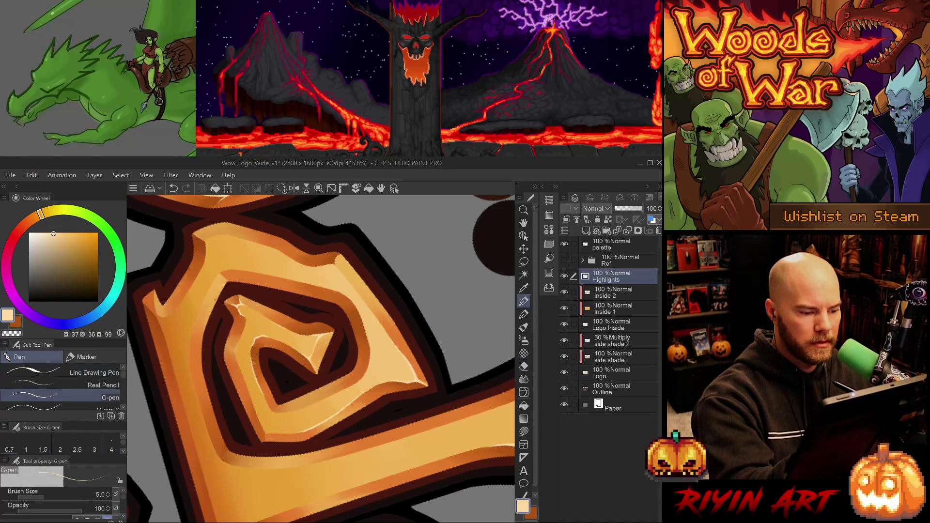
key("ctrl+z")
left_click_drag(250, 346, 253, 362)
key("ctrl+z")
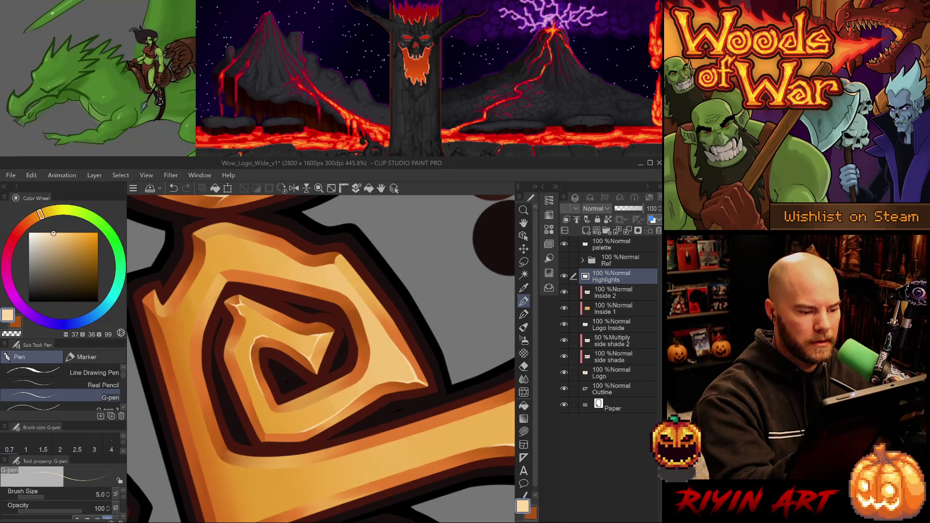
- Rotate the canvas to a new spiral angle and paint a short highlight with the G-pen
key("e")
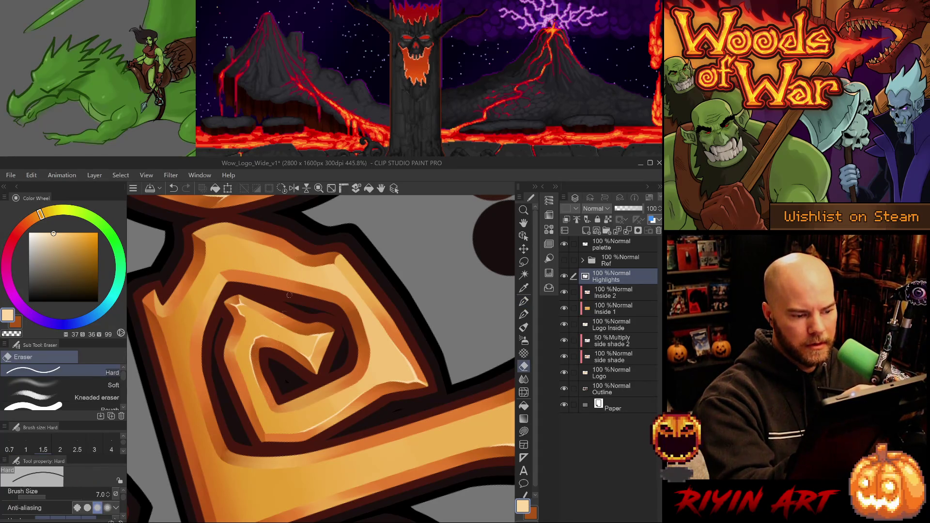
key("minus")
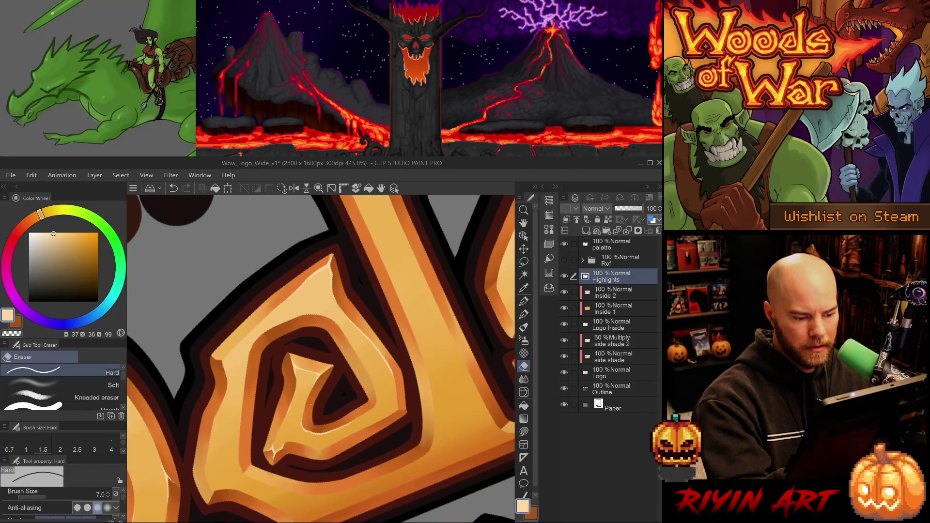
key("minus")
key("p")
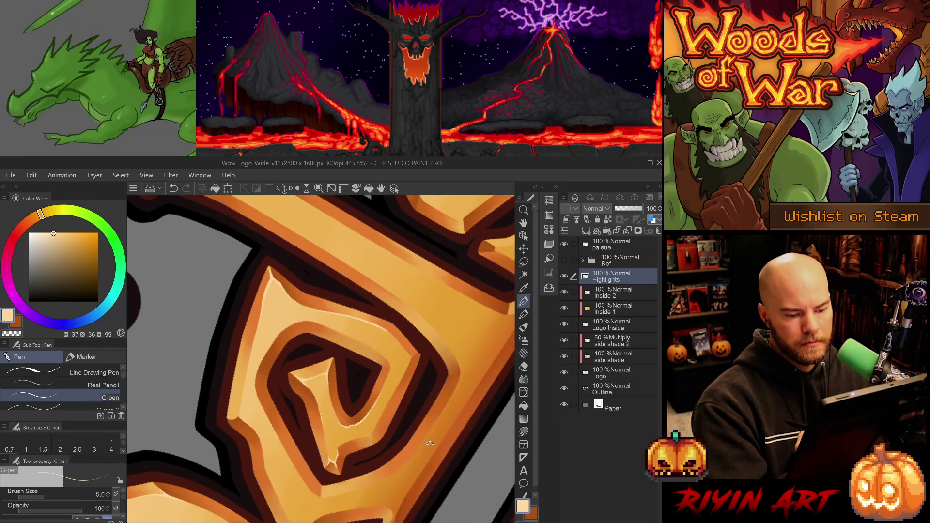
key("minus")
key("minus")
key("minus")
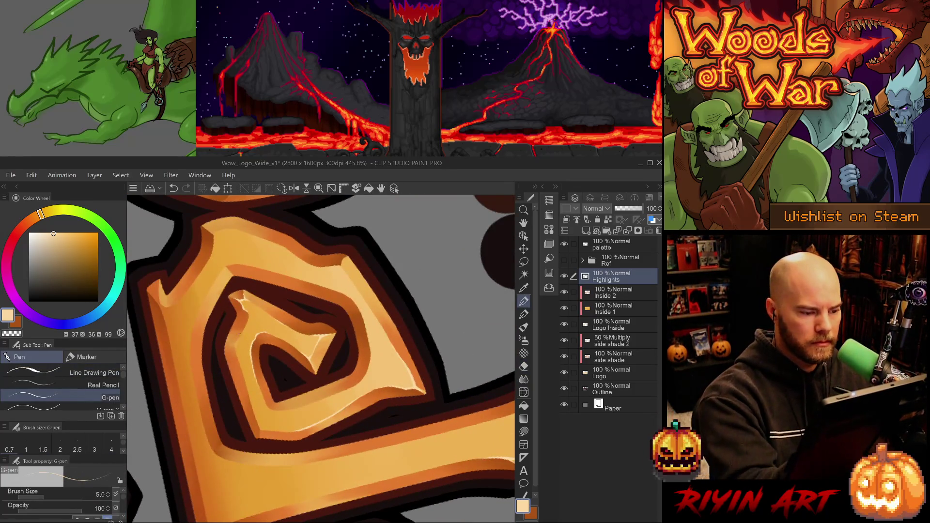
left_click_drag(242, 350, 234, 371)
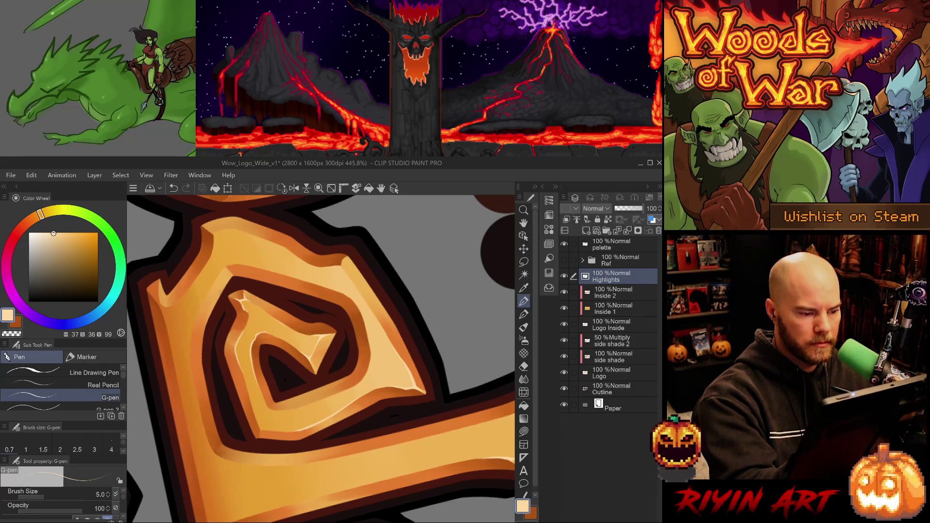
- Trim the short highlight with the Hard eraser, comparing versions with undo and redo
key("ctrl+z")
key("ctrl+y")
key("ctrl+z")
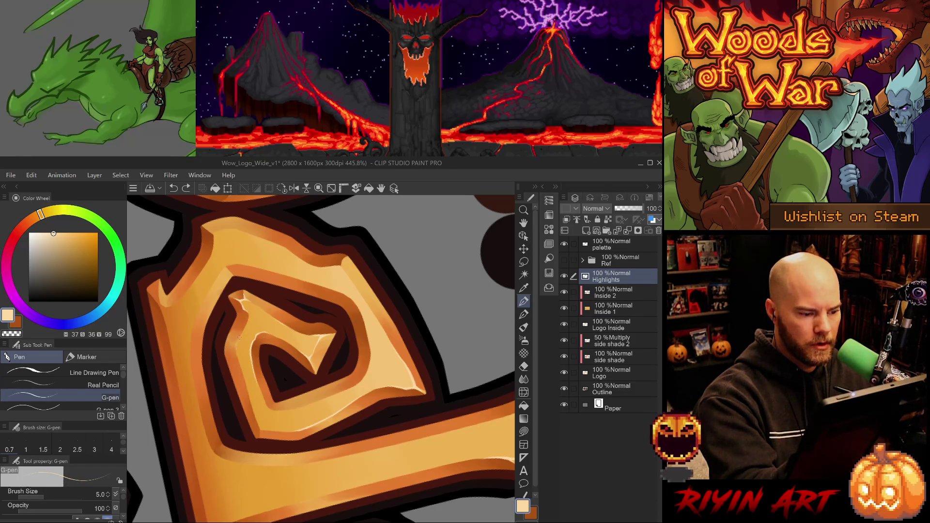
key("ctrl+y")
key("e")
left_click_drag(241, 357, 239, 372)
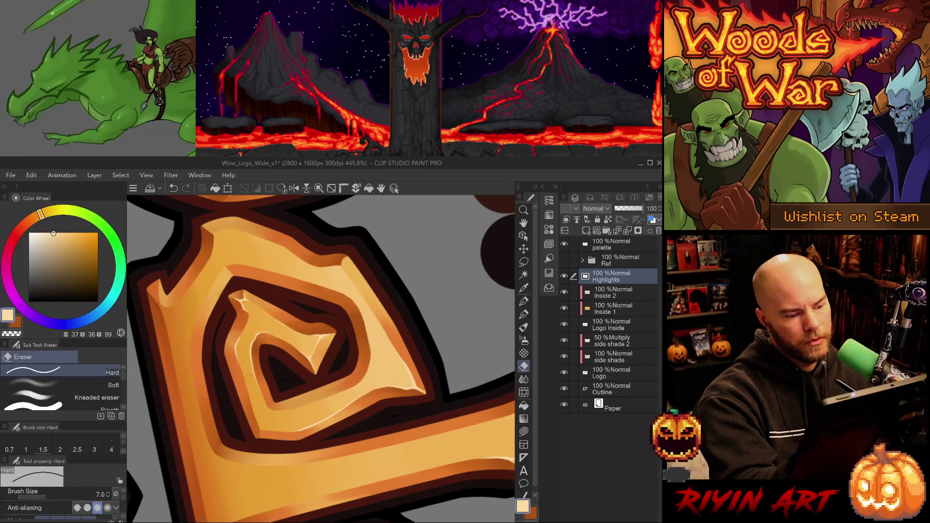
key("ctrl+z")
key("ctrl+y")
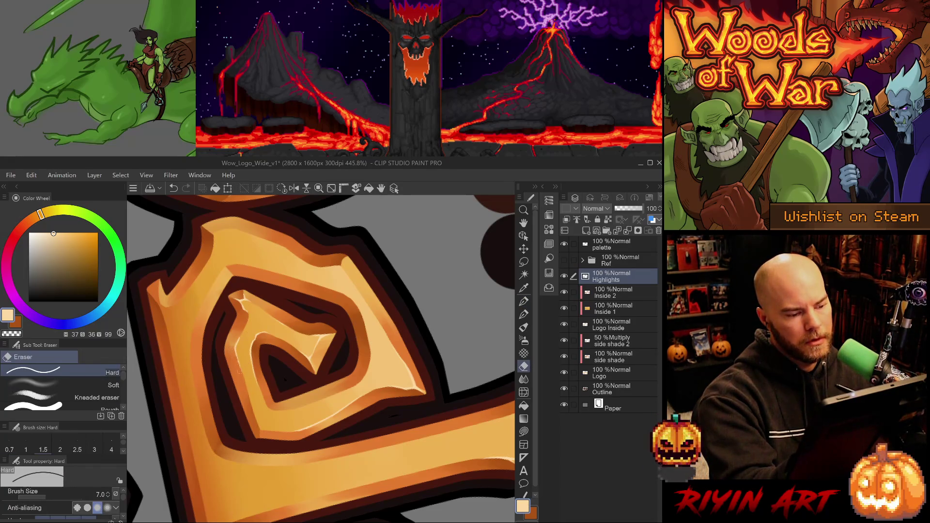
key("p")
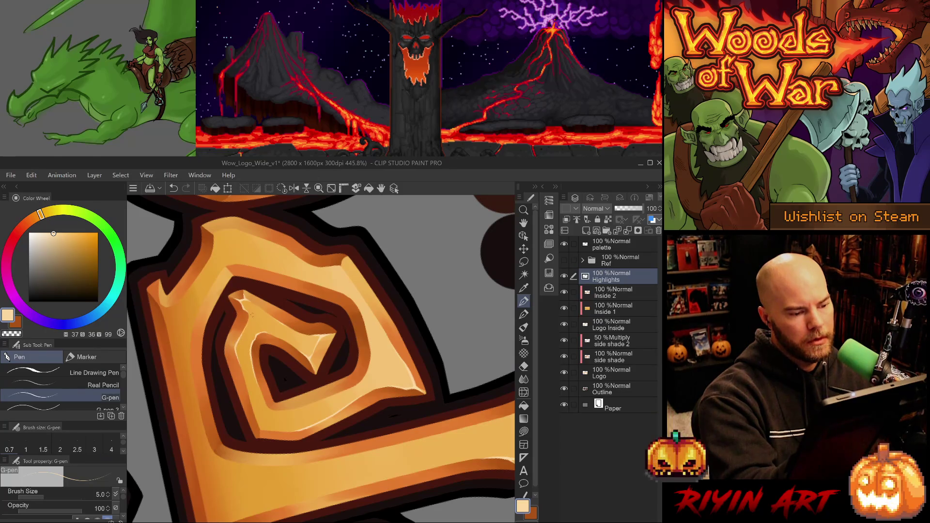
key("e")
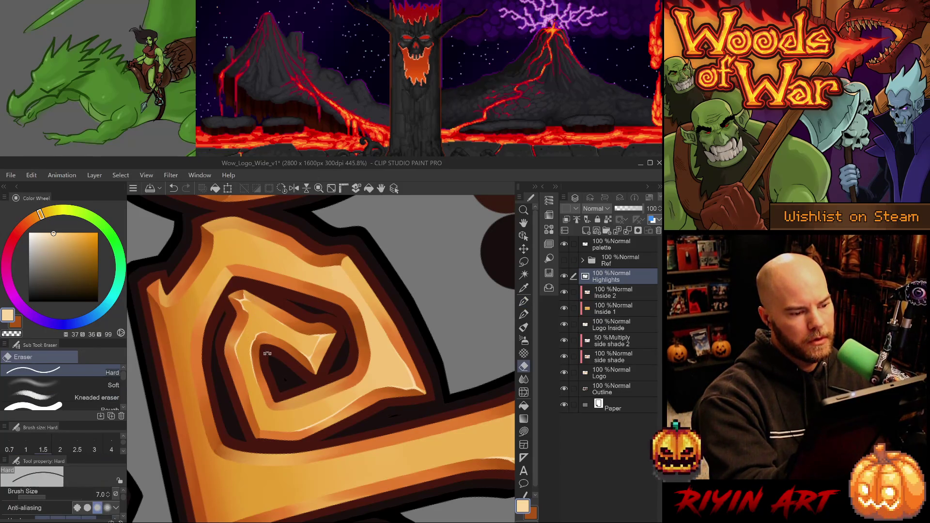
- Rotate to the spiral's other side and erase excess highlight, checking before and after
mouse_move(265, 291)
left_mouse_down()
mouse_move(401, 440)
mouse_move(387, 451)
mouse_move(380, 434)
left_mouse_up()
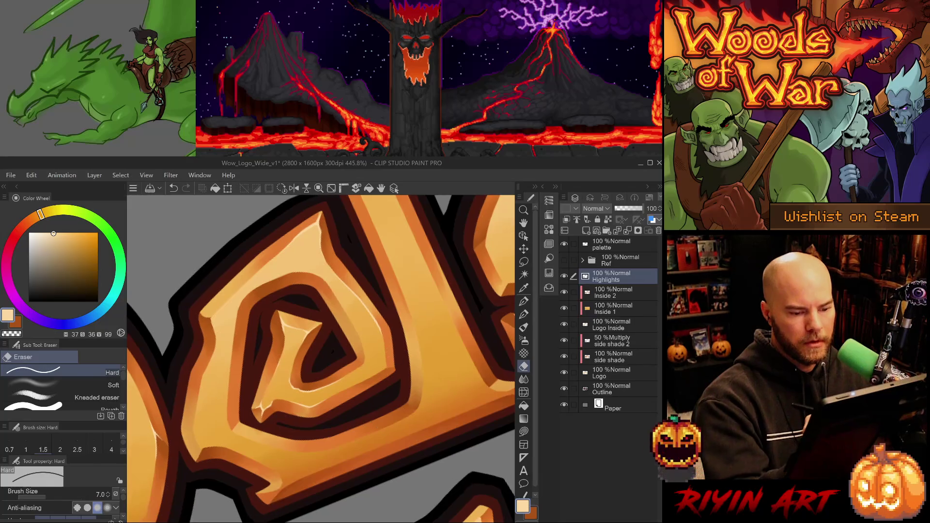
key("p")
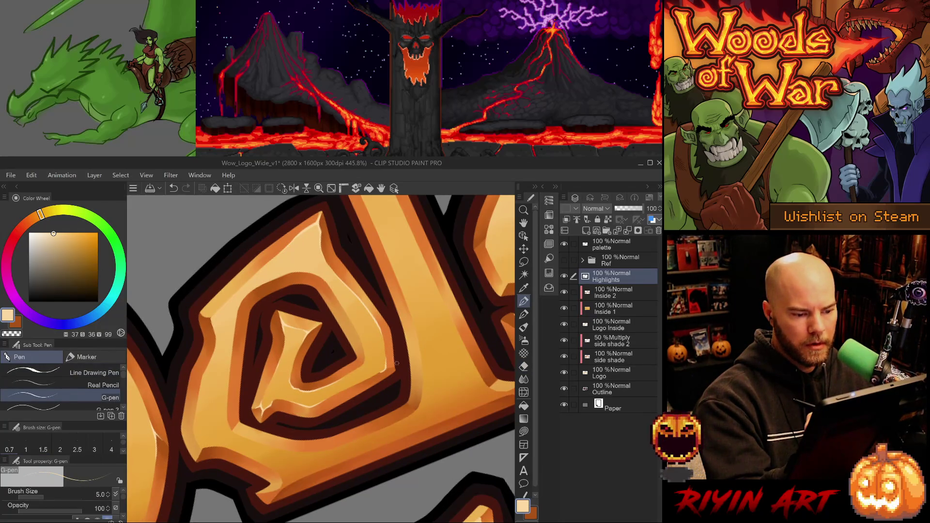
left_click_drag(396, 361, 440, 404)
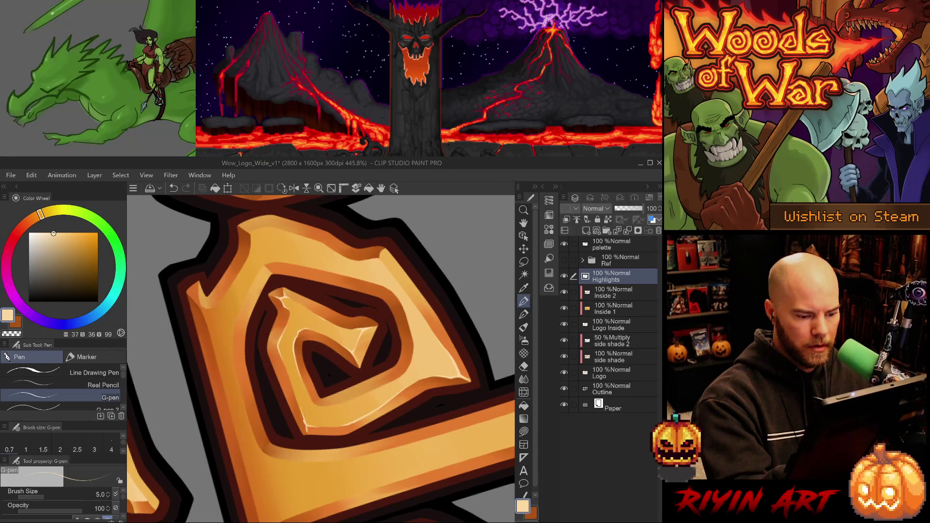
key("e")
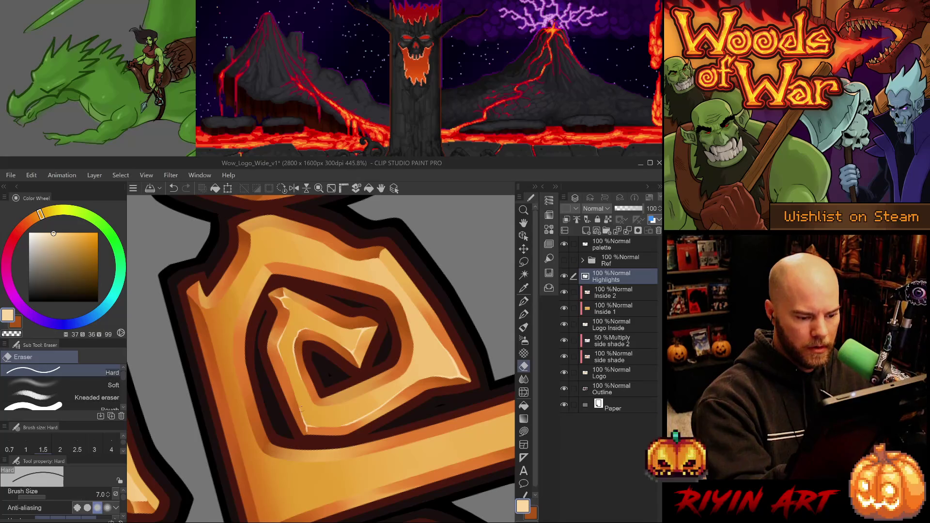
key("ctrl+z")
key("ctrl+y")
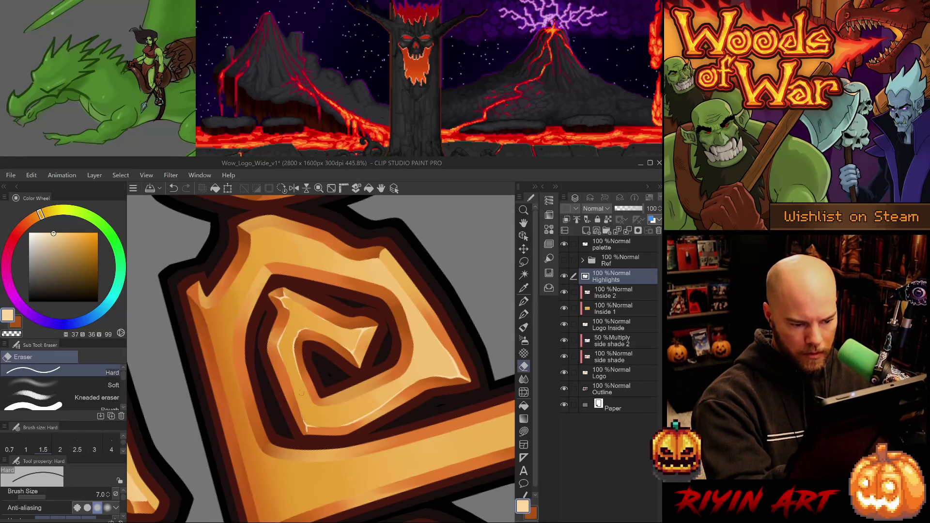
key("ctrl+z")
key("ctrl+y")
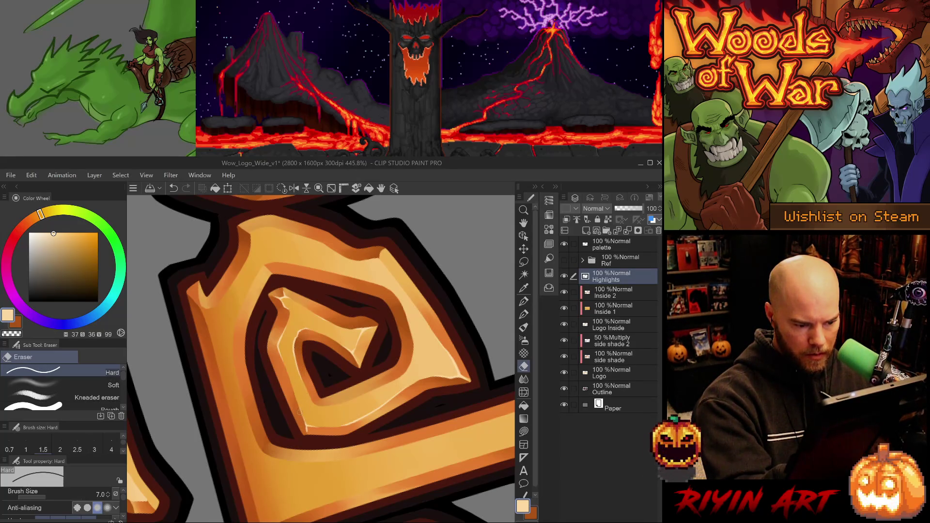
key("ctrl+z")
key("ctrl+y")
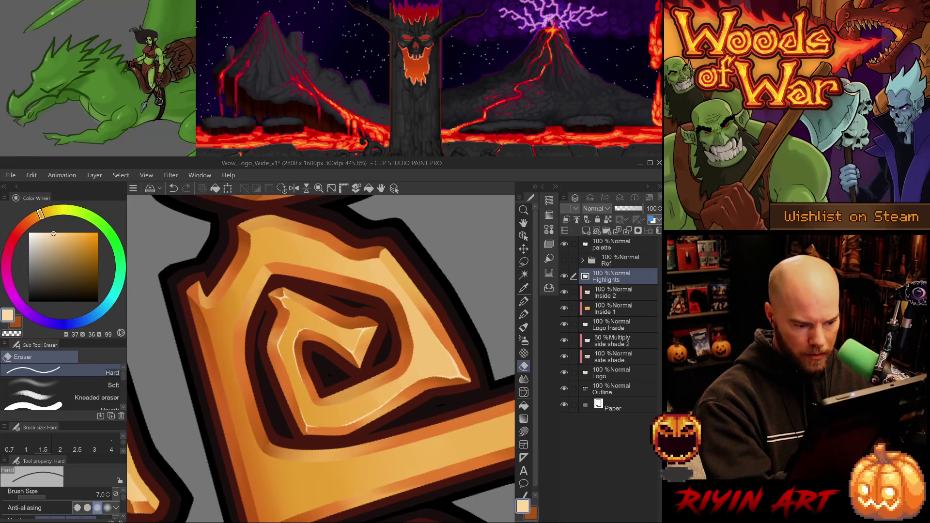
- Turn the view to another spiral and trim its highlight along the edge
left_click_drag(331, 443, 376, 394)
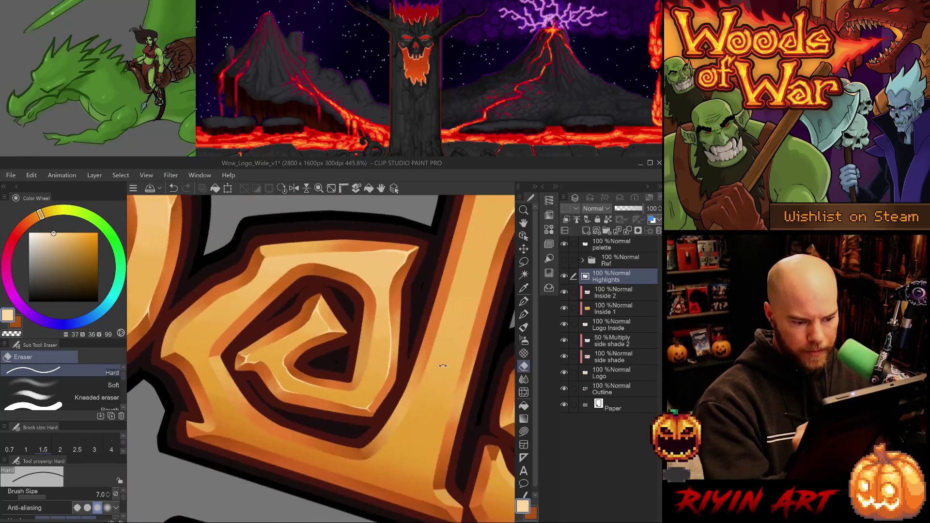
key("p")
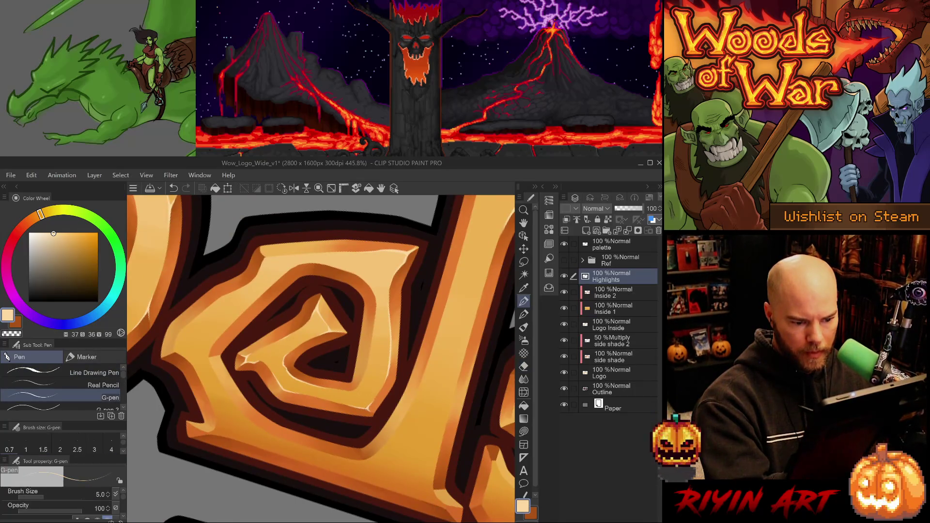
key("e")
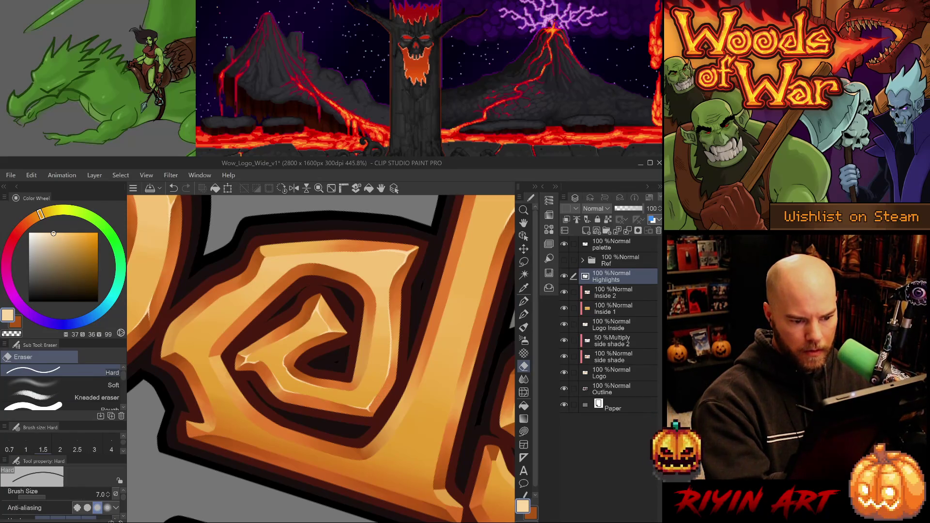
mouse_move(437, 272)
left_mouse_down()
mouse_move(458, 316)
mouse_move(412, 271)
mouse_move(340, 264)
left_mouse_up()
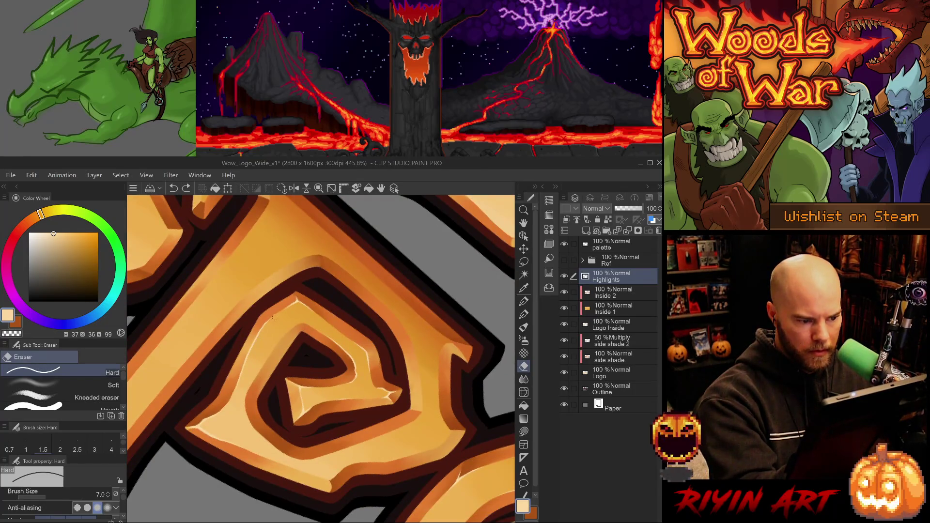
left_click_drag(275, 317, 258, 360)
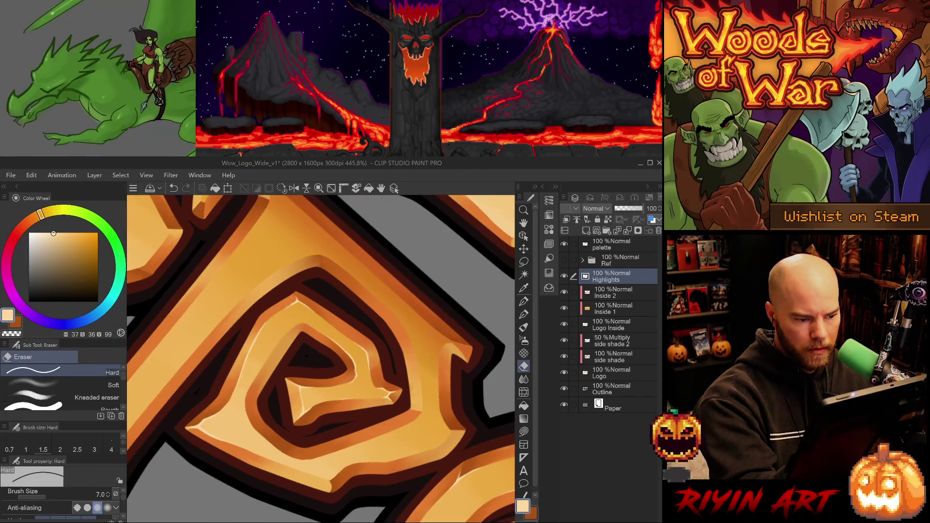
left_click_drag(368, 368, 404, 421)
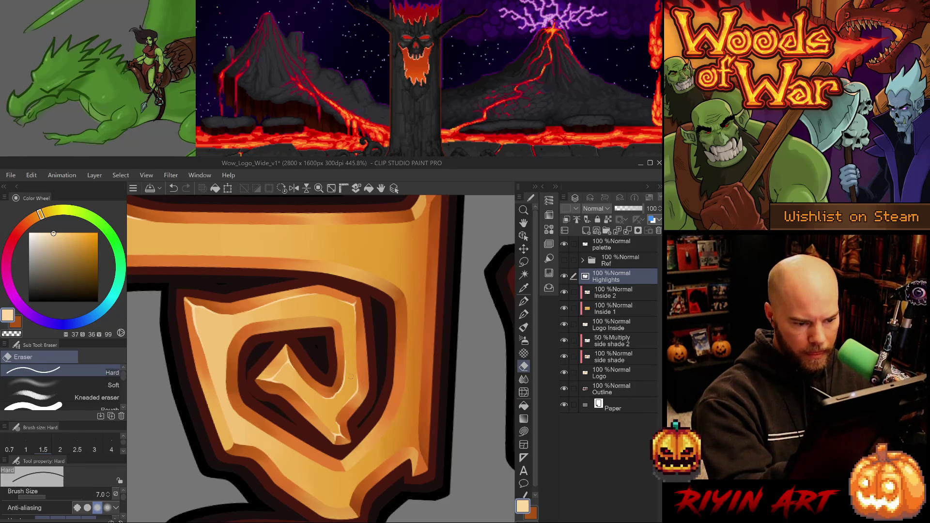
- Paint and refine a thin highlight along a spiral's carved edge
key("p")
left_click_drag(405, 403, 426, 373)
key("ctrl+z")
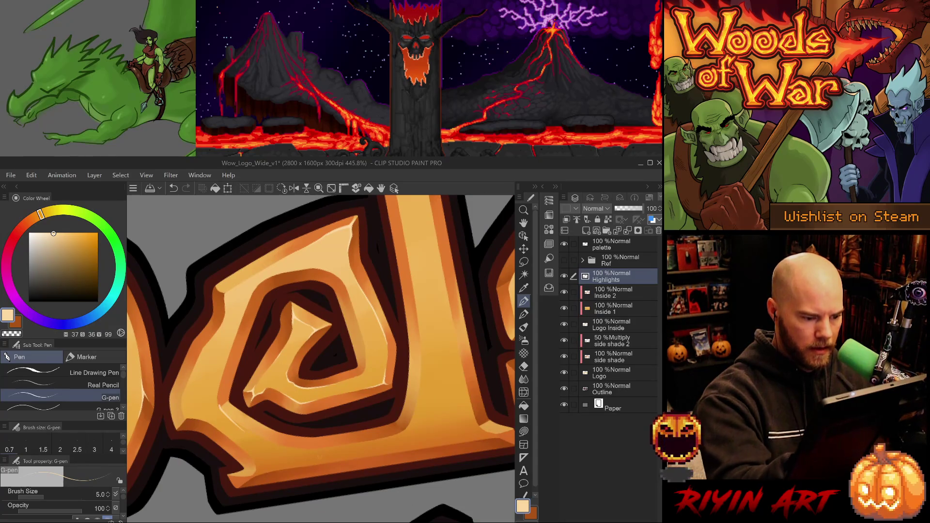
left_click_drag(229, 299, 227, 357)
key("e")
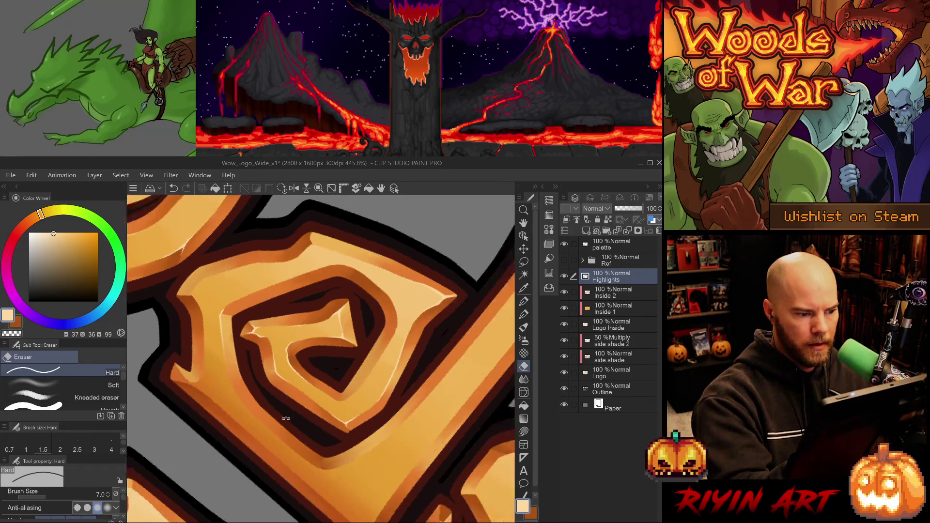
key("p")
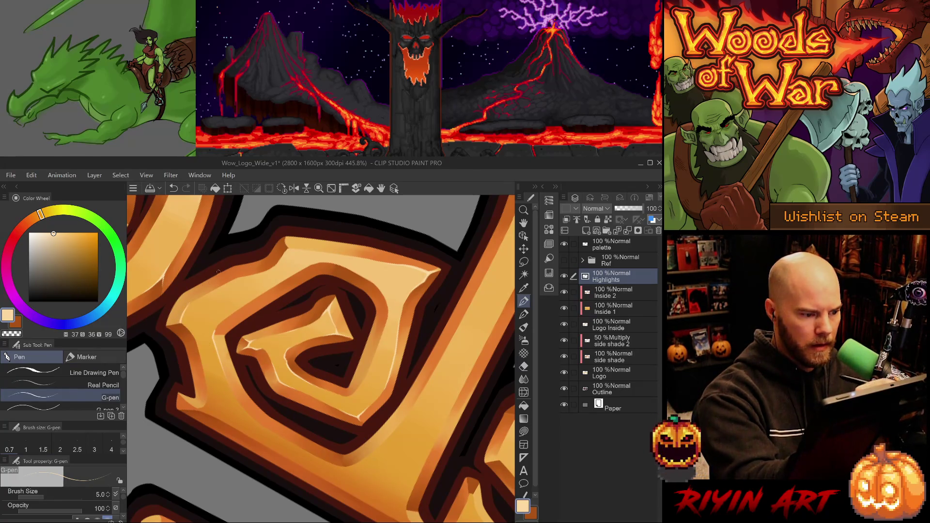
- Add and clean small highlights near the next spiral's lower letter edge
mouse_move(218, 271)
left_mouse_down()
mouse_move(333, 430)
mouse_move(311, 477)
left_mouse_up()
left_click_drag(290, 516, 282, 494)
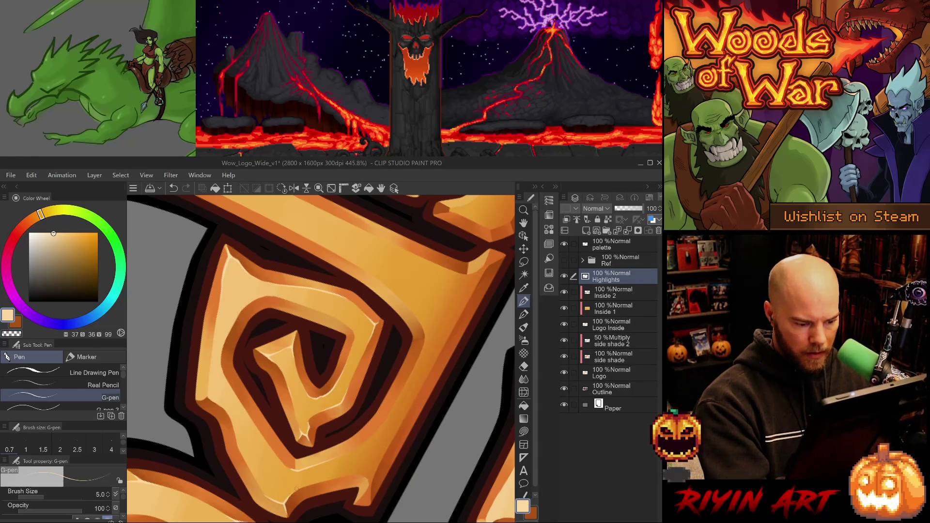
key("e")
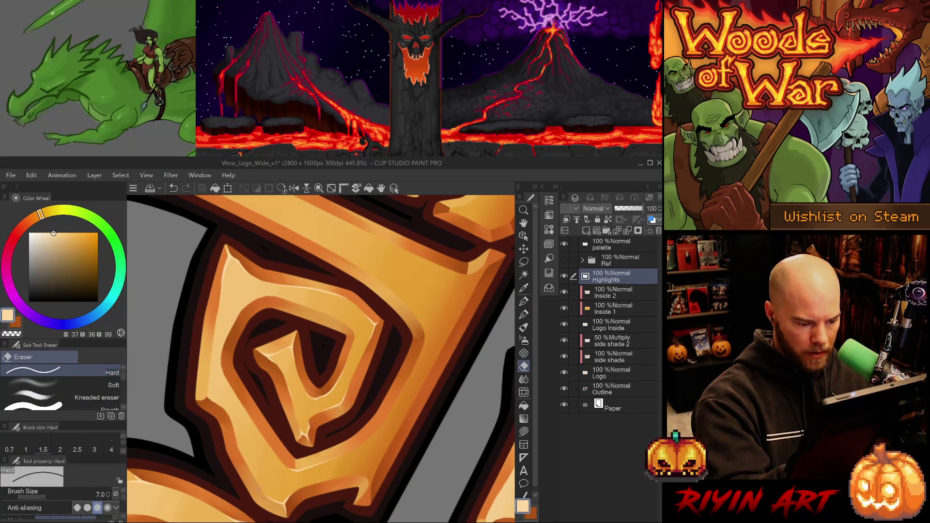
key("p")
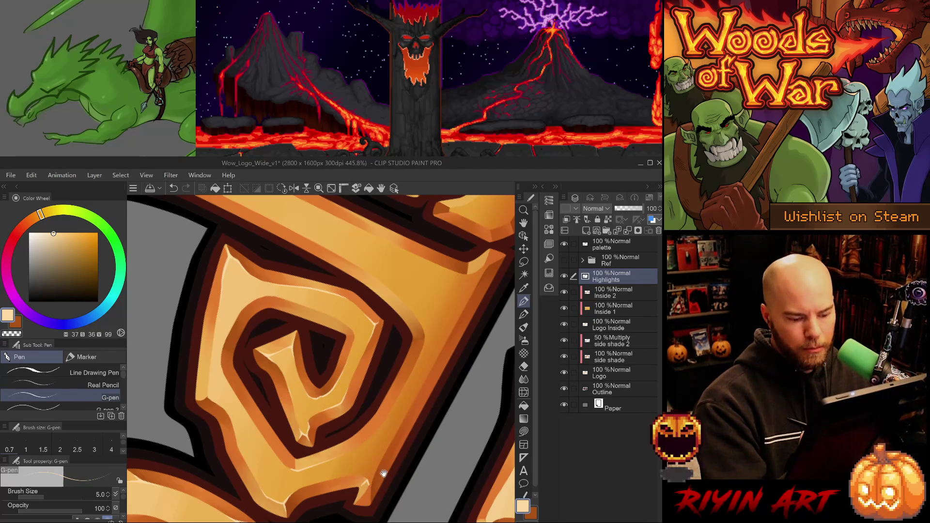
mouse_move(364, 484)
left_mouse_down()
mouse_move(367, 432)
mouse_move(405, 391)
mouse_move(406, 403)
mouse_move(414, 401)
mouse_move(407, 390)
mouse_move(410, 398)
left_mouse_up()
key("ctrl+z")
key("ctrl+z")
key("ctrl+z")
key("e")
key("ctrl+z")
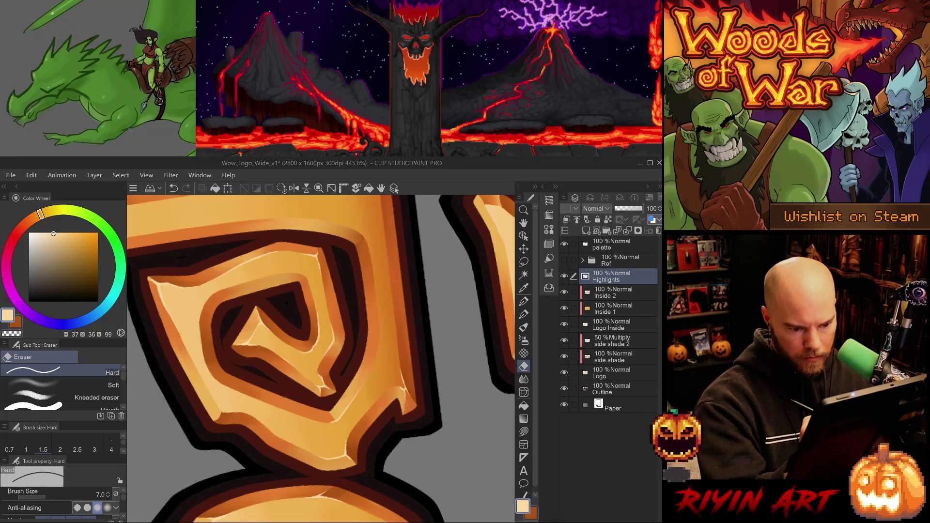
- Bring another letter's spiral into view and erase its highlight into a tidy shape
left_click_drag(412, 424, 348, 281)
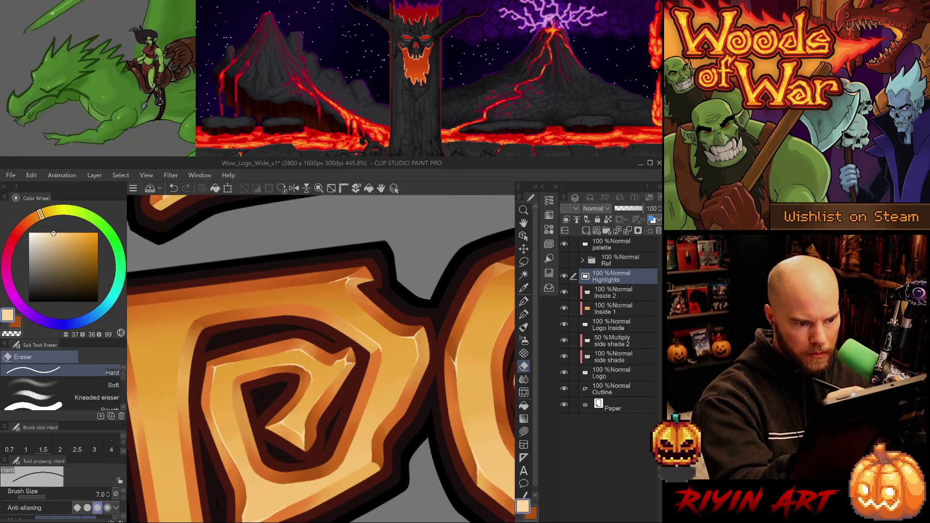
key("ctrl+z")
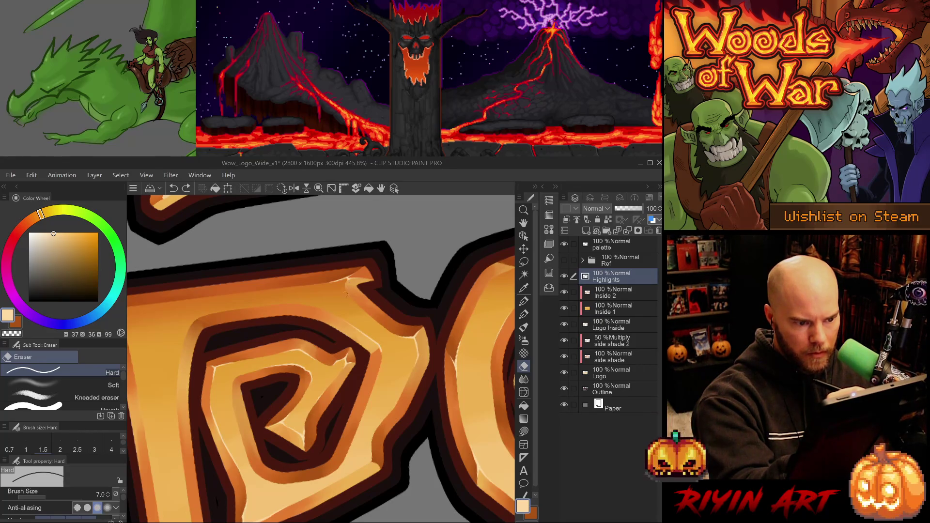
left_click_drag(346, 292, 343, 298)
key("p")
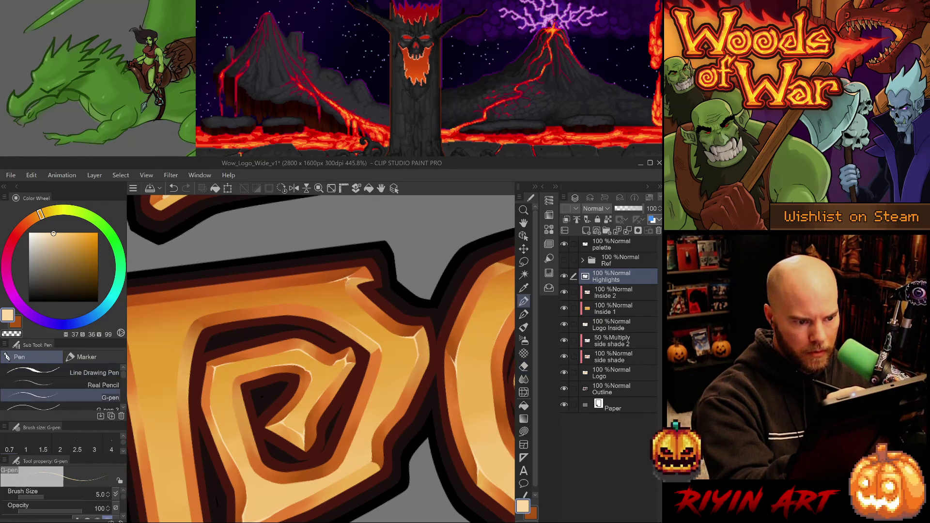
key("e")
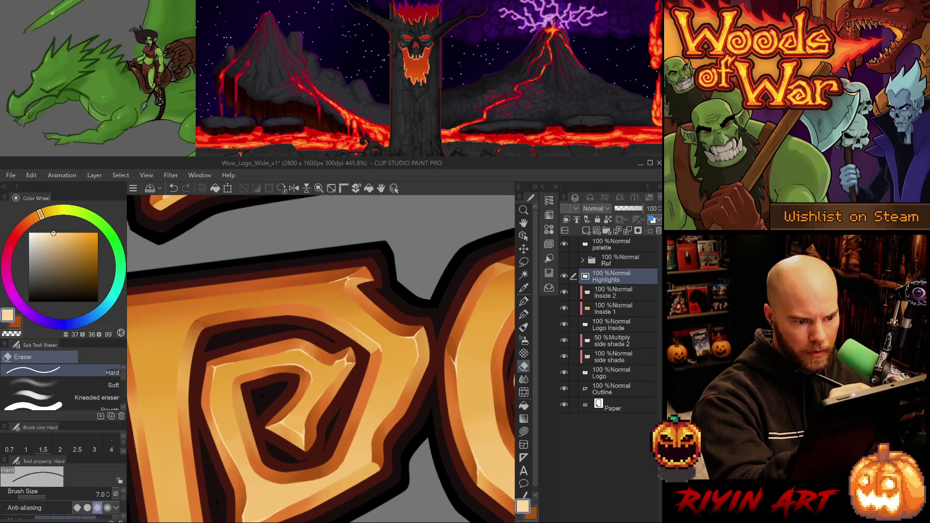
left_click_drag(358, 266, 339, 146)
key("p")
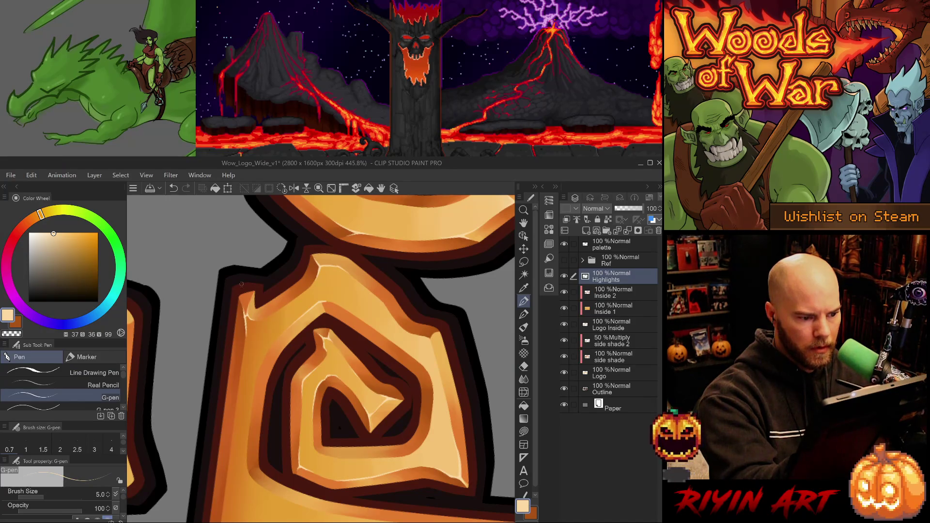
key("e")
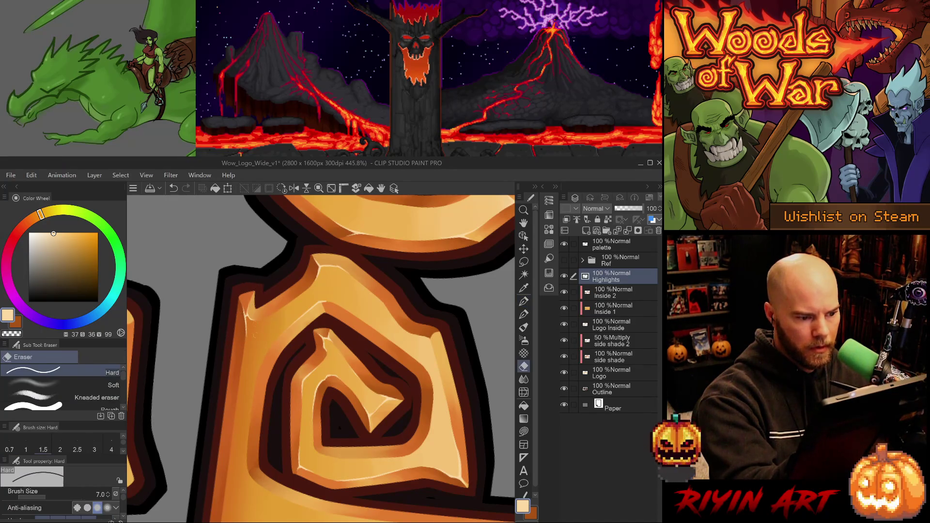
- Paint short thin highlights along the d spiral's inner bevel and trim them
scroll(246, 370, "down", 6)
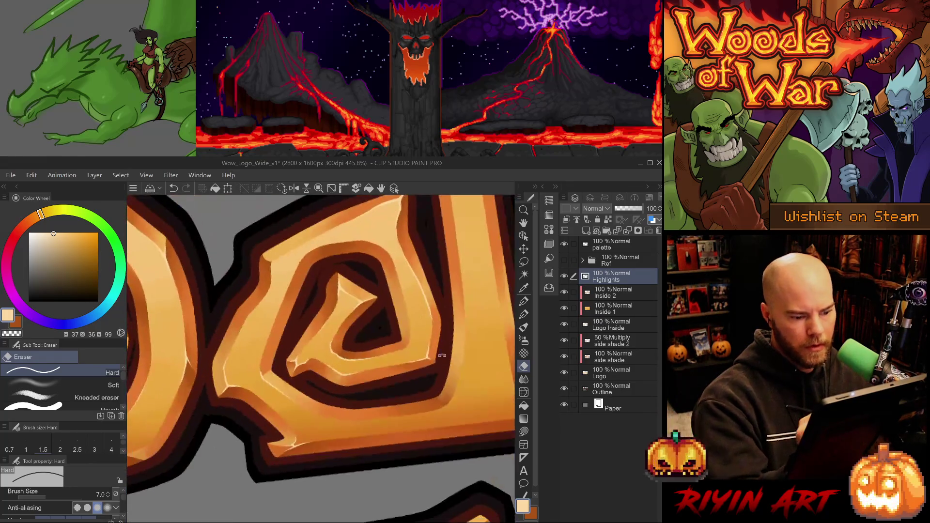
scroll(436, 433, "up", 4)
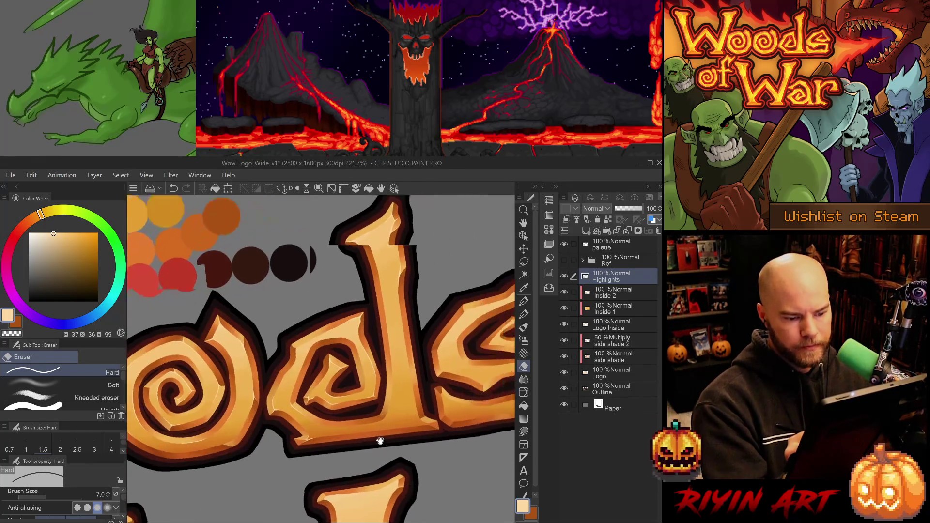
key("p")
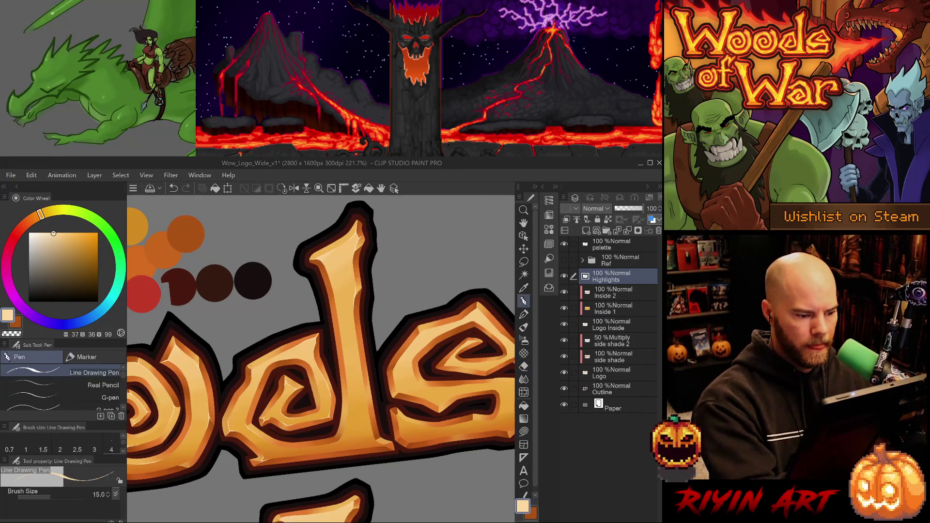
scroll(257, 362, "up", 3)
scroll(257, 362, "up", 1)
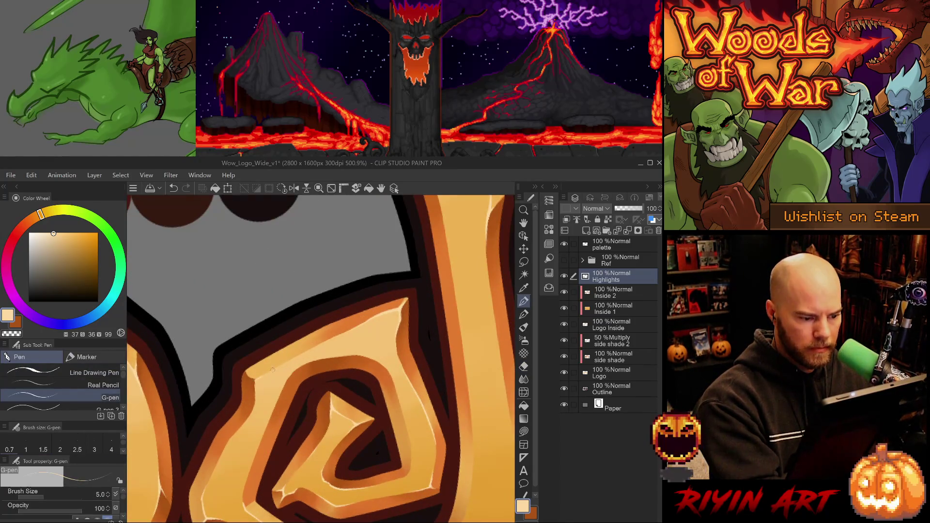
left_click_drag(256, 395, 253, 381)
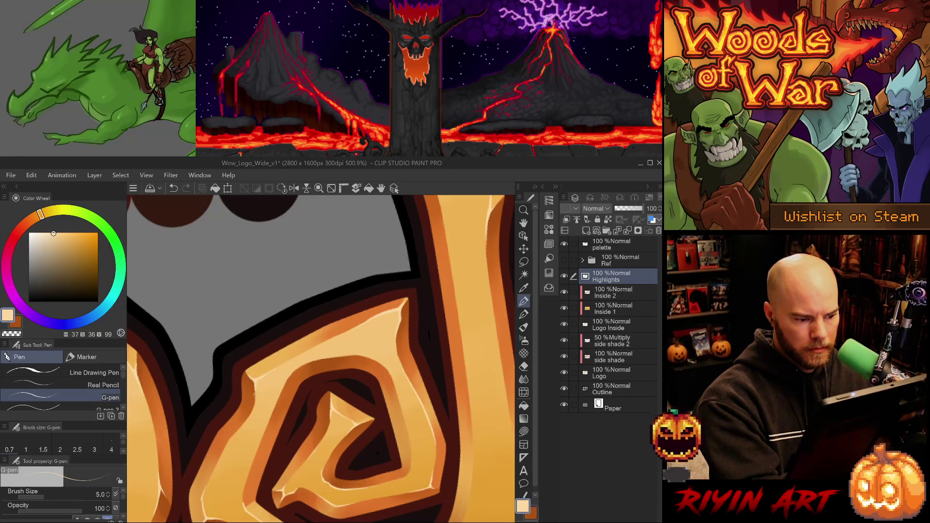
mouse_move(253, 382)
left_mouse_down()
mouse_move(260, 412)
mouse_move(261, 386)
left_mouse_up()
key("ctrl+z")
key("e")
key("ctrl+z")
key("ctrl+z")
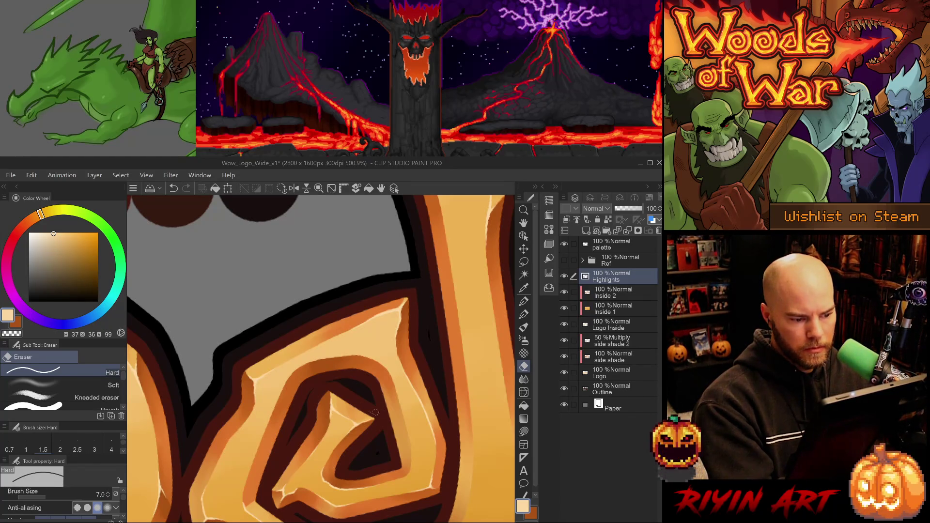
- Add and trim a short highlight inside the spiral, then zoom out to the whole Woods logo
left_click_drag(399, 436, 393, 391)
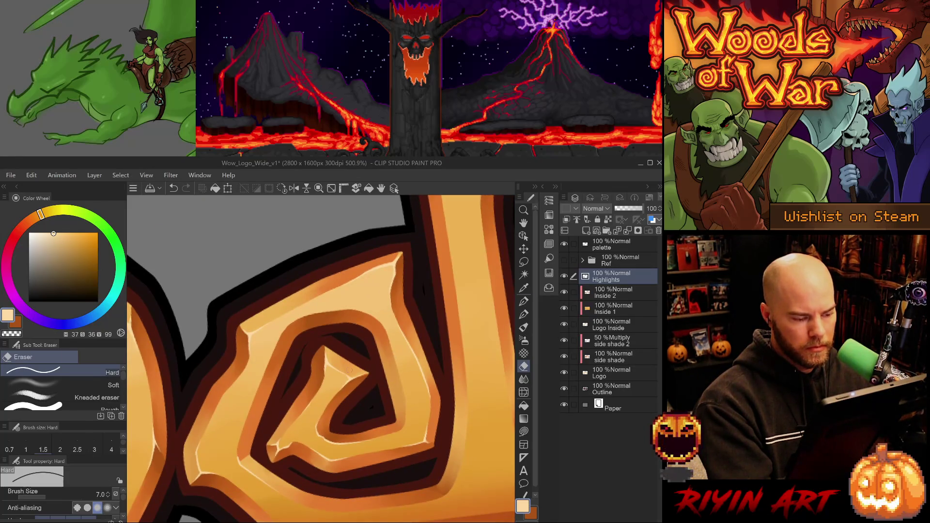
key("p")
left_click_drag(220, 401, 226, 386)
key("ctrl+z")
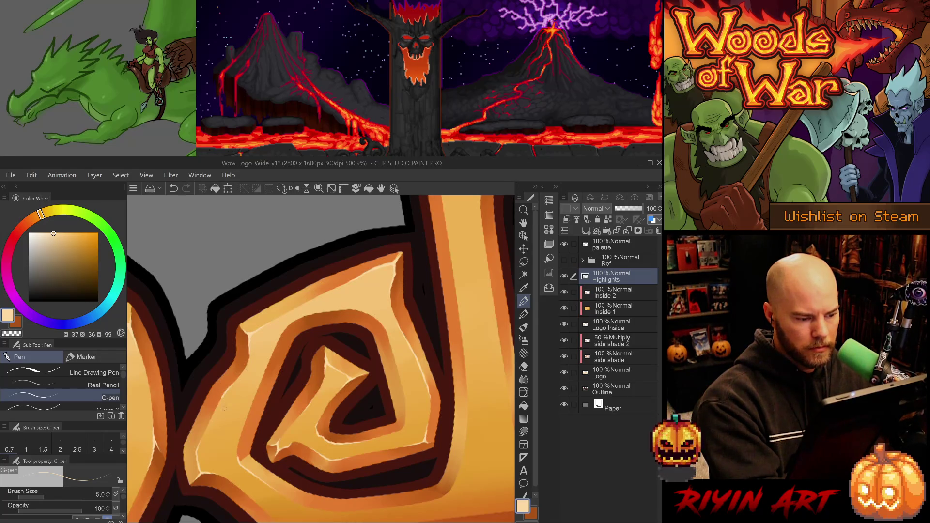
key("e")
key("ctrl+z")
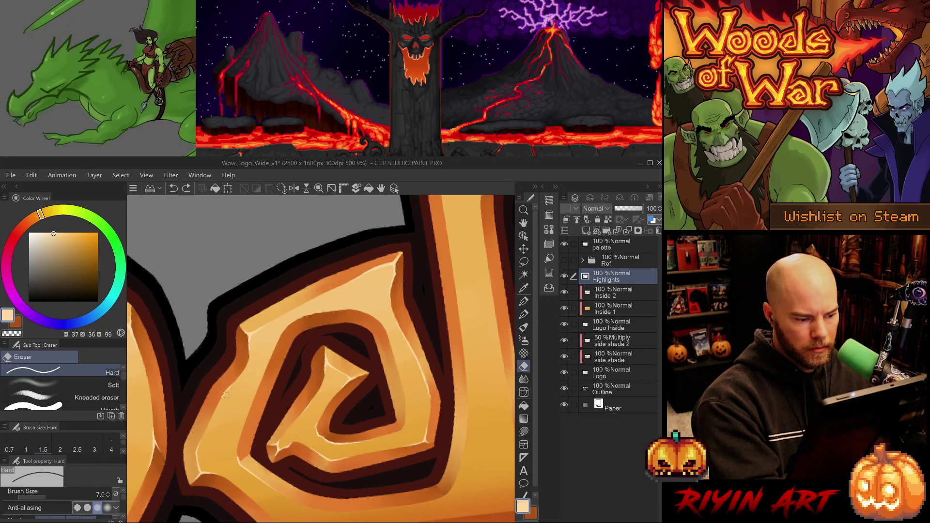
left_click_drag(225, 395, 223, 411)
key("p")
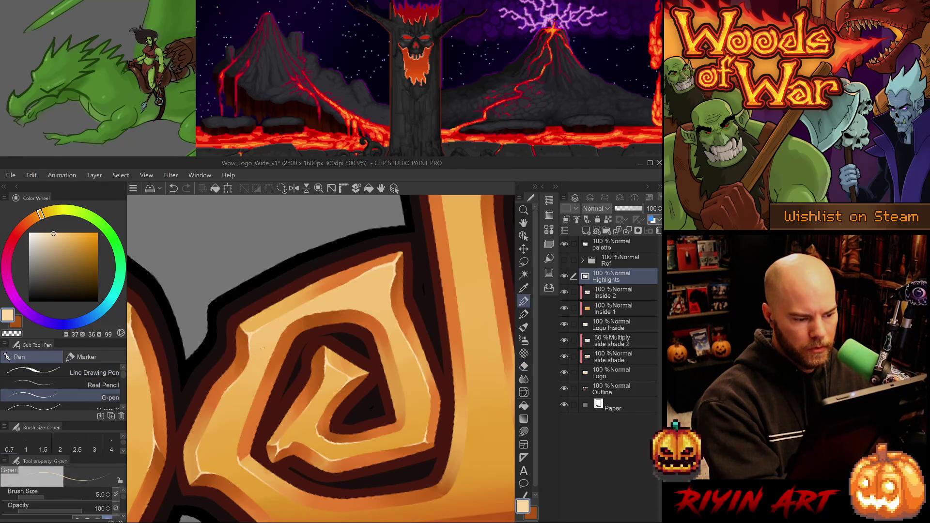
key("e")
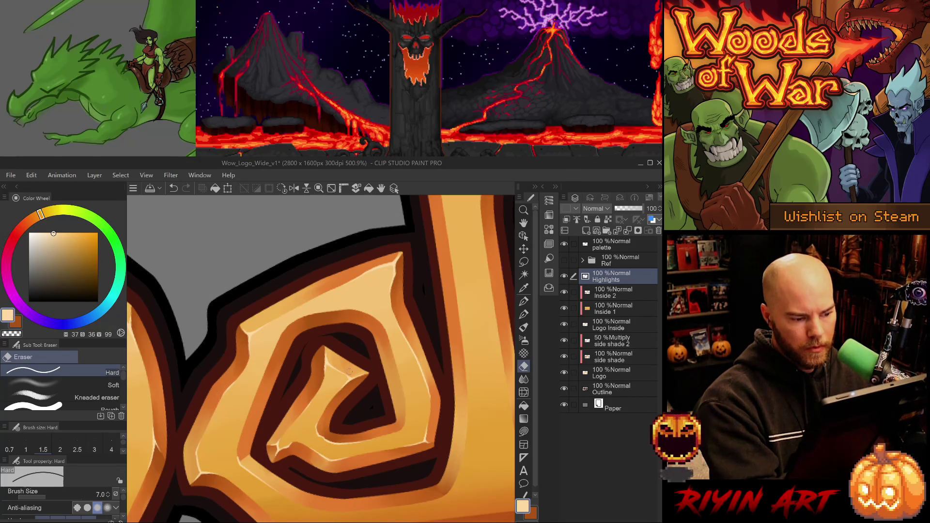
key("ctrl+0")
scroll(371, 423, "up", 3)
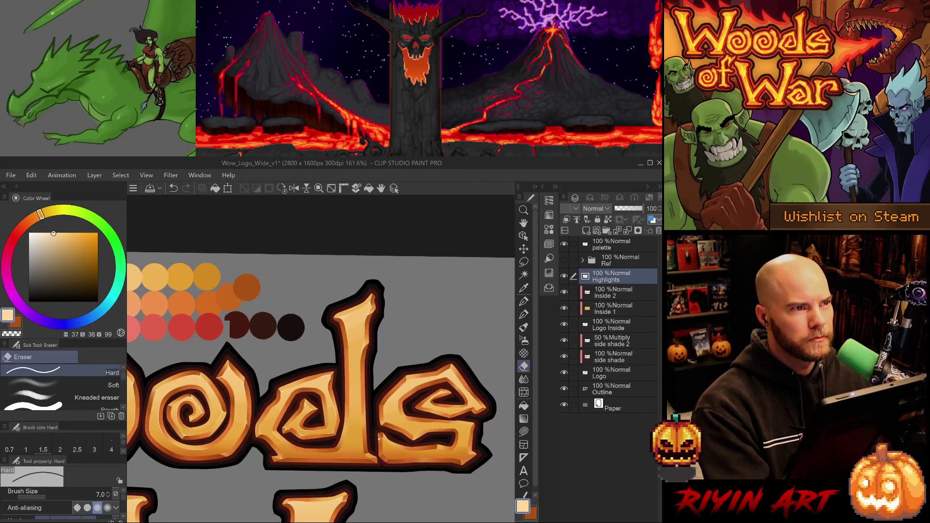
- Save the logo, then paint a highlight along the l stem, comparing it with undo and redo
key("ctrl+s")
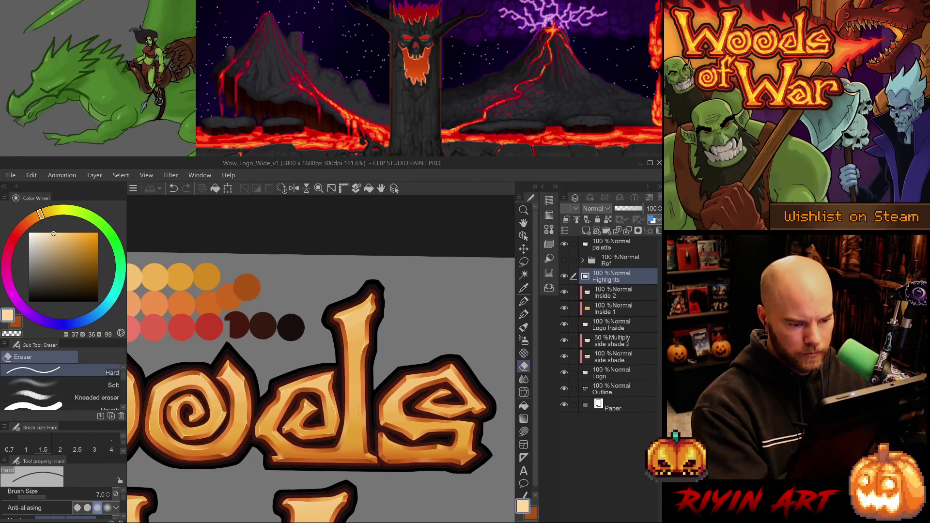
key("p")
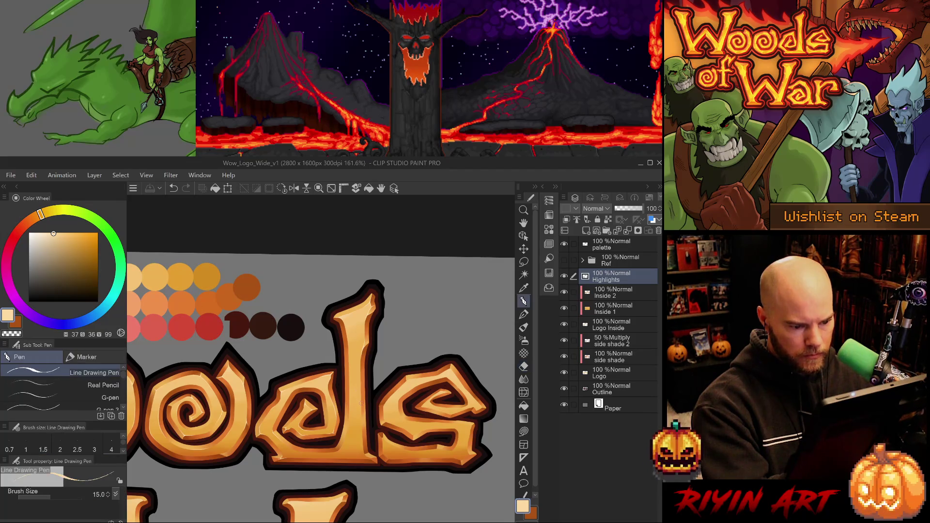
key("p")
scroll(361, 403, "up", 3)
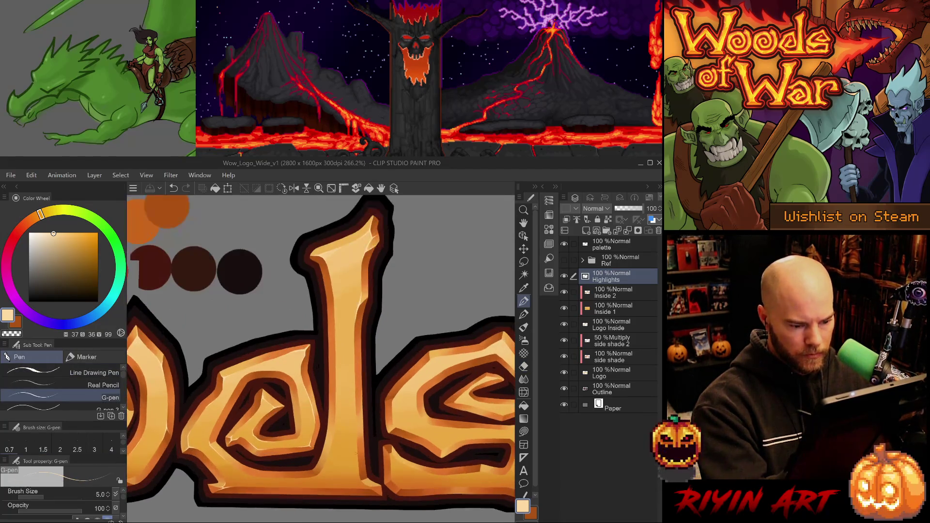
left_click_drag(356, 417, 356, 460)
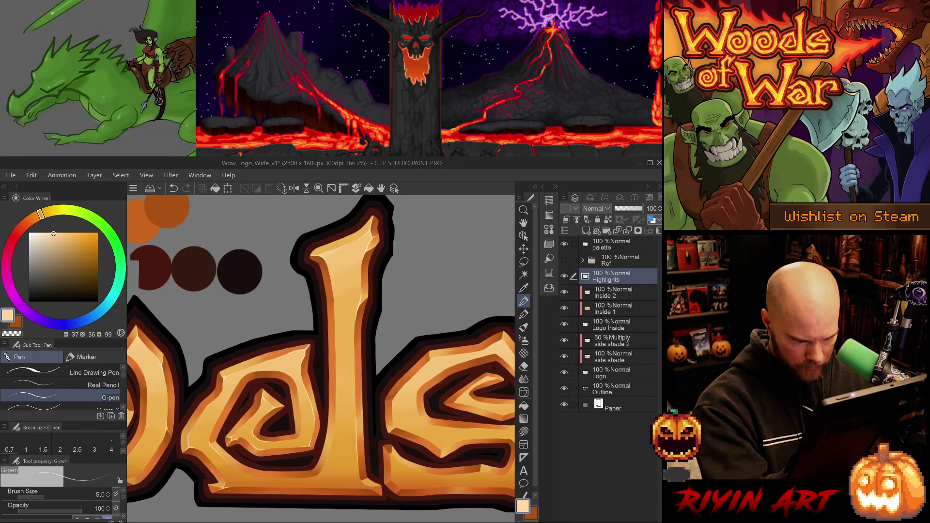
key("ctrl+z")
key("ctrl+y")
key("ctrl+z")
key("ctrl+y")
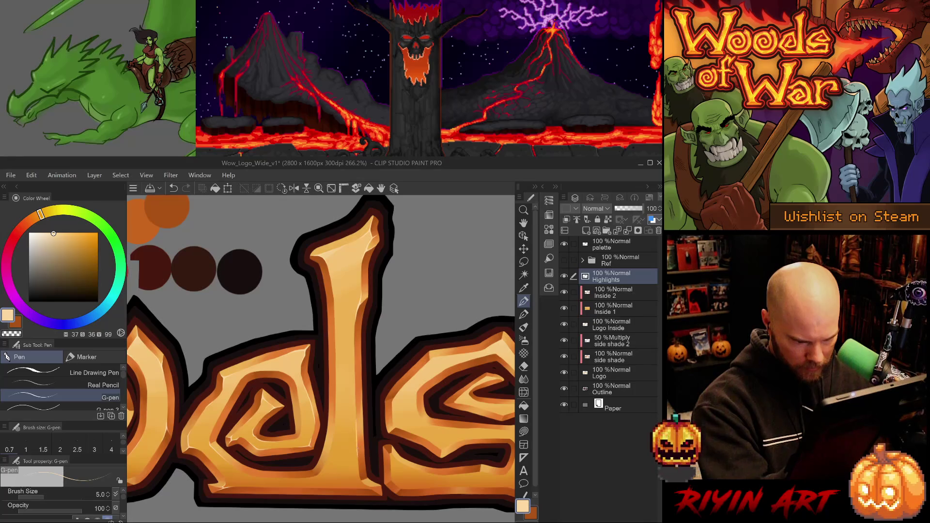
key("ctrl+z")
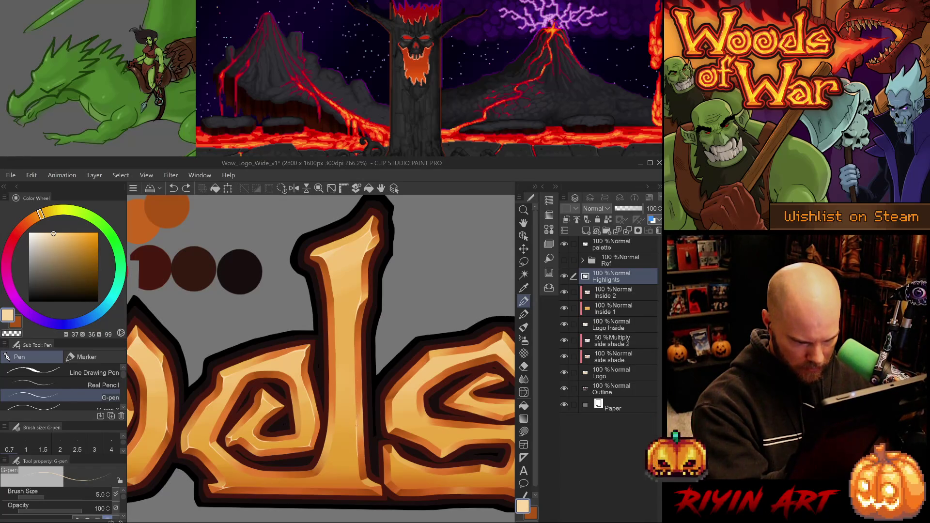
key("ctrl+y")
key("ctrl+z")
key("ctrl+y")
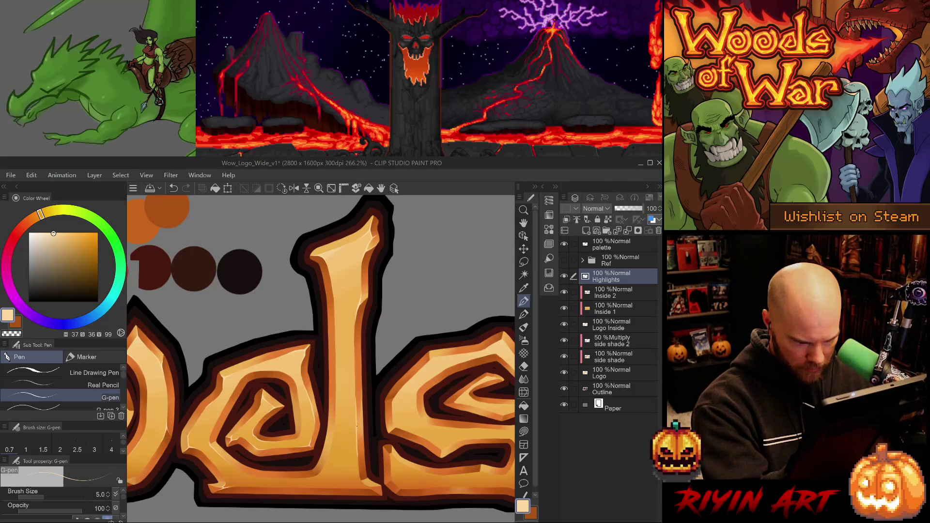
key("ctrl+z")
key("ctrl+y")
scroll(360, 428, "up", 1)
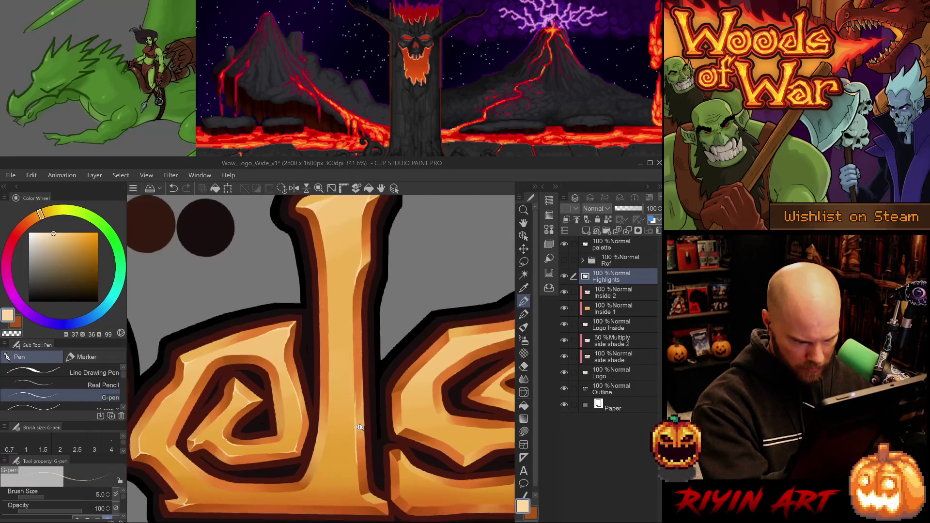
key("ctrl+z")
key("ctrl+y")
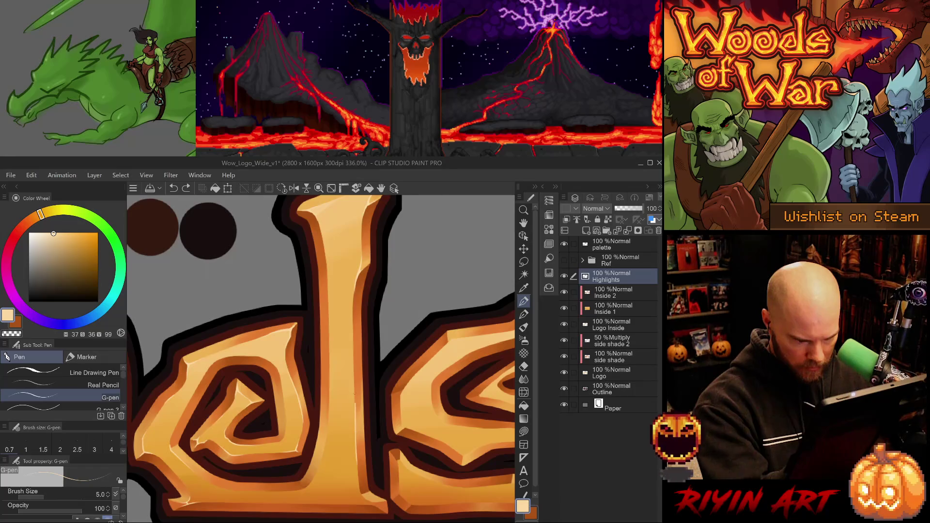
key("ctrl+z")
key("ctrl+y")
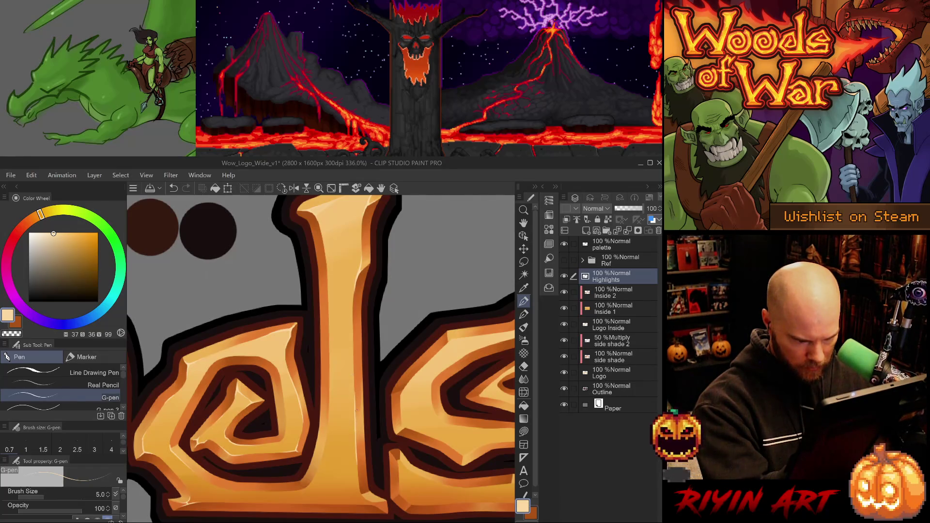
- Erase the old mark and repaint a light highlight down the l stem, trimming it
key("e")
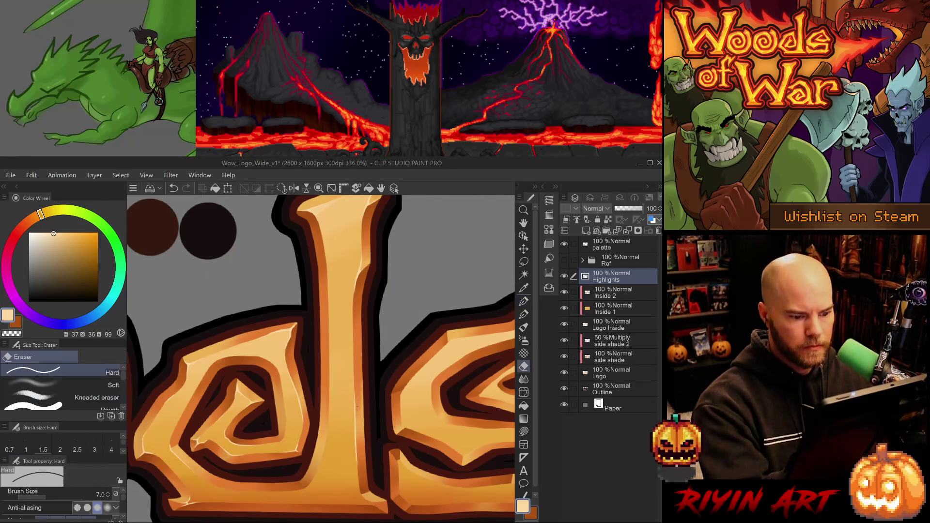
key("ctrl+z")
left_click_drag(356, 395, 354, 423)
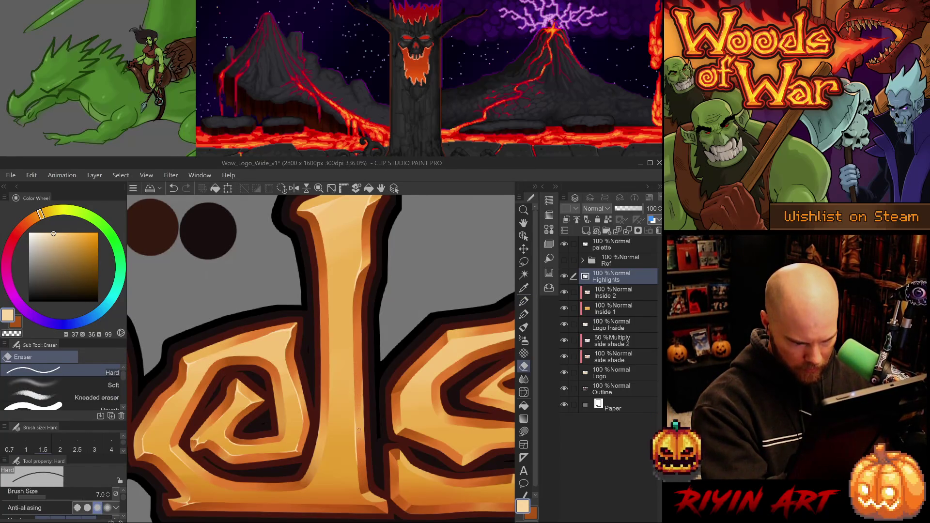
key("p")
left_click_drag(358, 460, 360, 486)
key("ctrl+z")
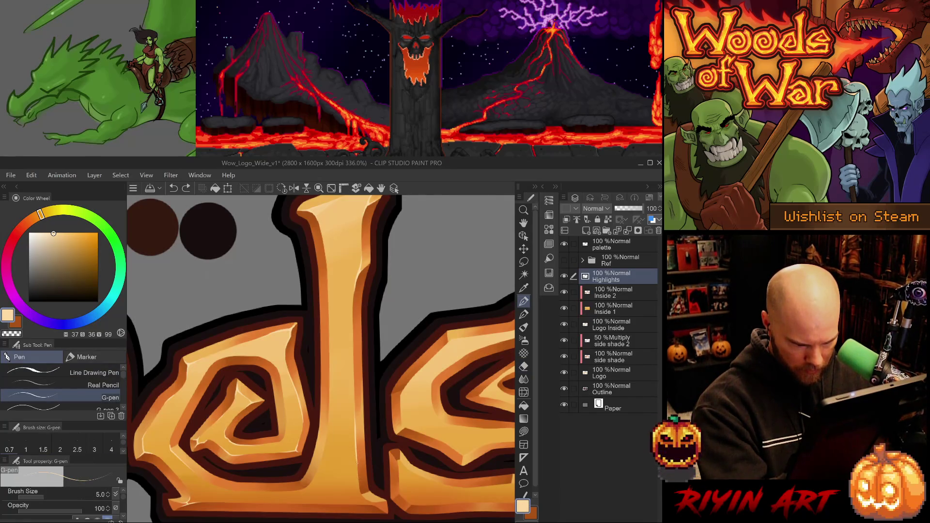
key("ctrl+y")
key("ctrl+z")
key("ctrl+y")
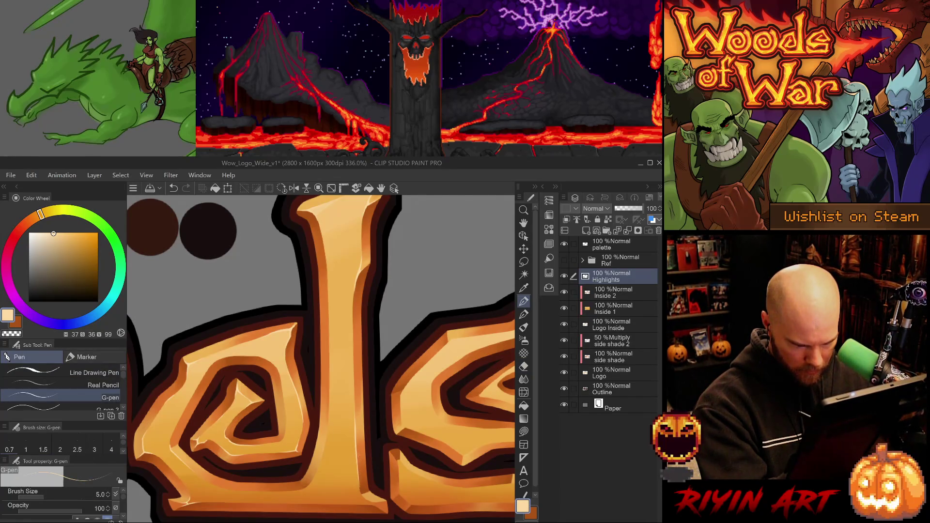
key("e")
left_click_drag(357, 448, 358, 480)
key("ctrl+z")
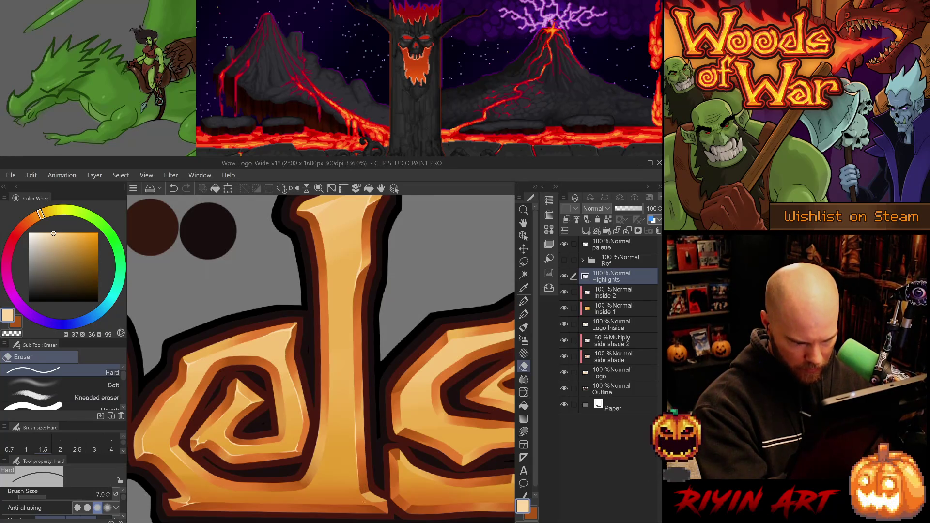
- Pan to the bottom of the d and erase inside the spiral, comparing with undo and redo
left_click_drag(376, 436, 360, 394)
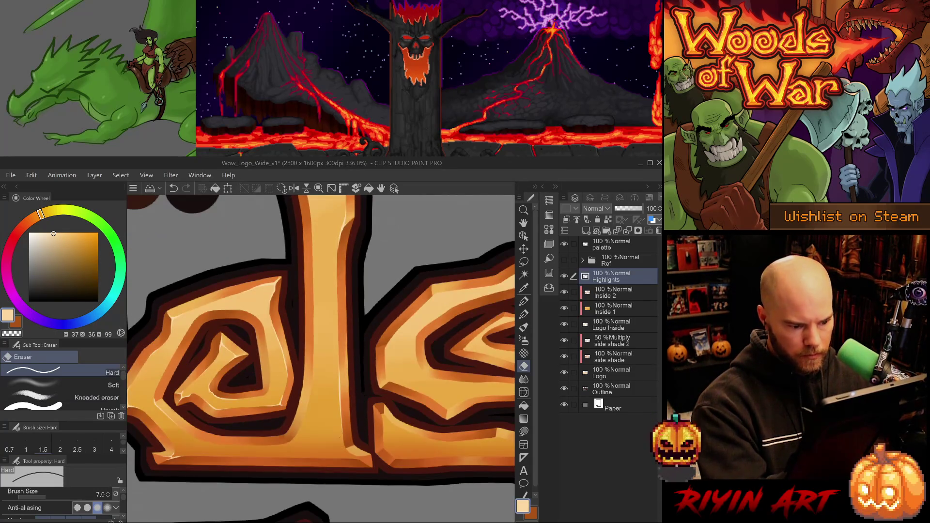
key("p")
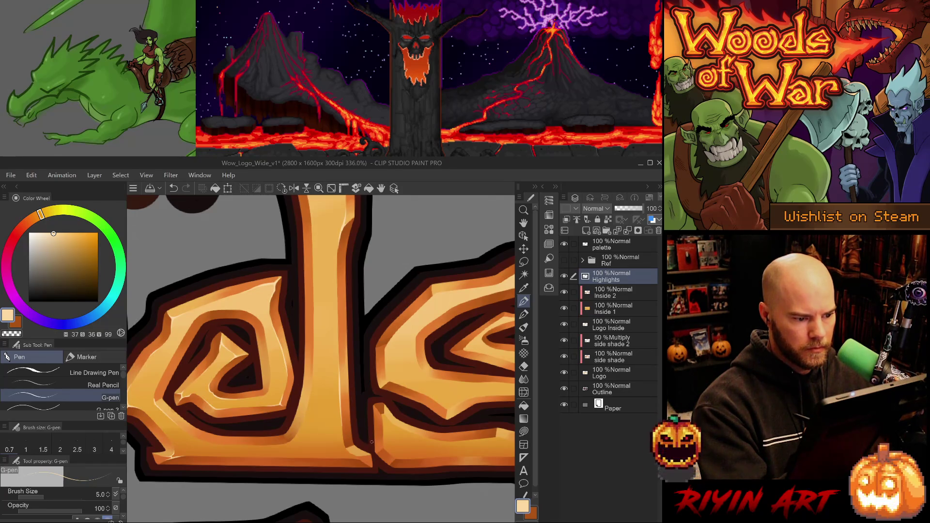
key("e")
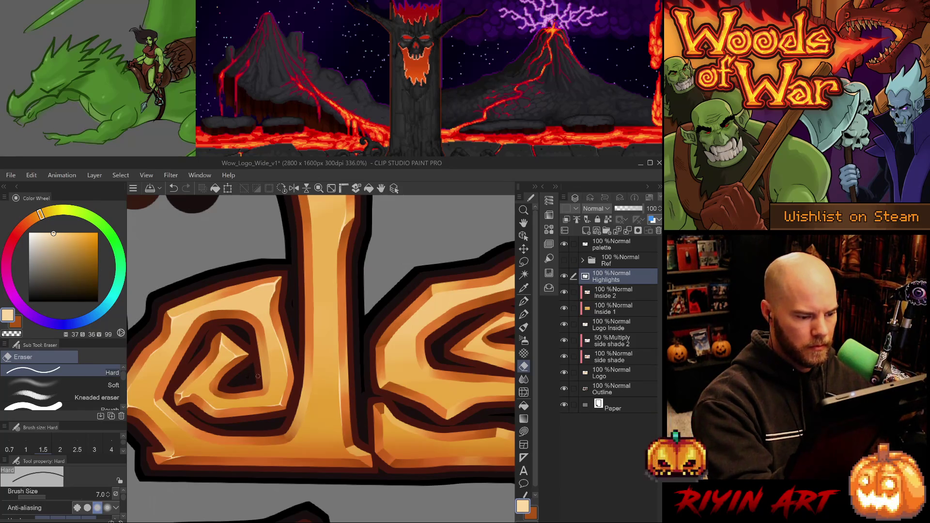
key("ctrl+z")
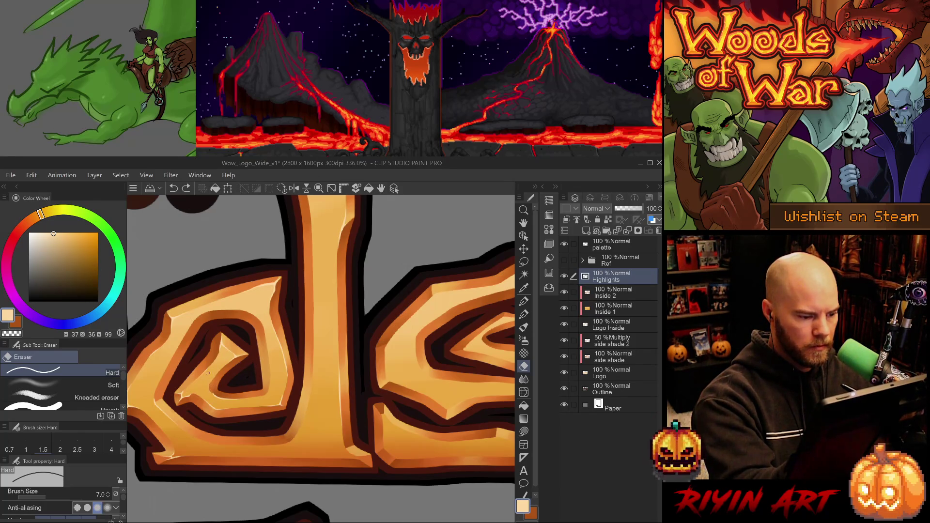
key("ctrl+y")
key("ctrl+z")
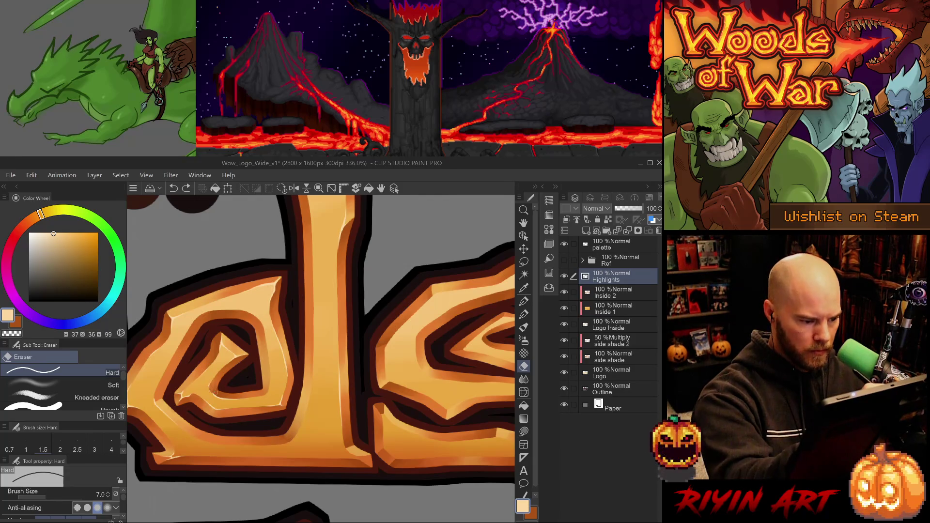
key("ctrl+y")
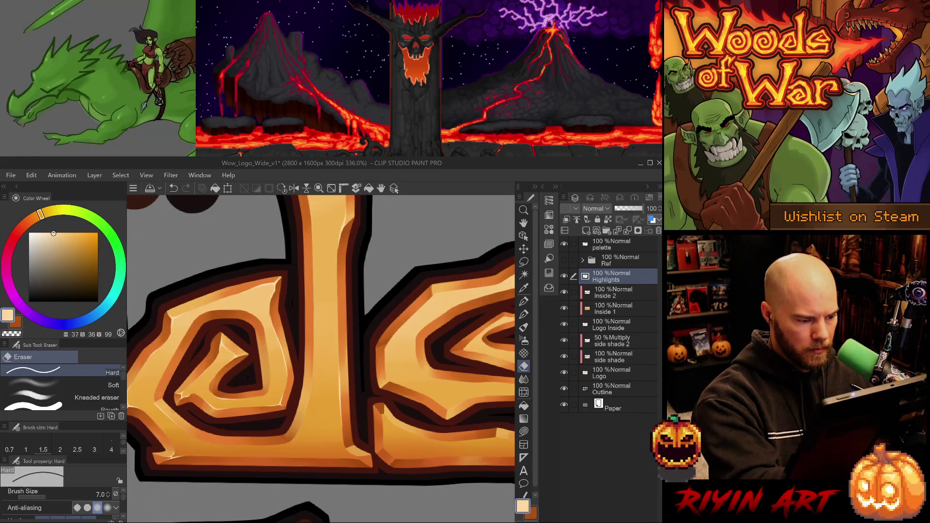
key("ctrl+z")
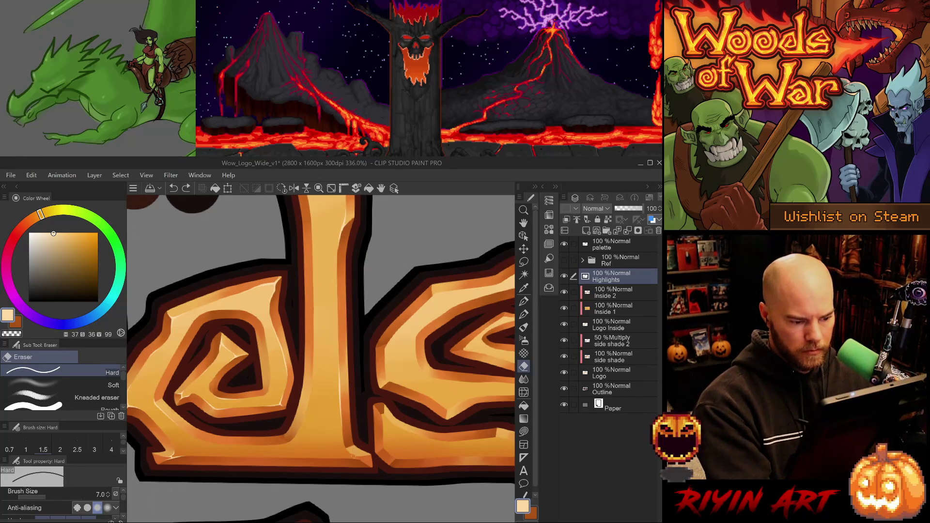
- Paint a short crisp highlight on the stem's lower edge, redrawing it once
key("p")
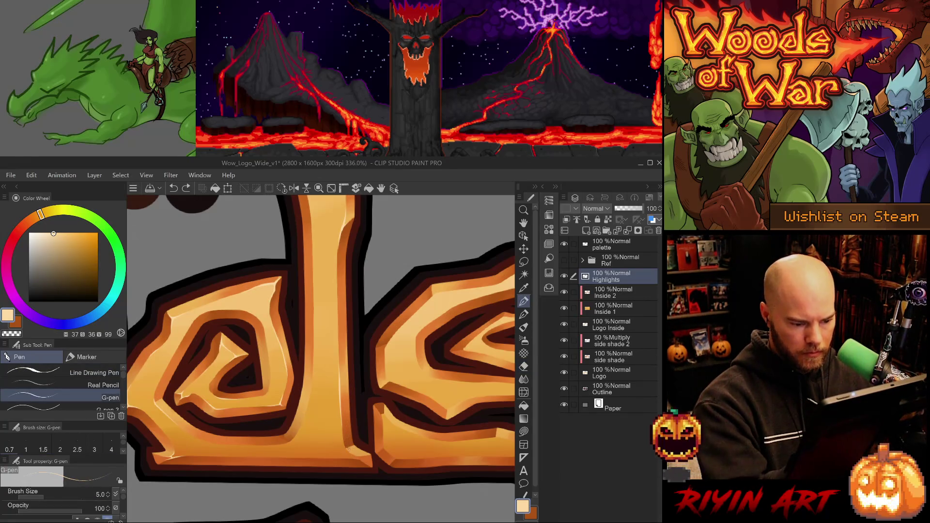
left_click_drag(345, 438, 355, 442)
key("ctrl+z")
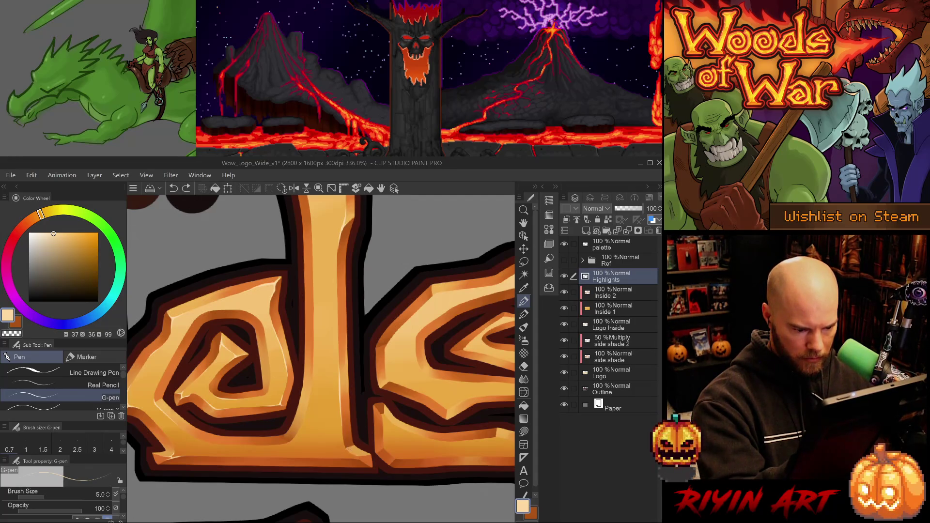
left_click_drag(346, 450, 355, 455)
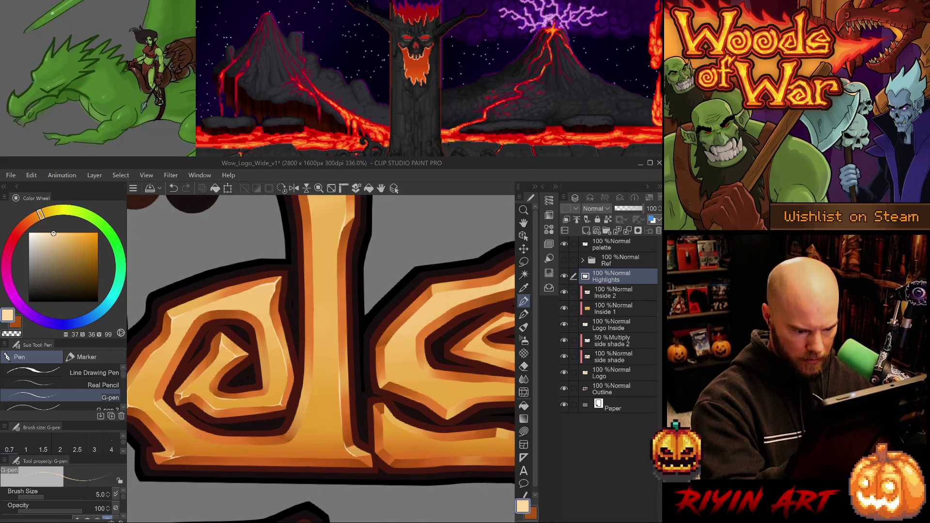
- Rotate the canvas and restore the highlight on the stem's lower edge
key("minus")
key("minus")
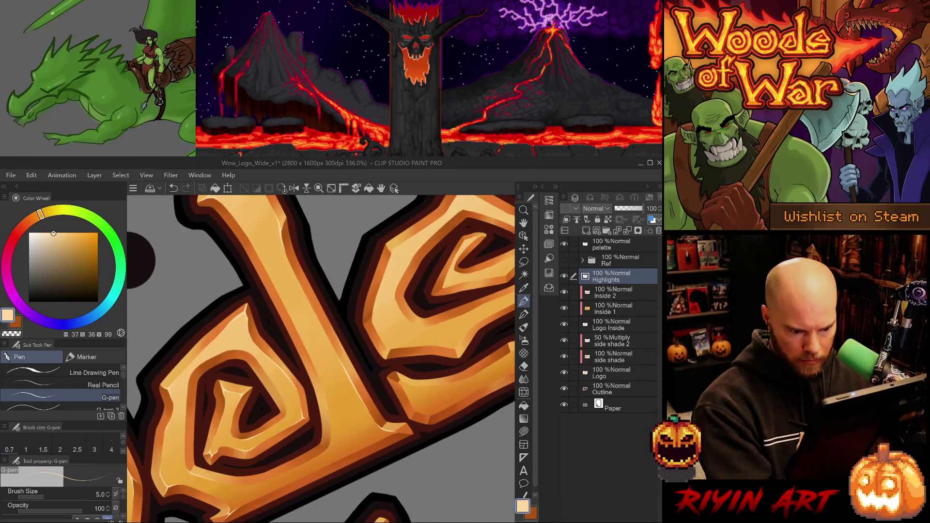
key("ctrl+z")
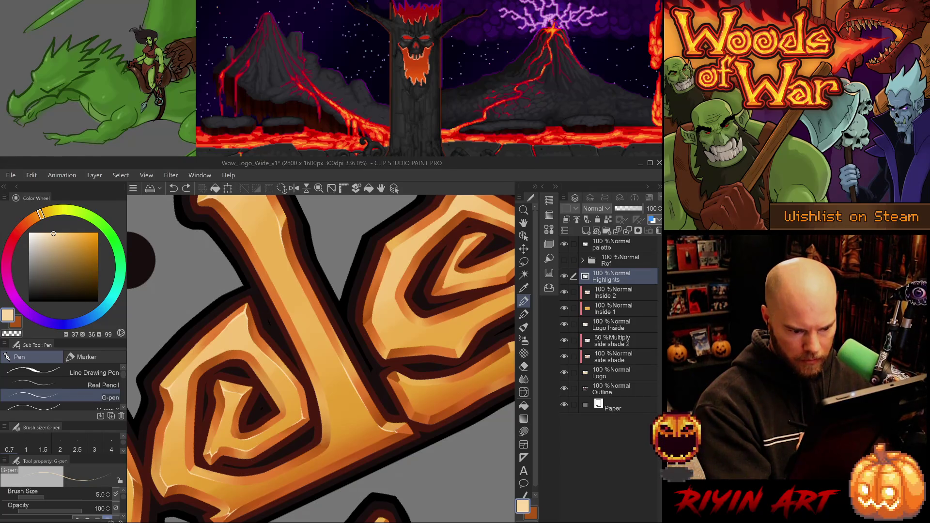
key("ctrl+y")
key("ctrl+z")
key("ctrl+y")
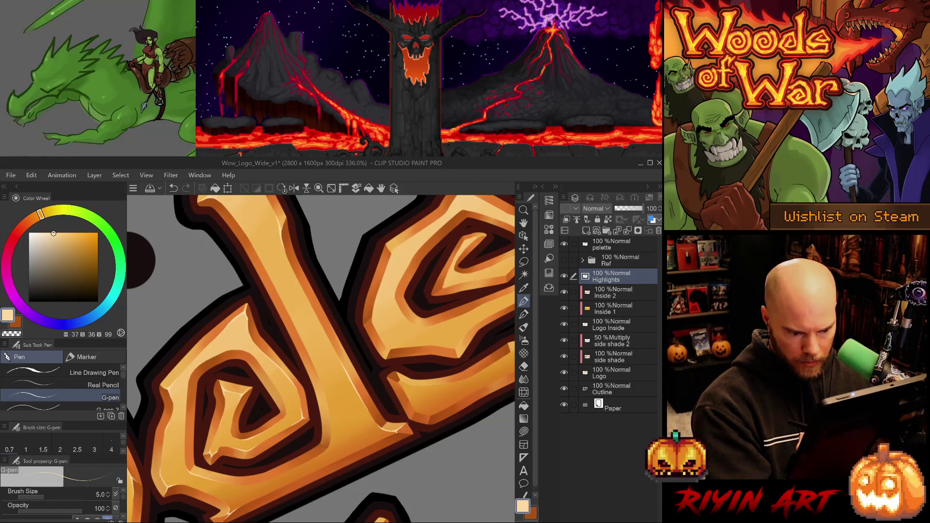
- Tidy the spiral highlights with G-pen and Hard eraser, rotating and flipping the view vertically
key("-")
key("-")
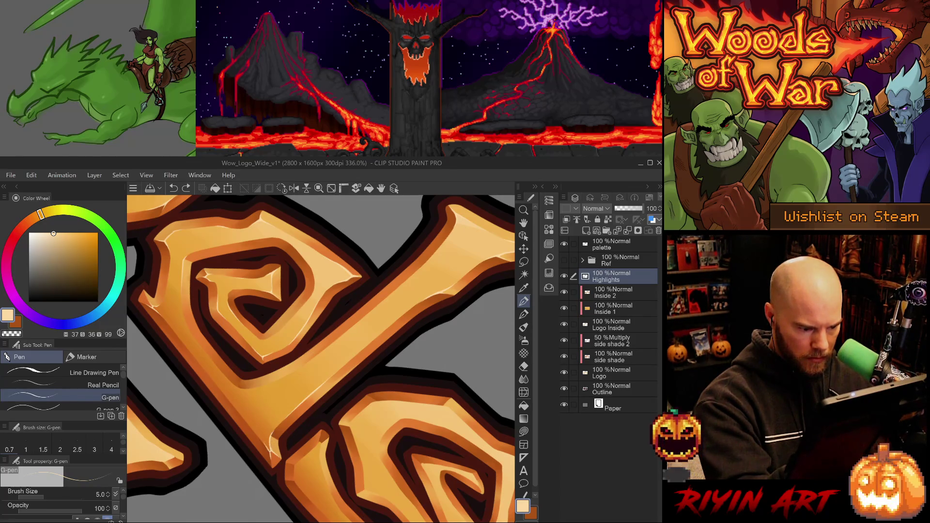
key("e")
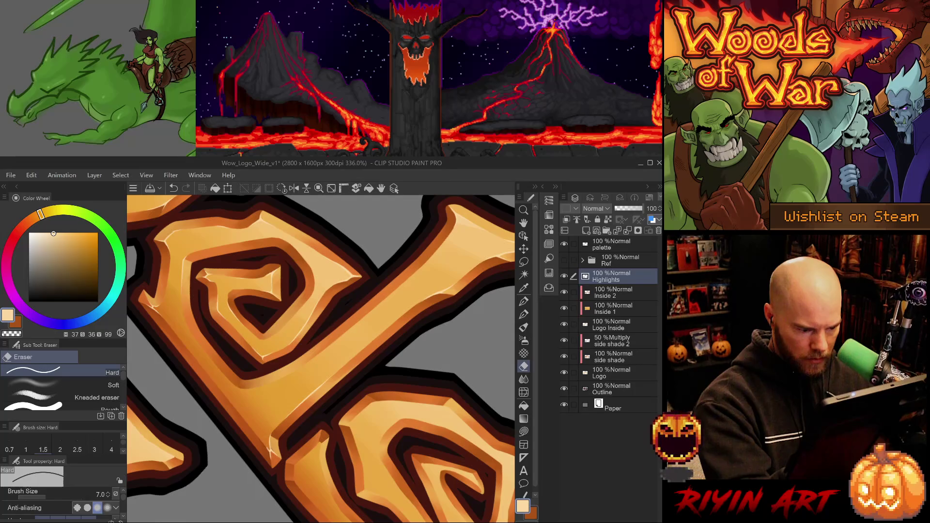
key("p")
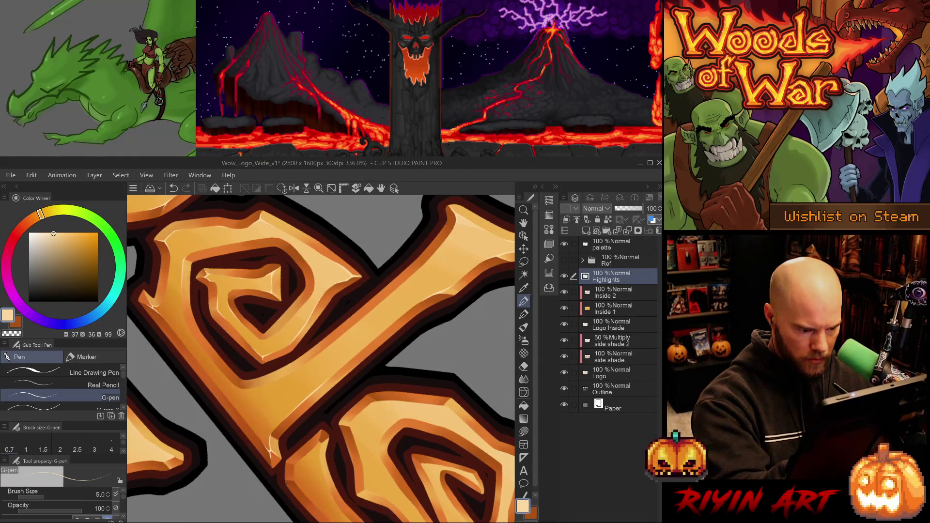
key("e")
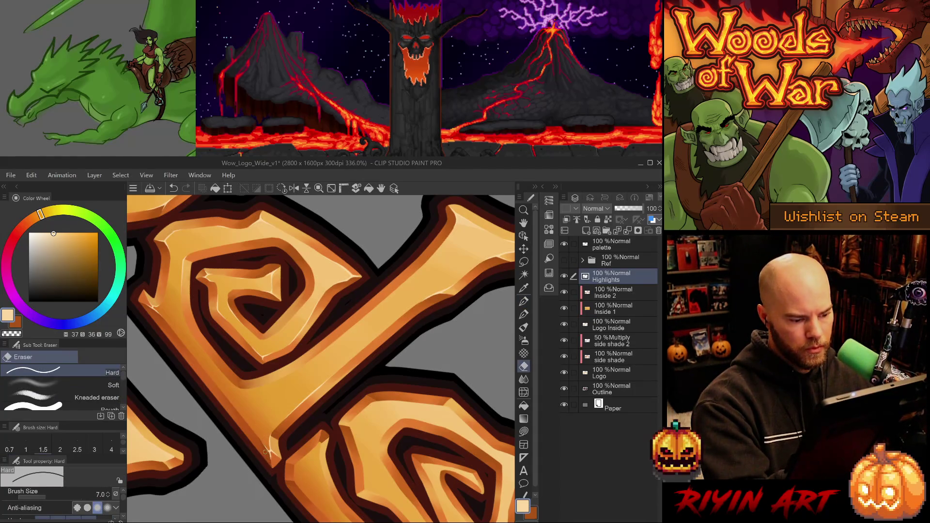
key("ctrl+shift+v")
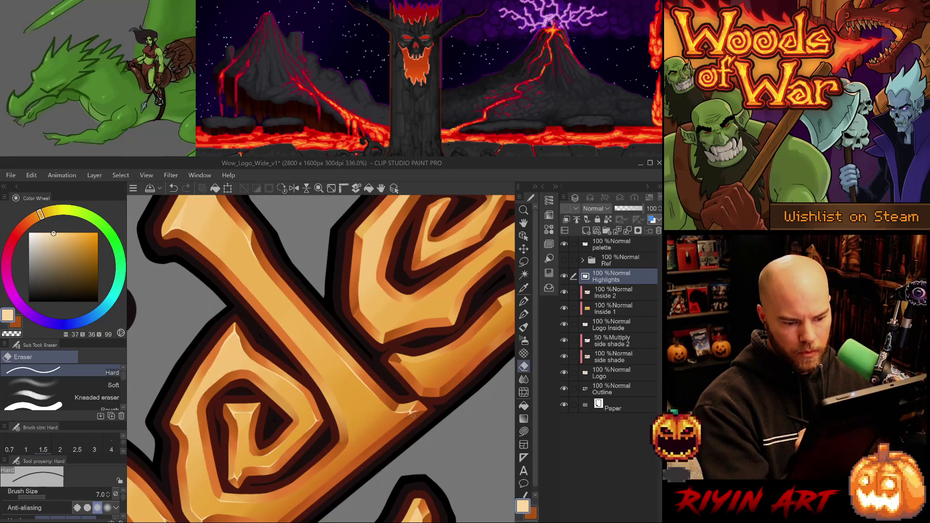
- Refine the spiral highlights by alternating G-pen strokes and Hard eraser corrections
key("alt")
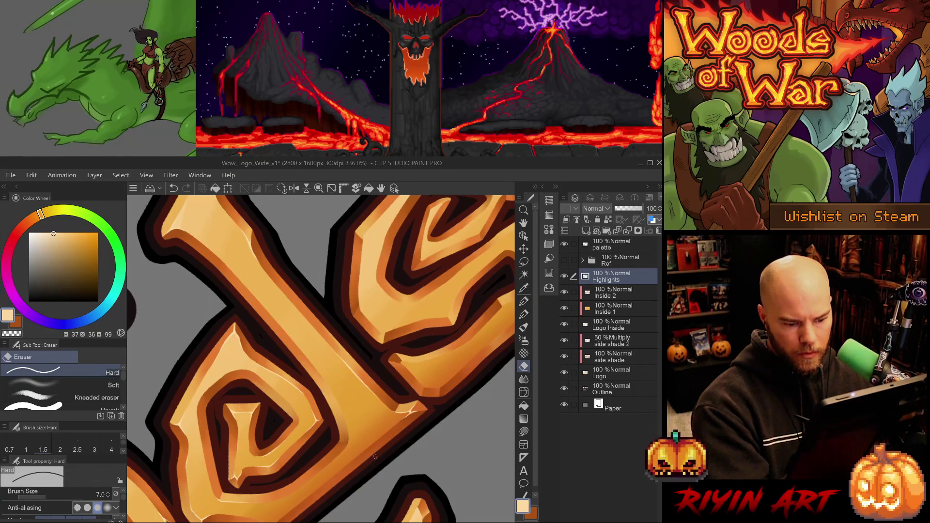
key("p")
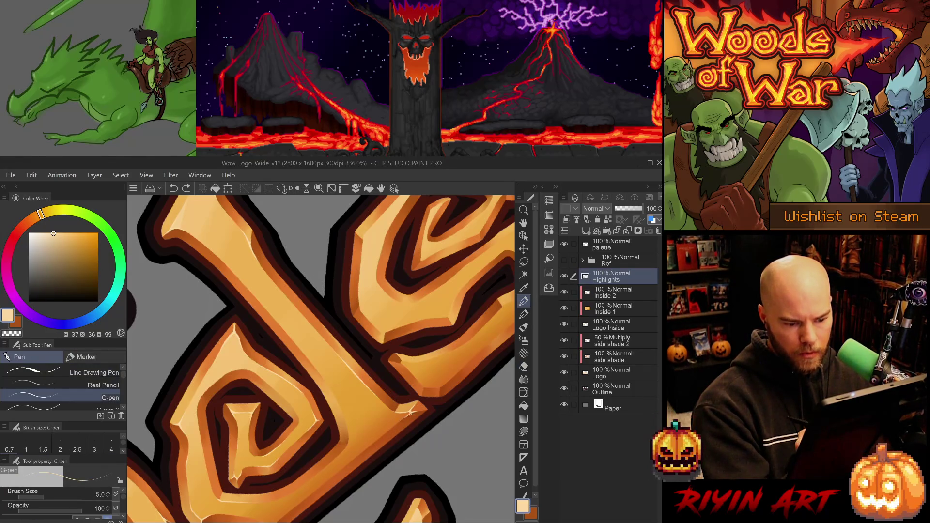
key("e")
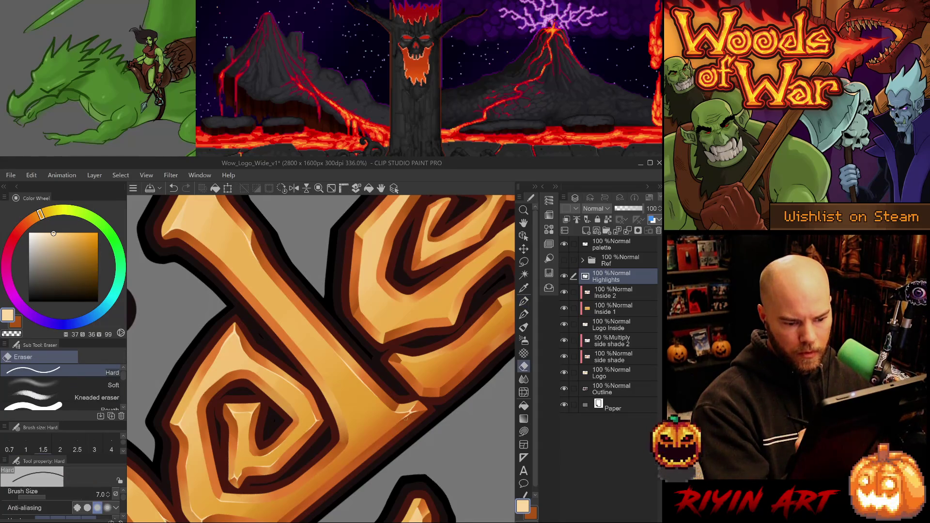
key("ctrl+z")
key("ctrl+y")
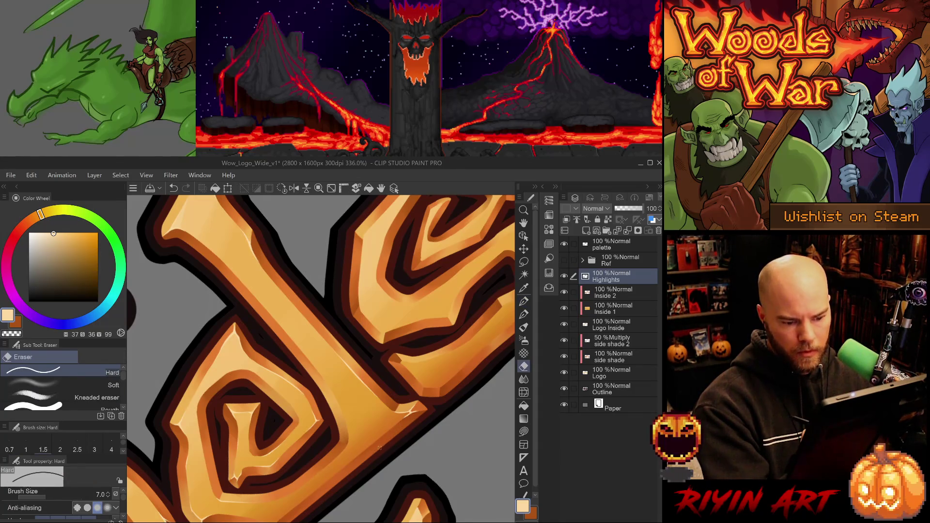
key("p")
- Compare the spiral area with and without the latest pen highlight, keeping the stroke
key("ctrl+z")
key("ctrl+y")
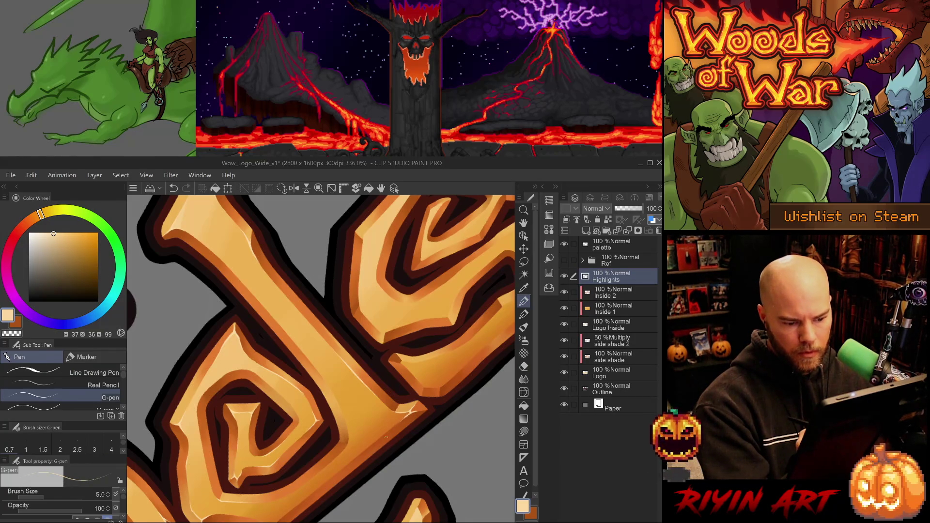
key("ctrl+z")
key("ctrl+y")
key("ctrl+z")
key("ctrl+y")
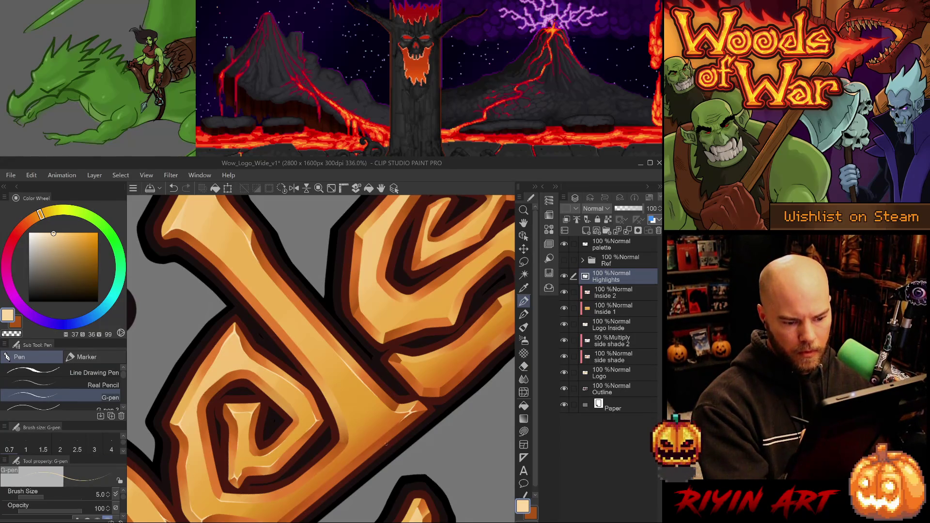
key("ctrl+z")
key("ctrl+y")
key("ctrl+z")
key("ctrl+y")
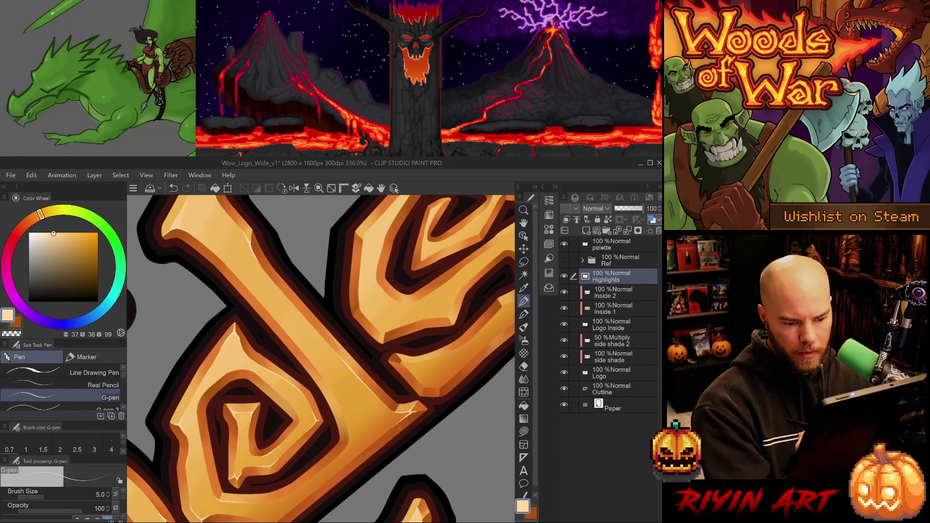
- Trim the highlight with the Hard eraser, checking the erasure before keeping it
key("e")
key("ctrl+z")
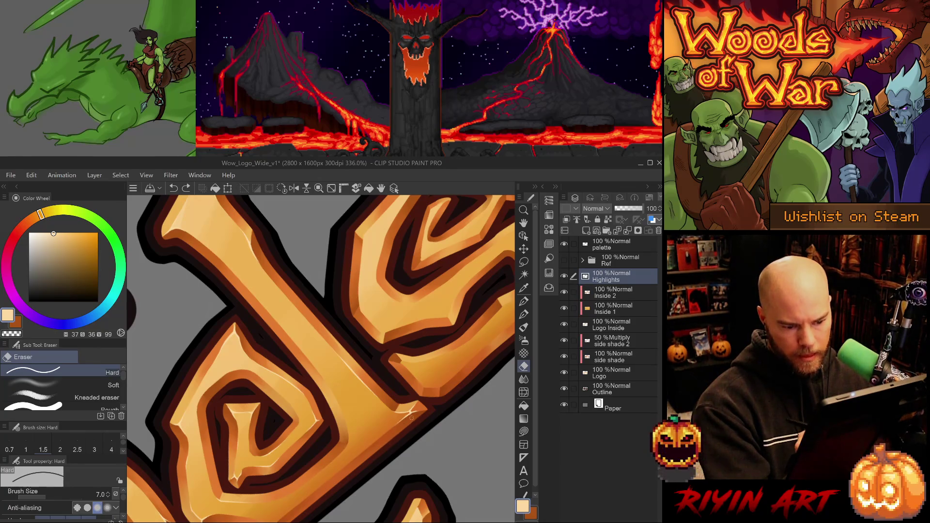
key("ctrl+y")
key("ctrl+z")
key("ctrl+y")
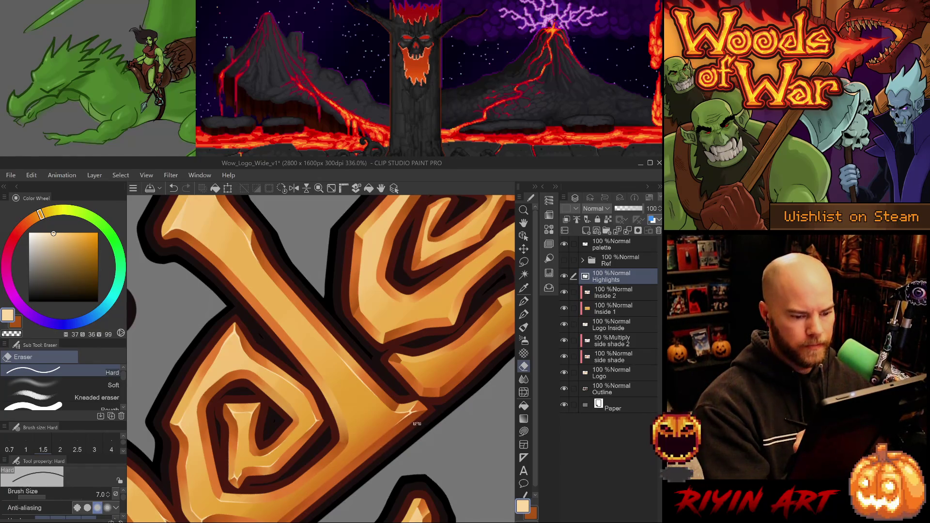
- Rotate the canvas and remove the first highlight on the letter's left edge to redo it
mouse_move(410, 420)
left_mouse_down()
mouse_move(400, 444)
mouse_move(340, 378)
left_mouse_up()
key("p")
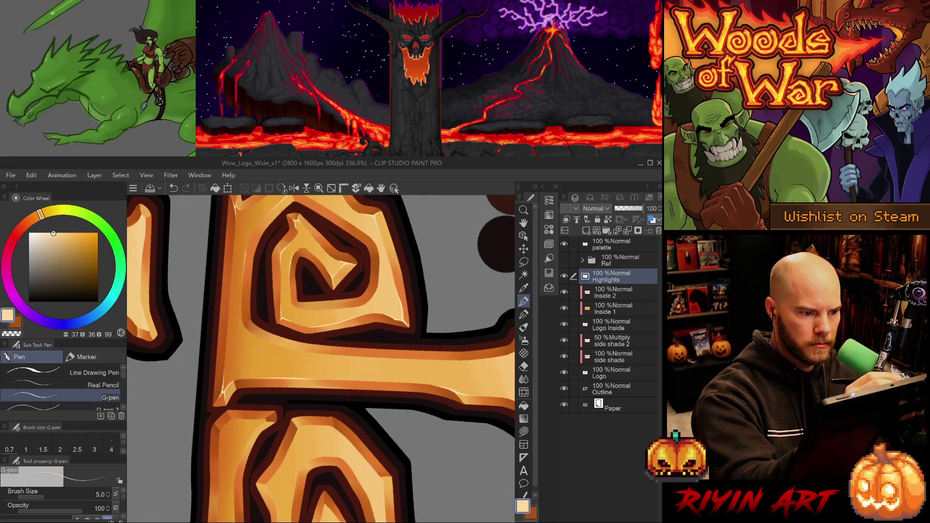
key("ctrl+z")
key("ctrl+y")
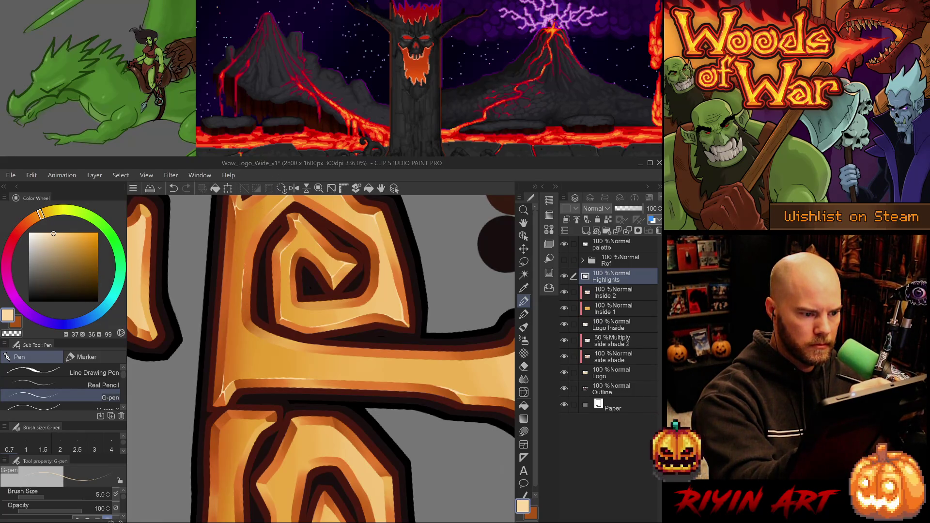
key("ctrl+z")
- Repaint a thin pale G-pen highlight down the letter's left edge, retrying shorter strokes
left_click_drag(243, 272, 244, 313)
left_click_drag(243, 270, 243, 318)
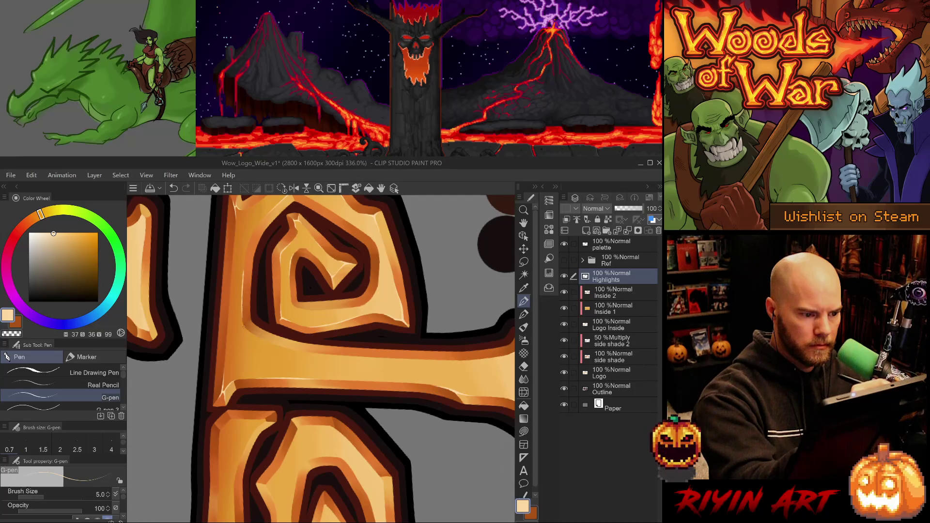
left_click_drag(243, 267, 242, 301)
key("ctrl+z")
left_click_drag(244, 256, 245, 272)
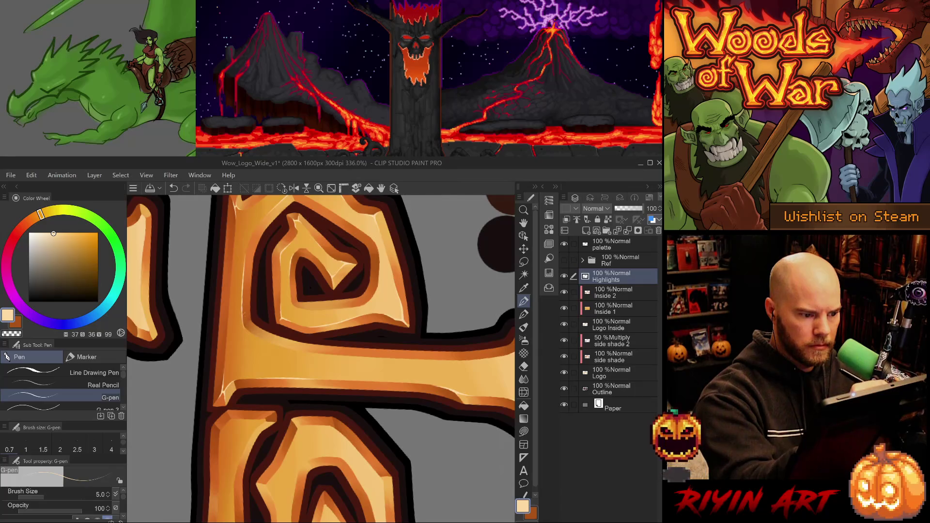
key("ctrl+z")
left_click_drag(243, 302, 250, 336)
key("e")
key("ctrl+z")
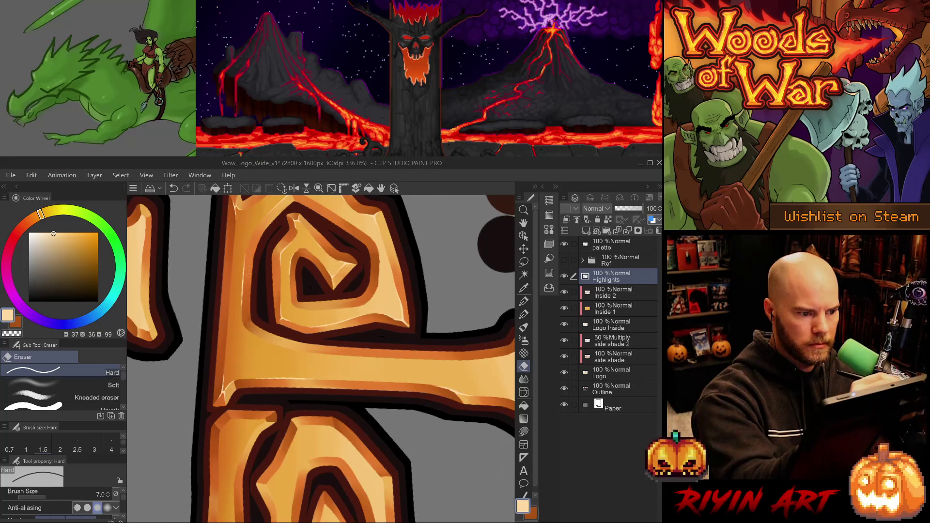